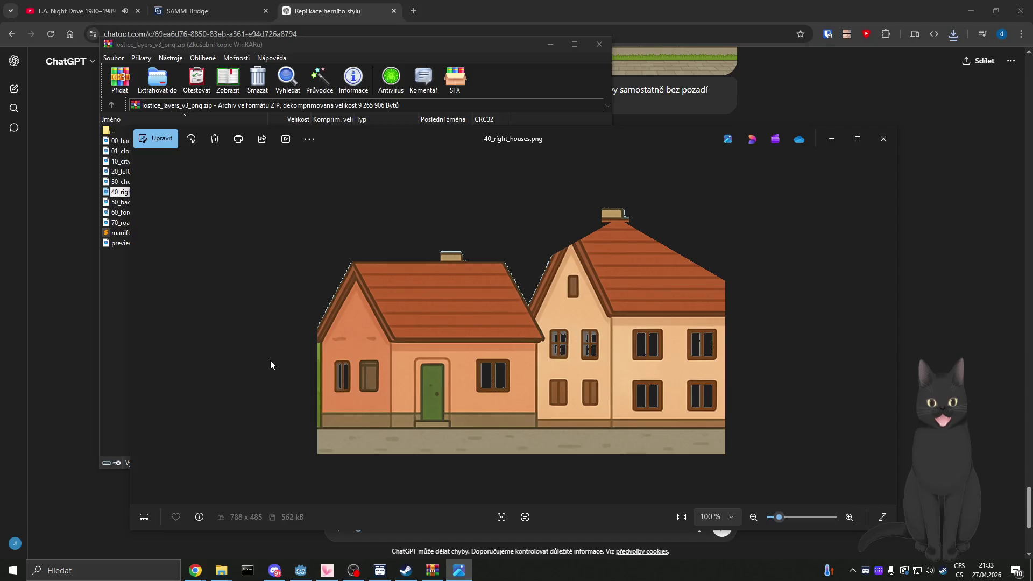
# Preview the trees-and-bushes and foreground grass strip layer images from the archive.
pyautogui.click(876, 146)
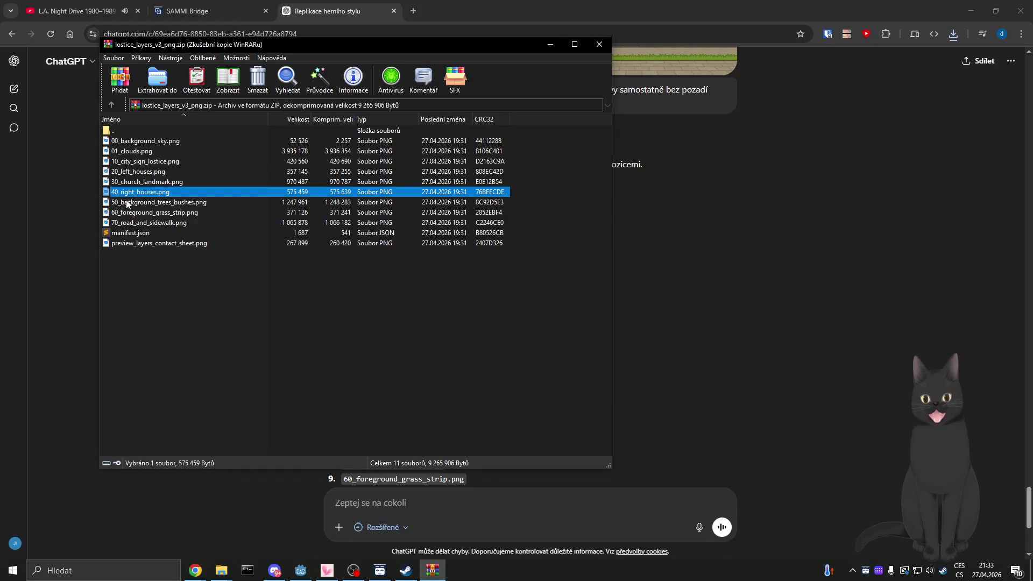
pyautogui.press('Down')
pyautogui.press('Return')
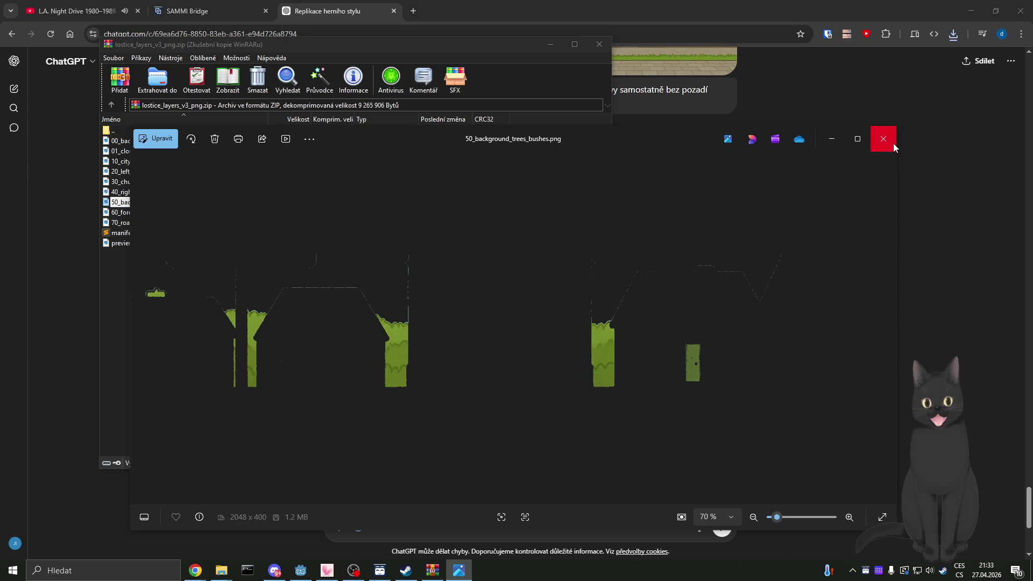
pyautogui.click(894, 148)
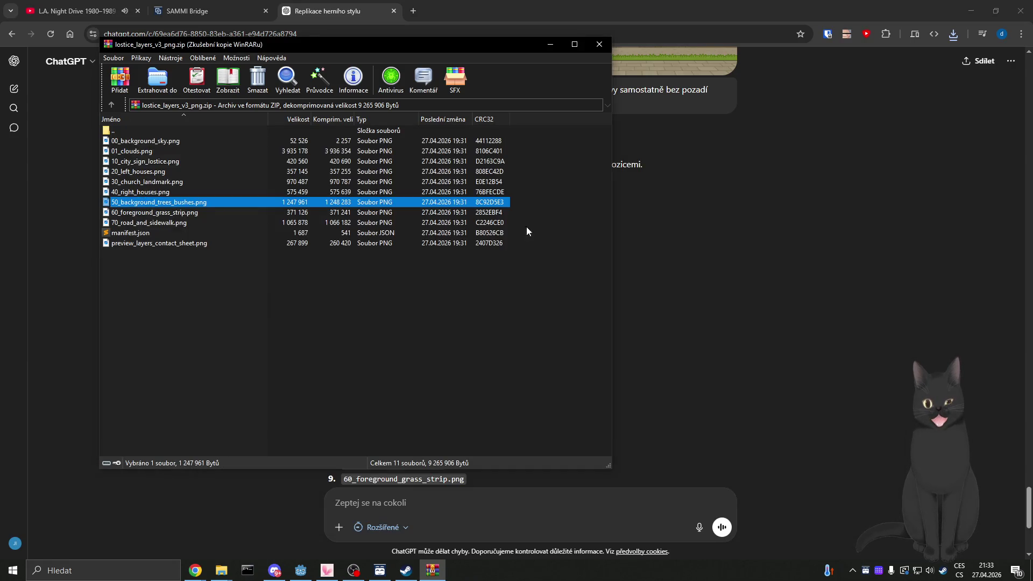
pyautogui.click(156, 215)
pyautogui.doubleClick(156, 215)
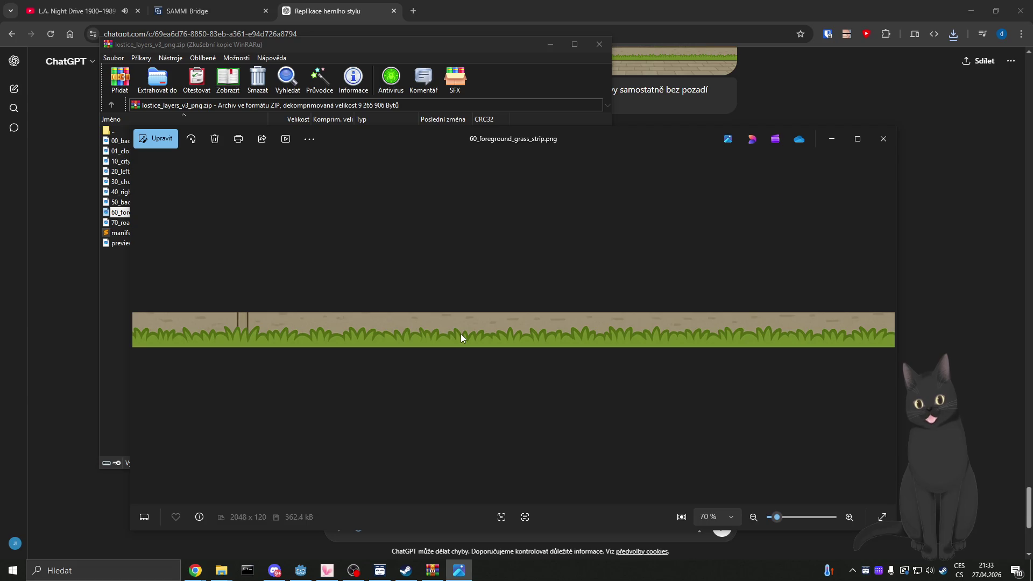
pyautogui.click(884, 139)
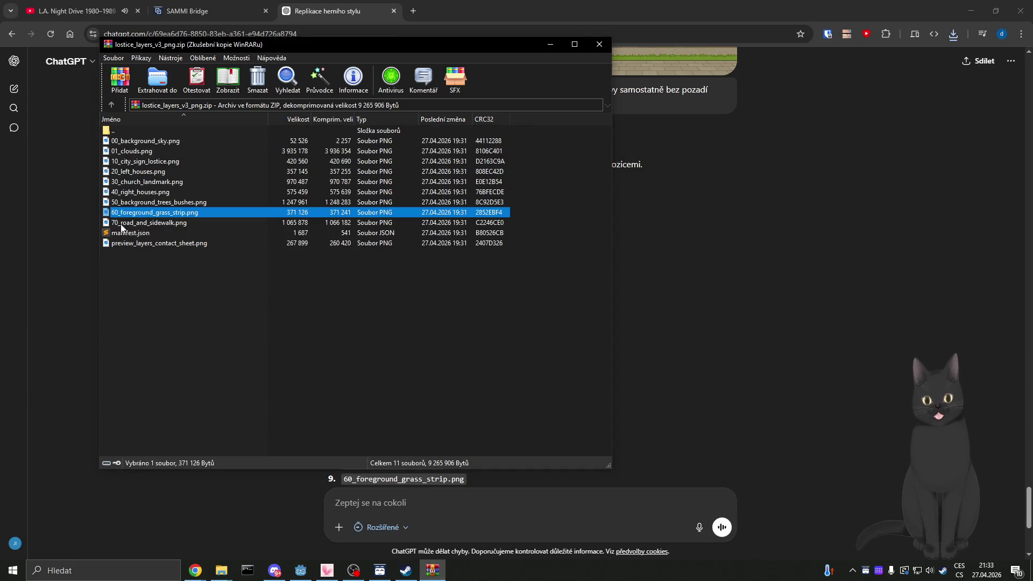
# View the road-and-sidewalk layer, the layers contact sheet and the sky layer, then close the archive.
pyautogui.doubleClick(121, 224)
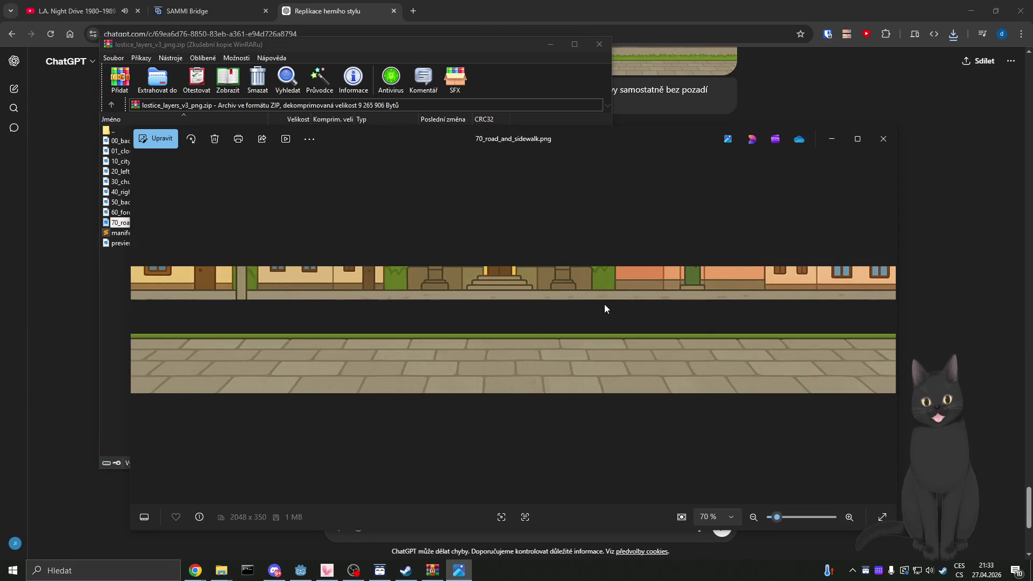
pyautogui.click(883, 139)
pyautogui.doubleClick(151, 244)
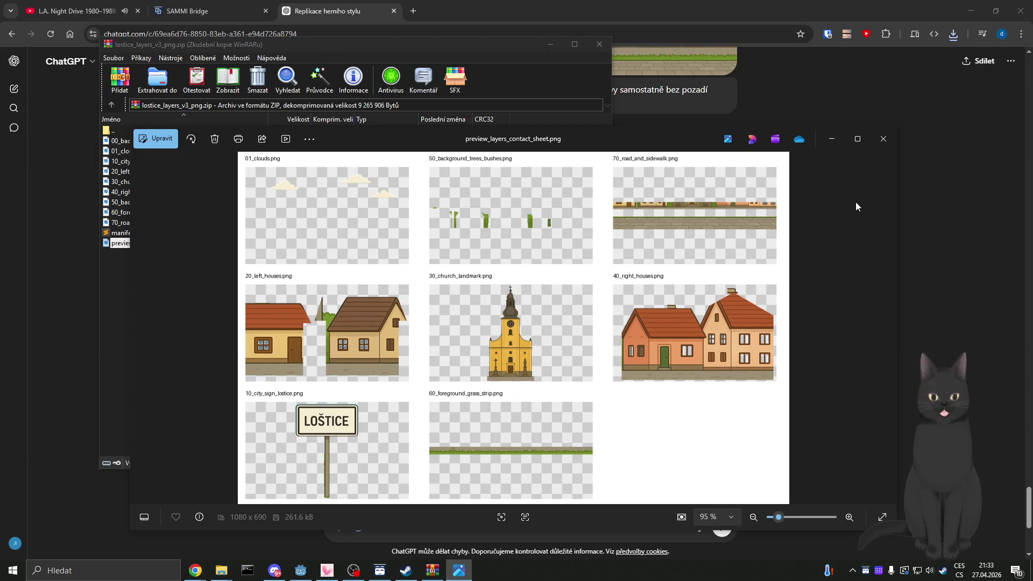
pyautogui.click(893, 138)
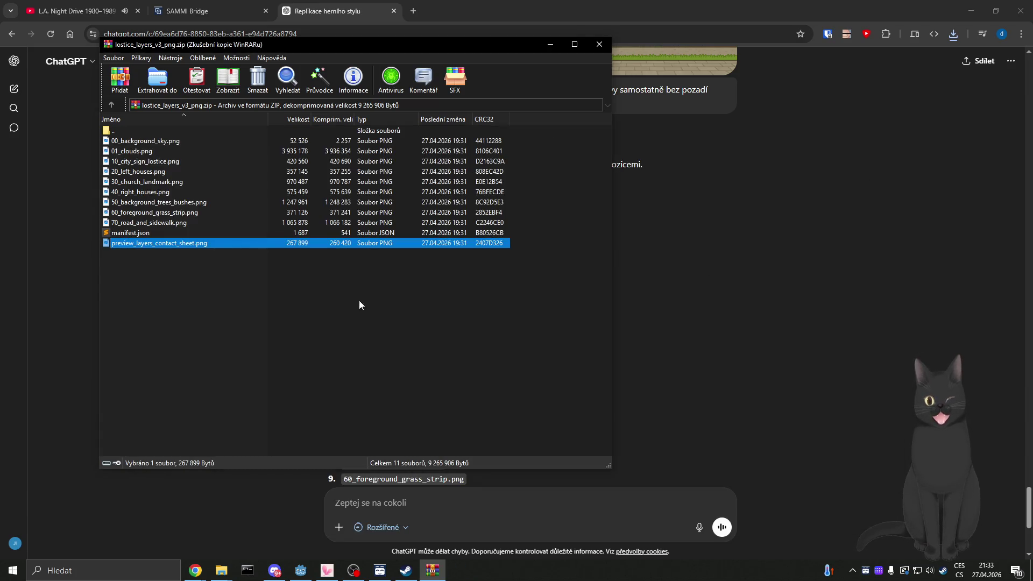
pyautogui.doubleClick(129, 142)
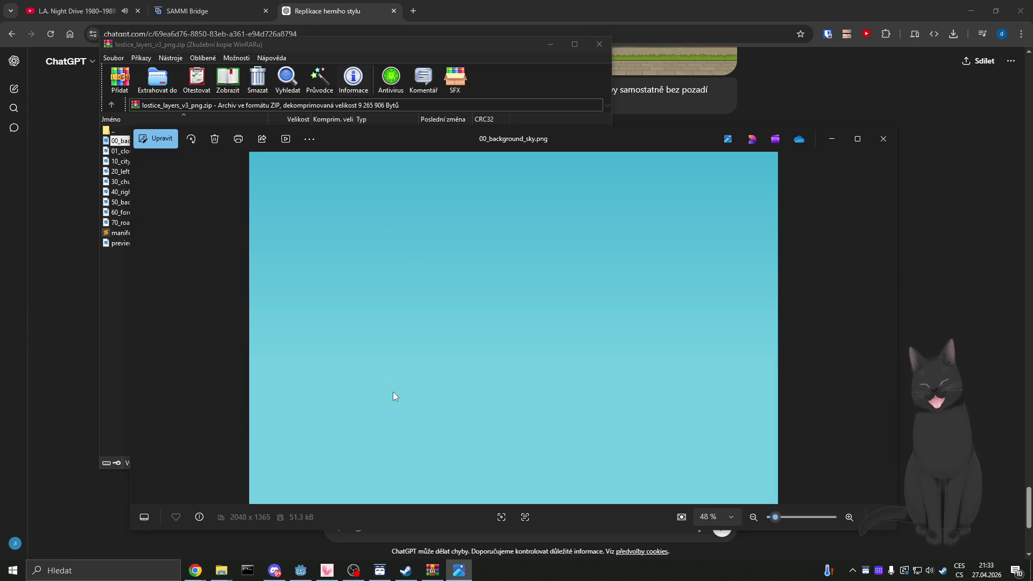
pyautogui.click(888, 139)
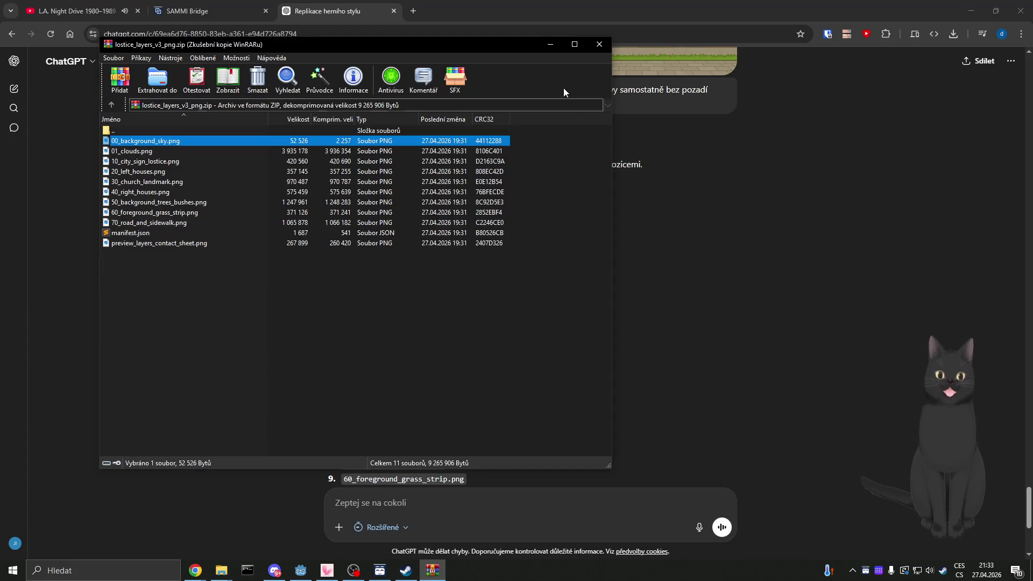
pyautogui.click(599, 43)
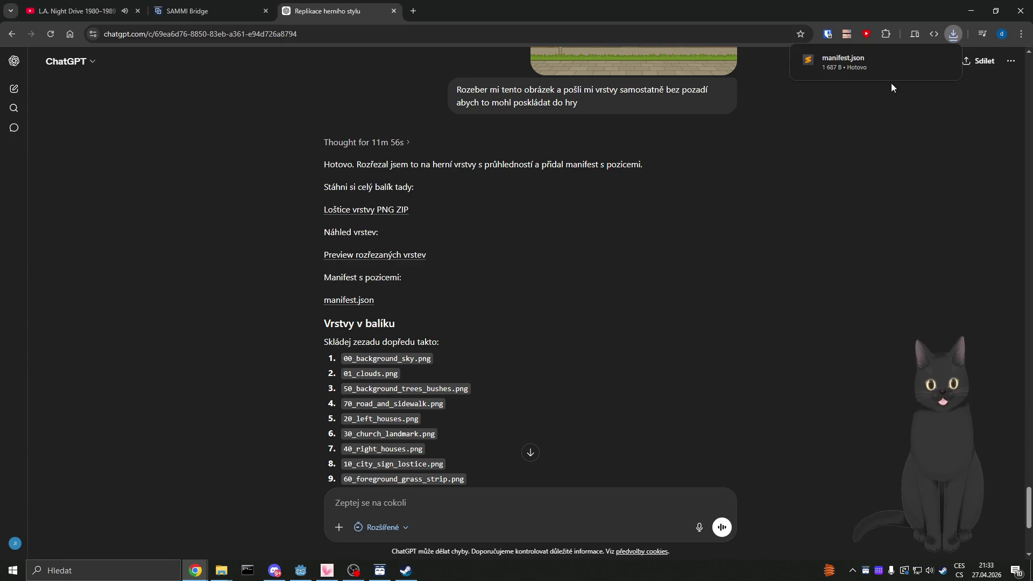
pyautogui.click(844, 62)
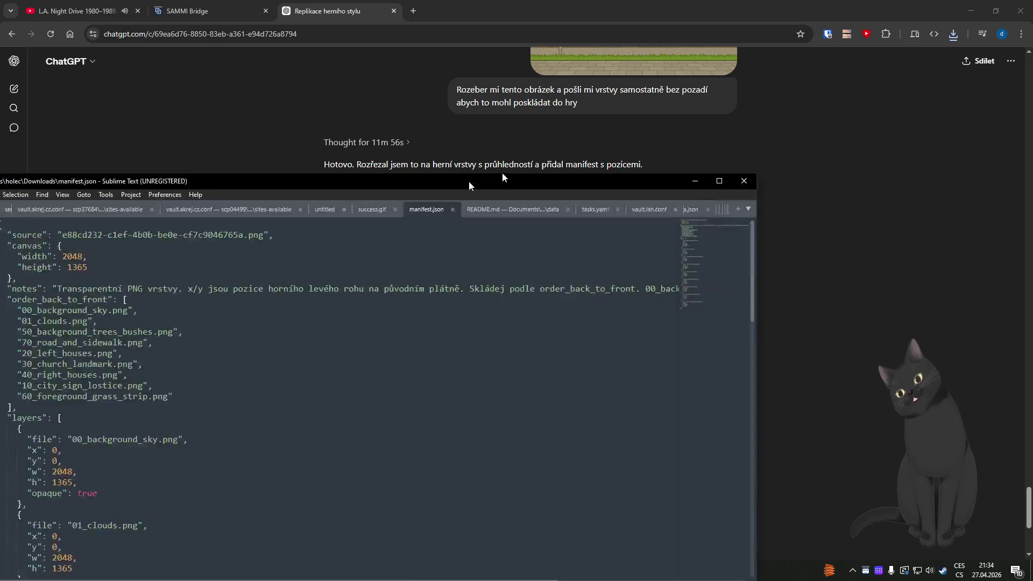
pyautogui.moveTo(502, 173); pyautogui.dragTo(613, 108)
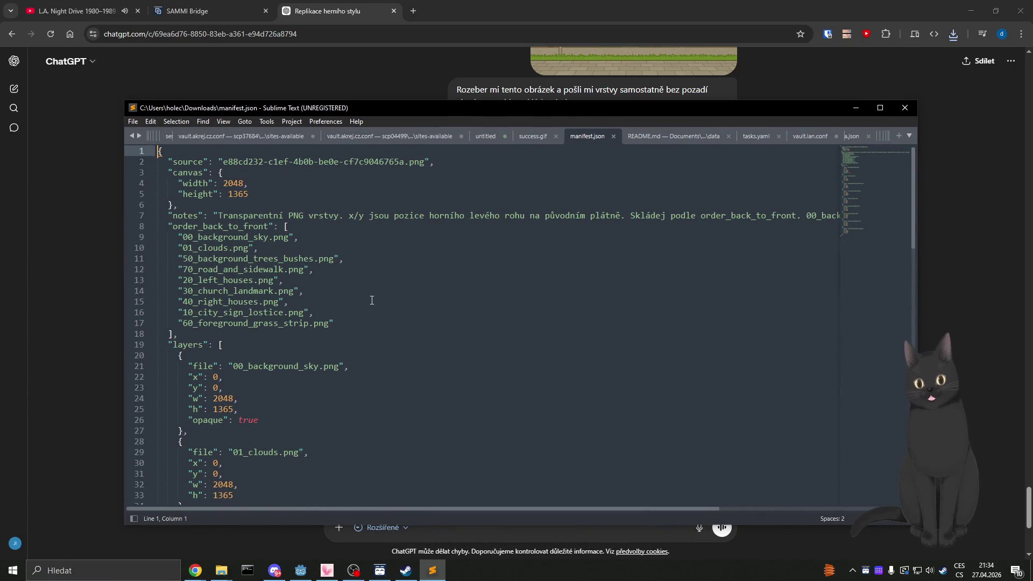
pyautogui.scroll(-20, 325, 246)
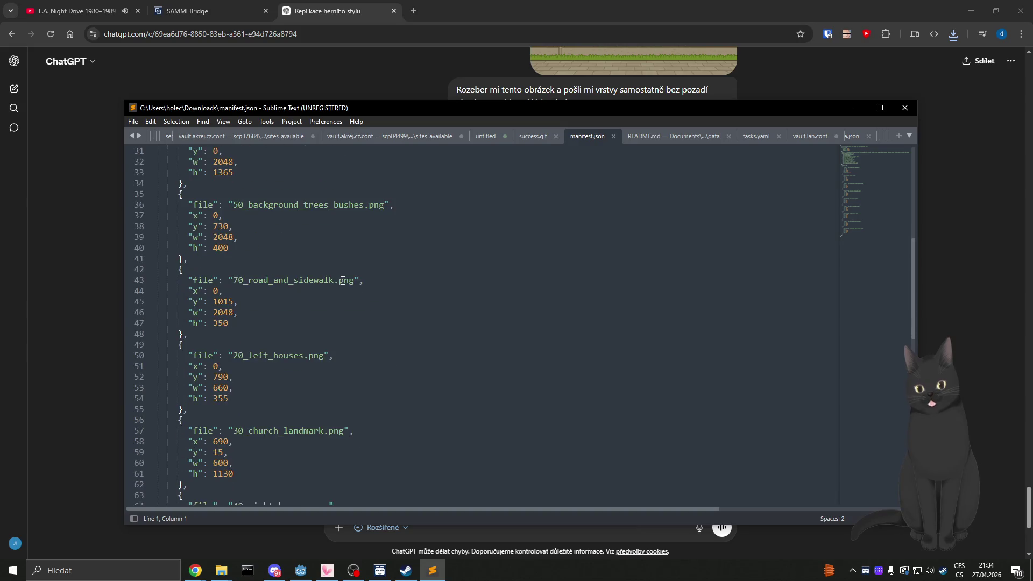
pyautogui.scroll(19, 343, 281)
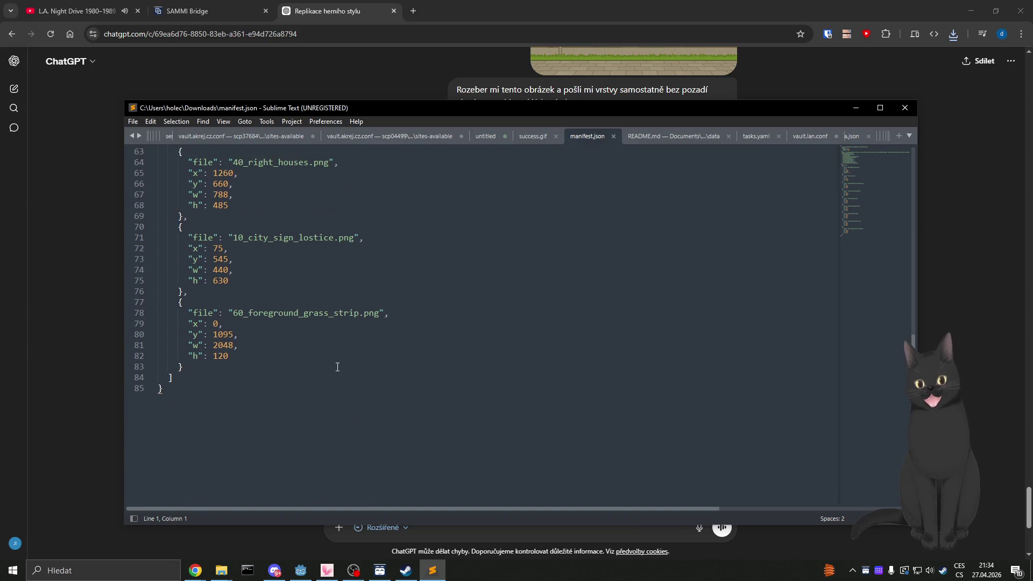
pyautogui.scroll(3, 338, 367)
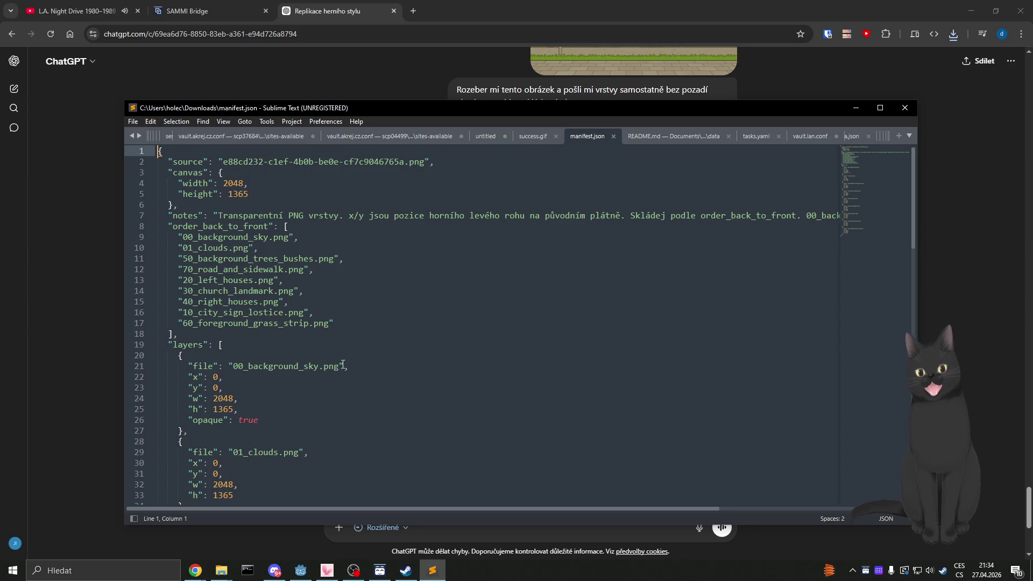
pyautogui.click(905, 108)
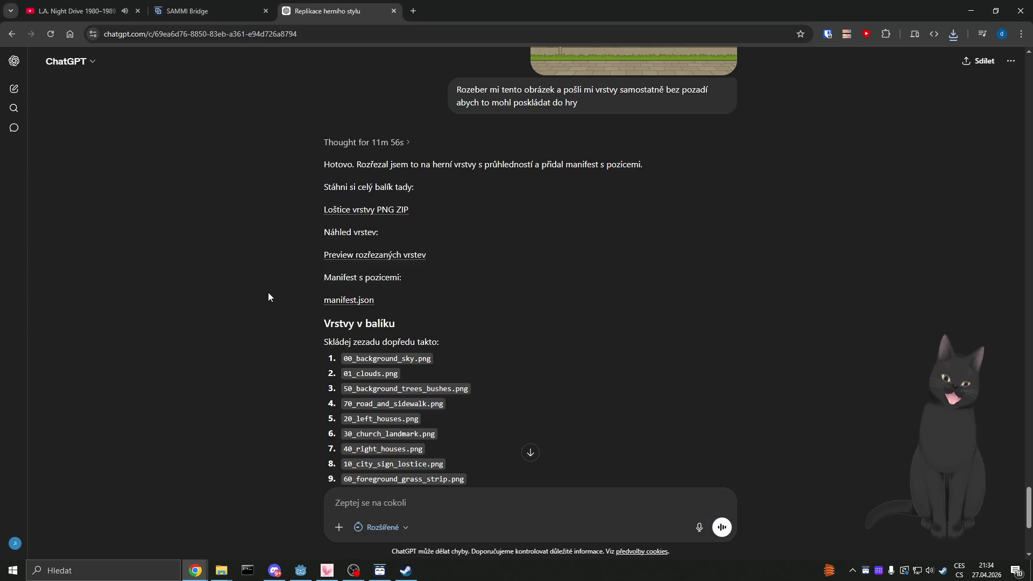
# Scroll through ChatGPT's layer breakdown reply, then minimize Chrome to bring Godot forward.
pyautogui.scroll(-5, 268, 292)
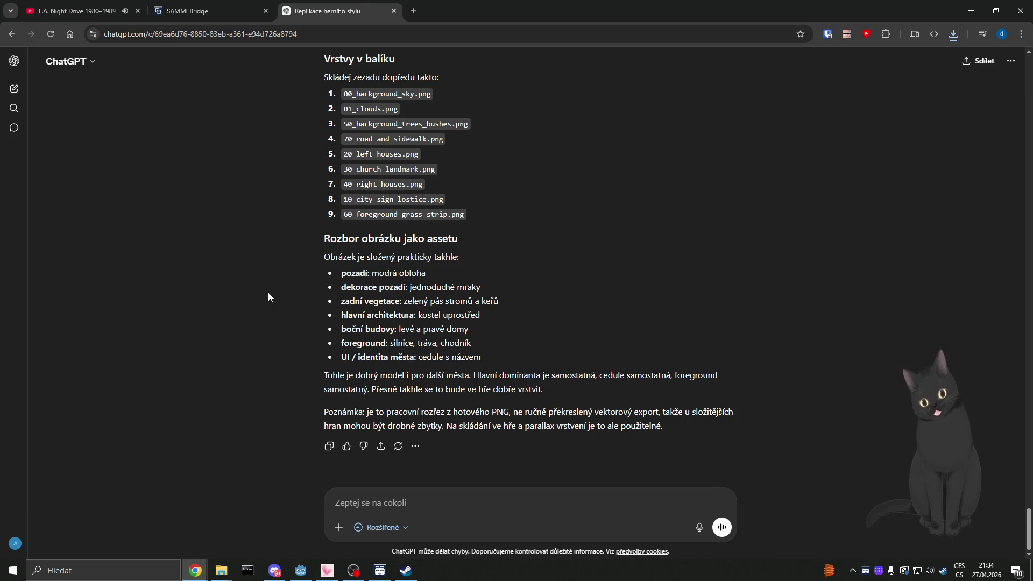
pyautogui.scroll(7, 268, 293)
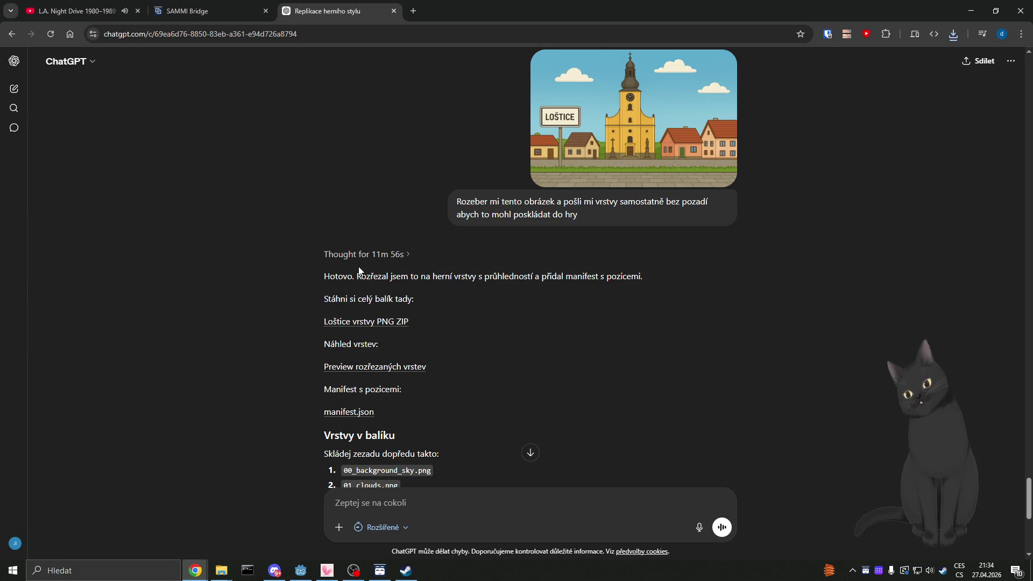
pyautogui.click(971, 11)
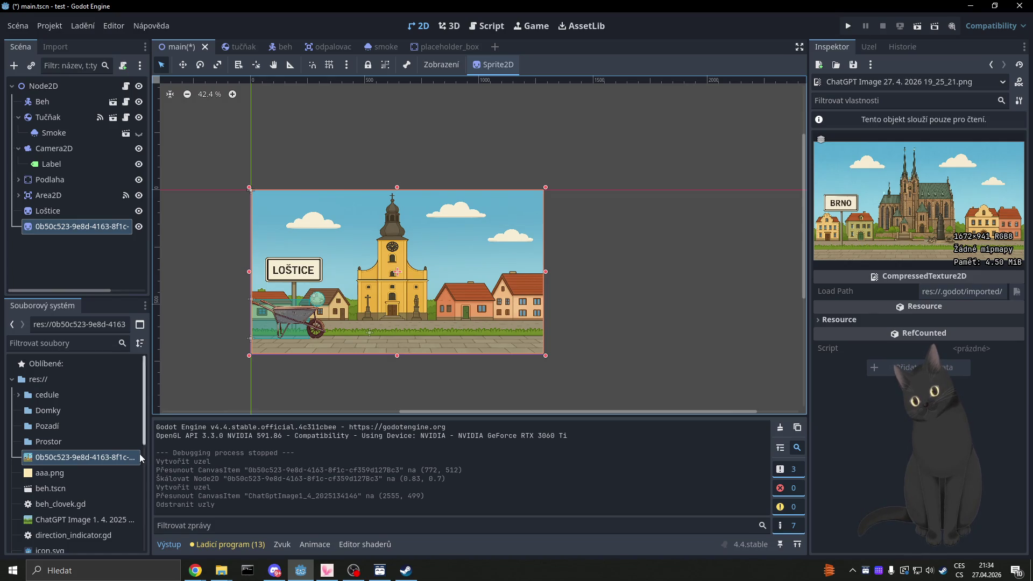
# Reopen lostice_layers_v3_png.zip from the Replikace ChatGPT window's recent downloads.
pyautogui.moveTo(123, 458)
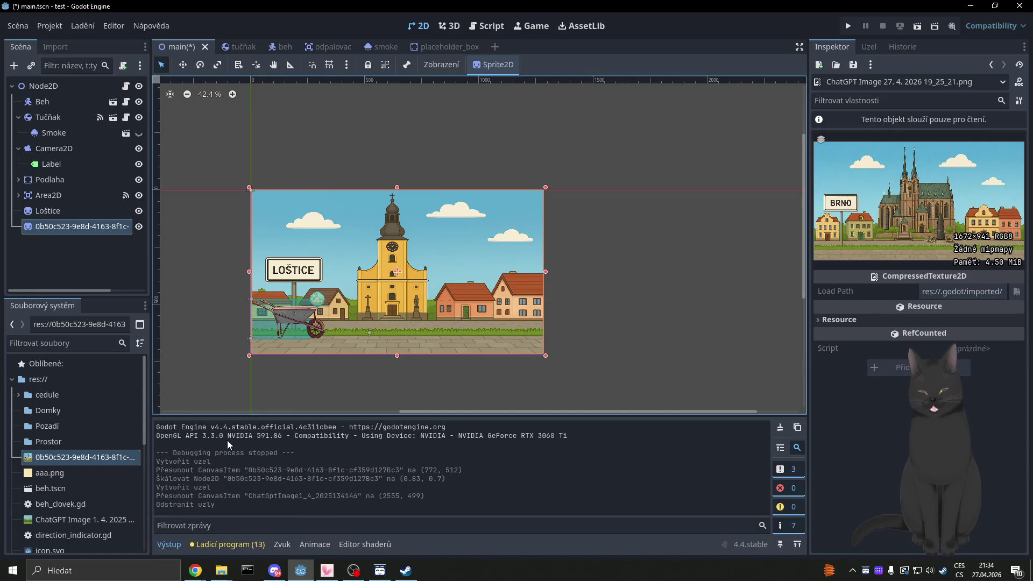
pyautogui.click(219, 575)
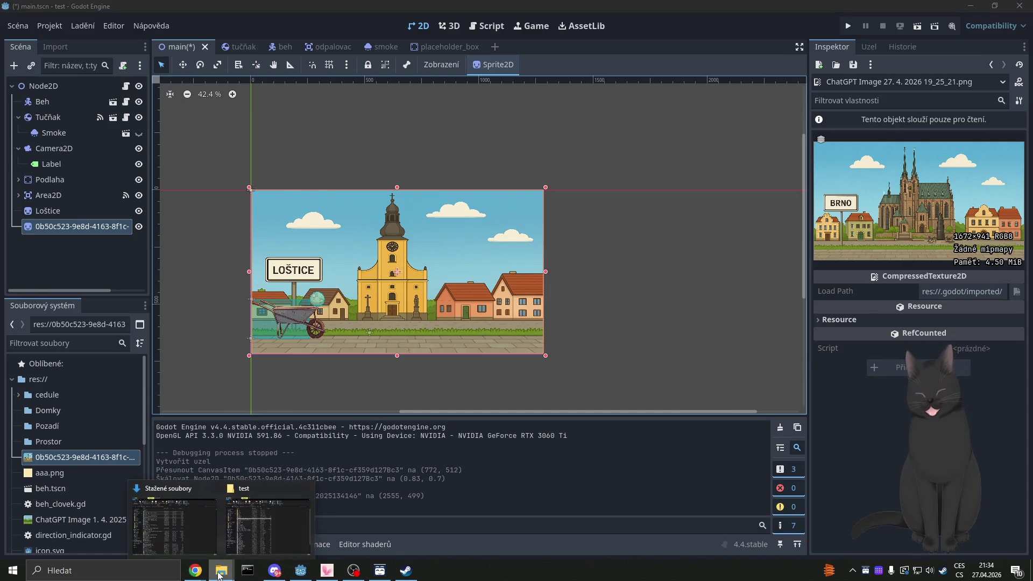
pyautogui.moveTo(196, 571)
pyautogui.moveTo(221, 531)
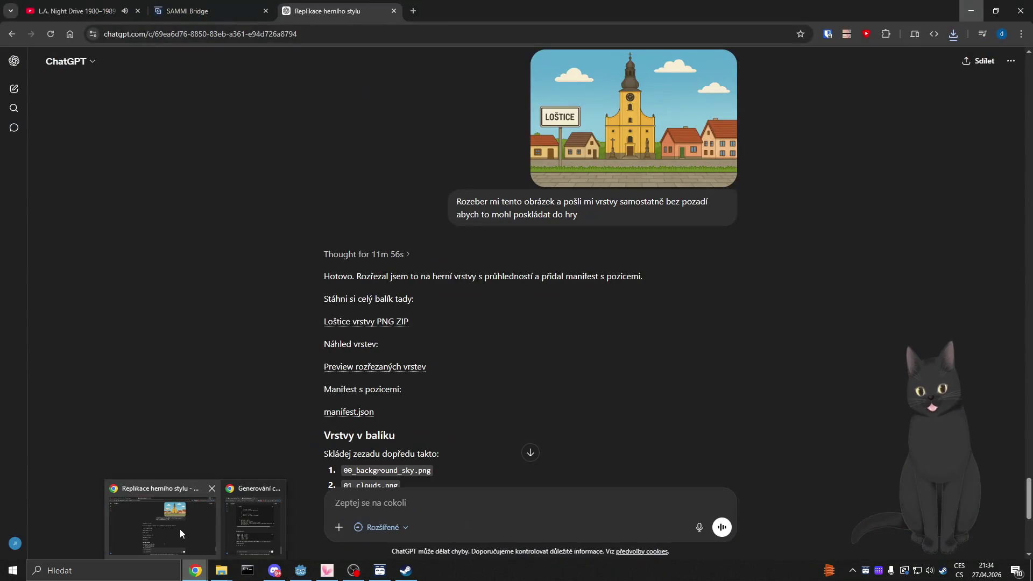
pyautogui.click(180, 528)
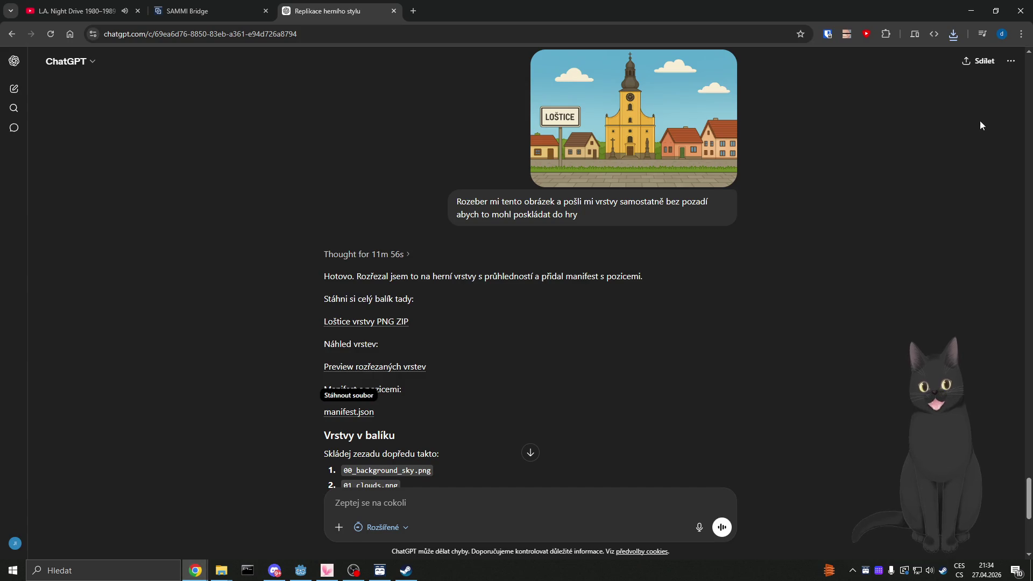
pyautogui.click(950, 38)
pyautogui.click(854, 113)
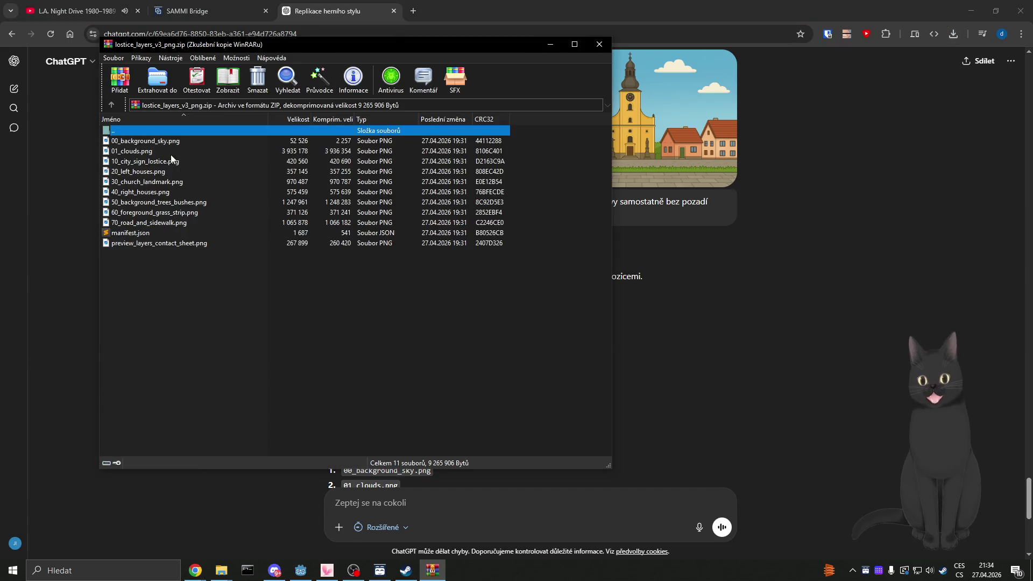
# Preview 01_clouds.png in Photos, close it, and minimize the archive window.
pyautogui.click(136, 152)
pyautogui.doubleClick(135, 152)
pyautogui.click(580, 298)
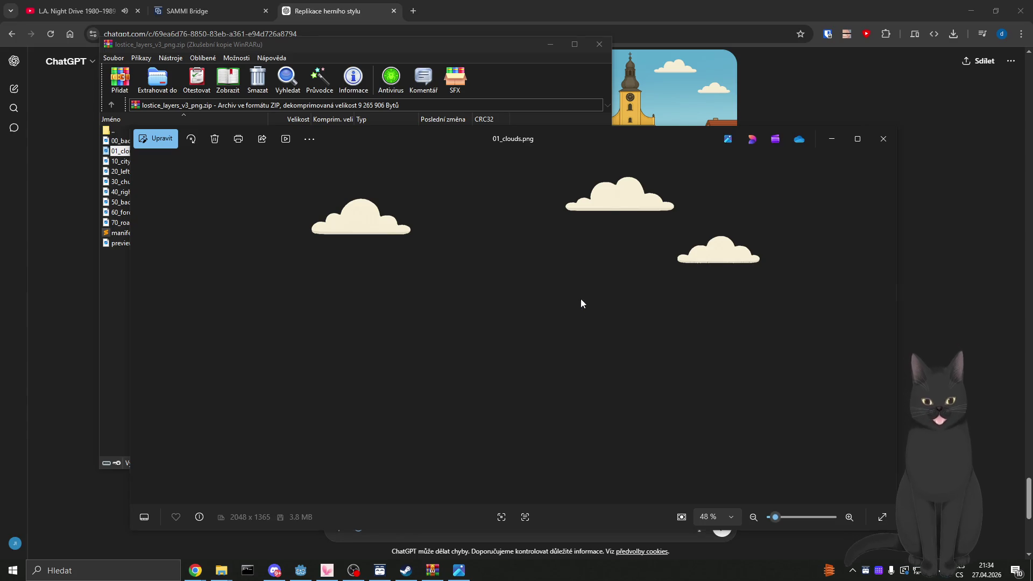
pyautogui.scroll(5, 639, 184)
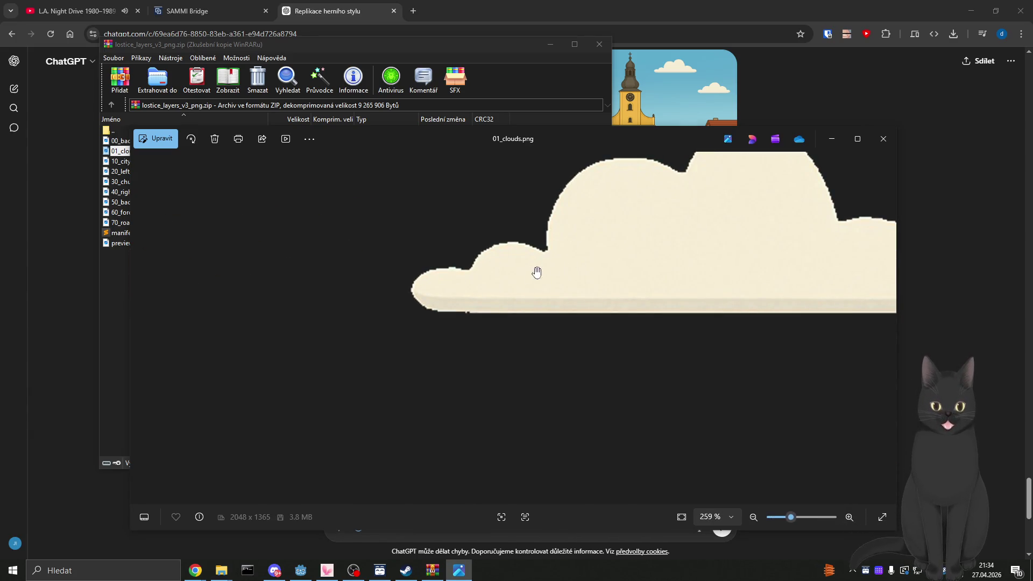
pyautogui.scroll(3, 535, 272)
pyautogui.scroll(-6, 438, 259)
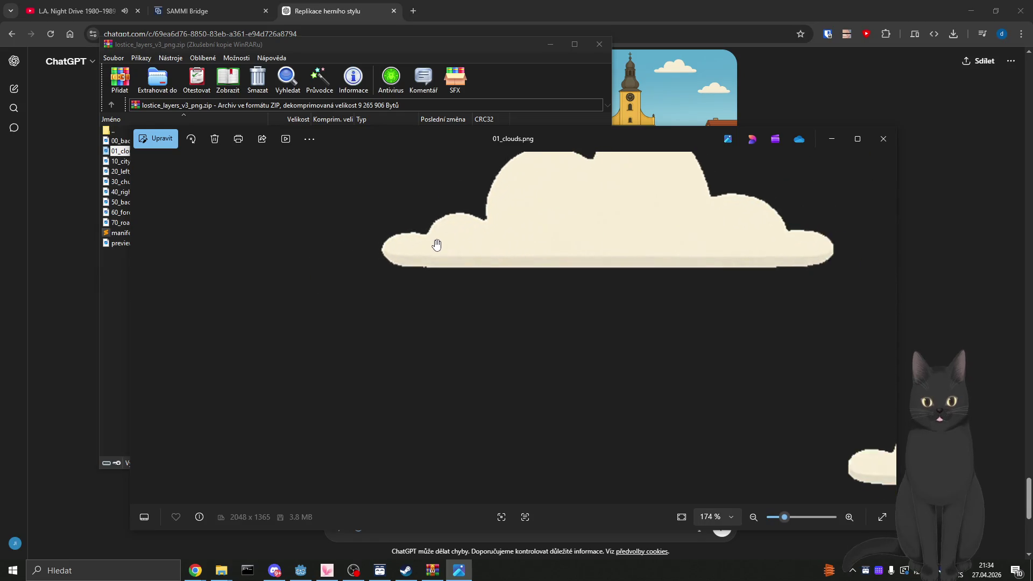
pyautogui.scroll(-3, 424, 238)
pyautogui.scroll(6, 330, 236)
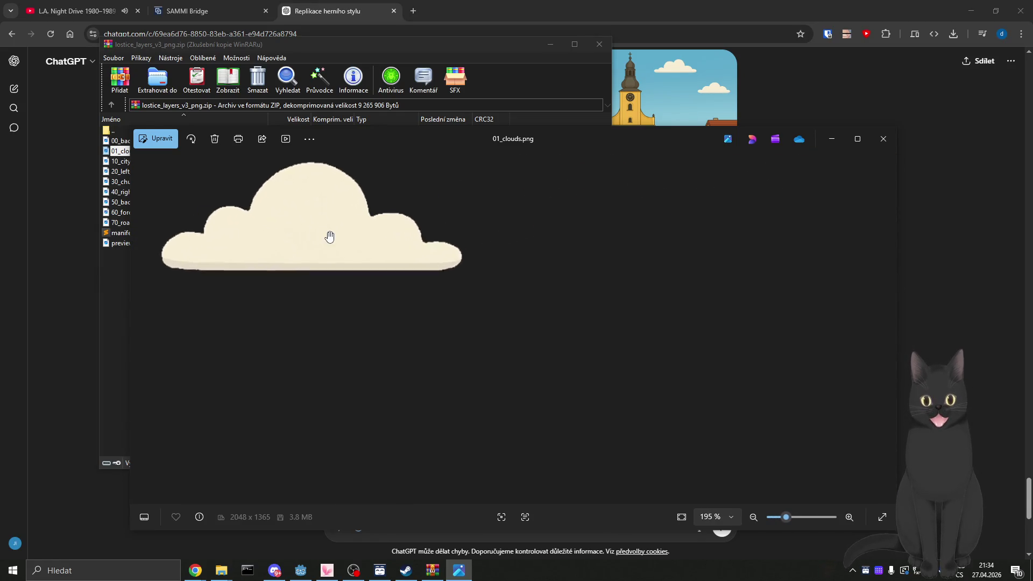
pyautogui.scroll(4, 344, 243)
pyautogui.scroll(-10, 723, 276)
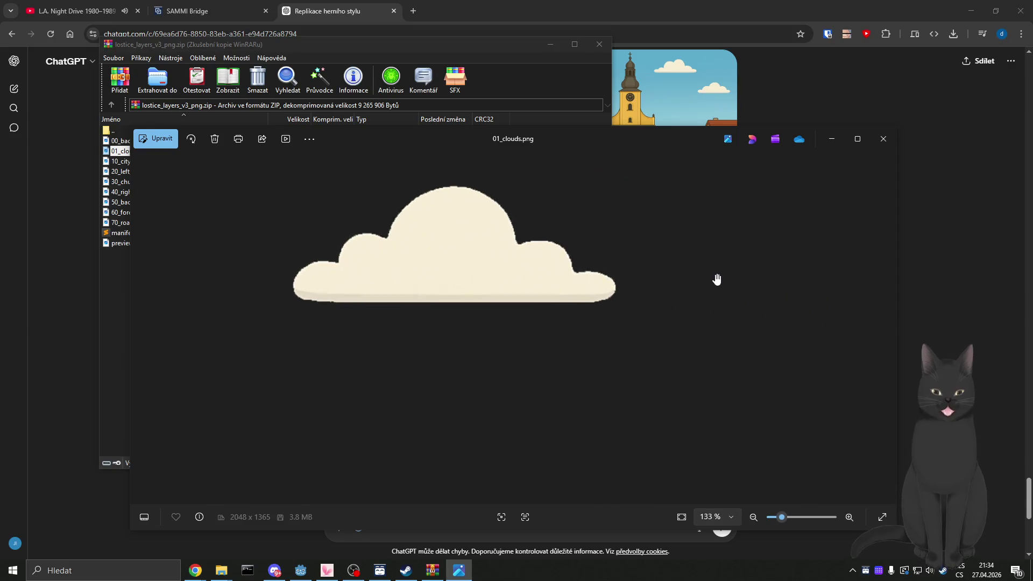
pyautogui.scroll(-3, 697, 287)
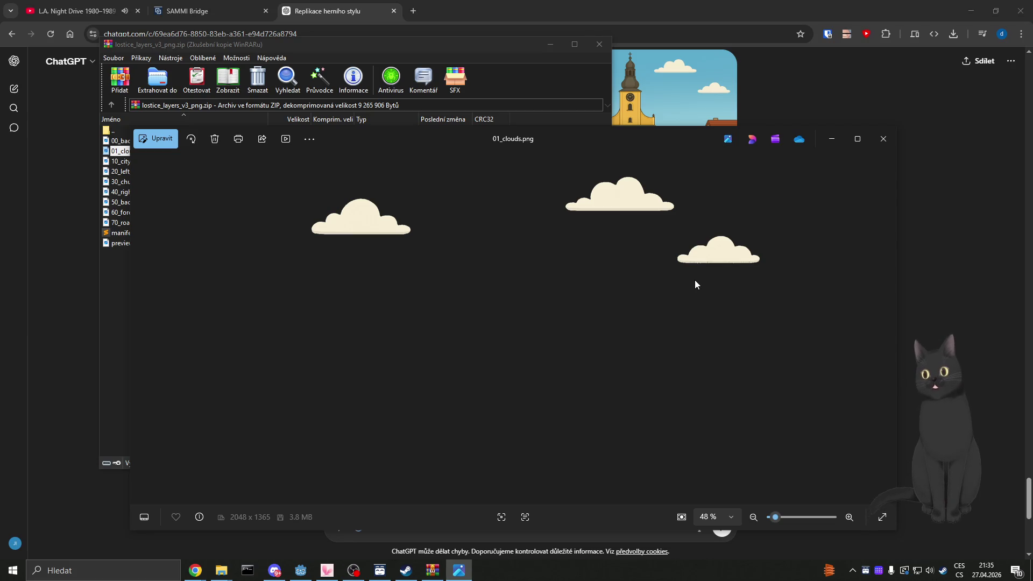
pyautogui.click(884, 139)
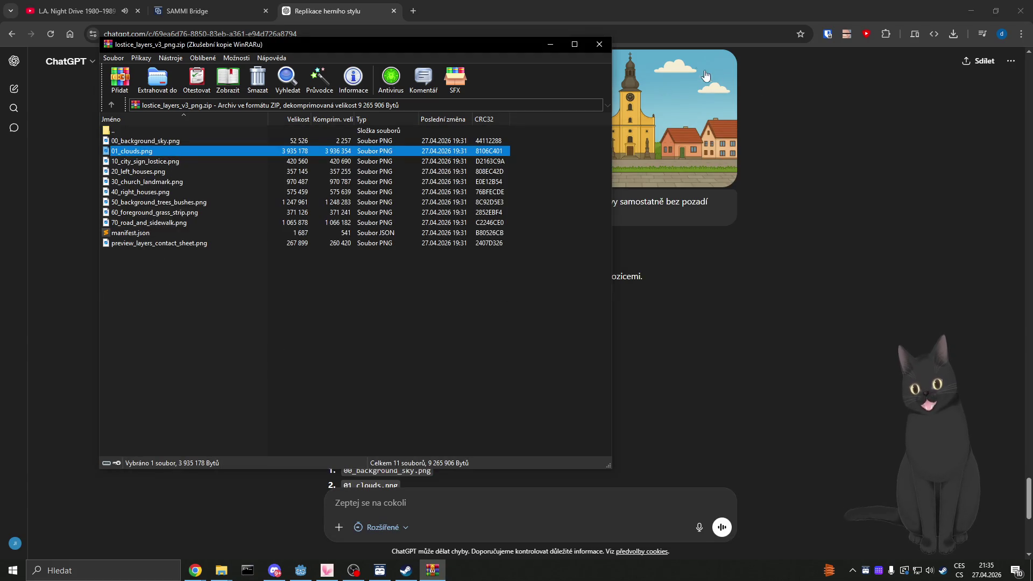
pyautogui.click(549, 45)
# Delete the long-named 0b50c523 village picture sprite node from main.tscn.
pyautogui.click(971, 11)
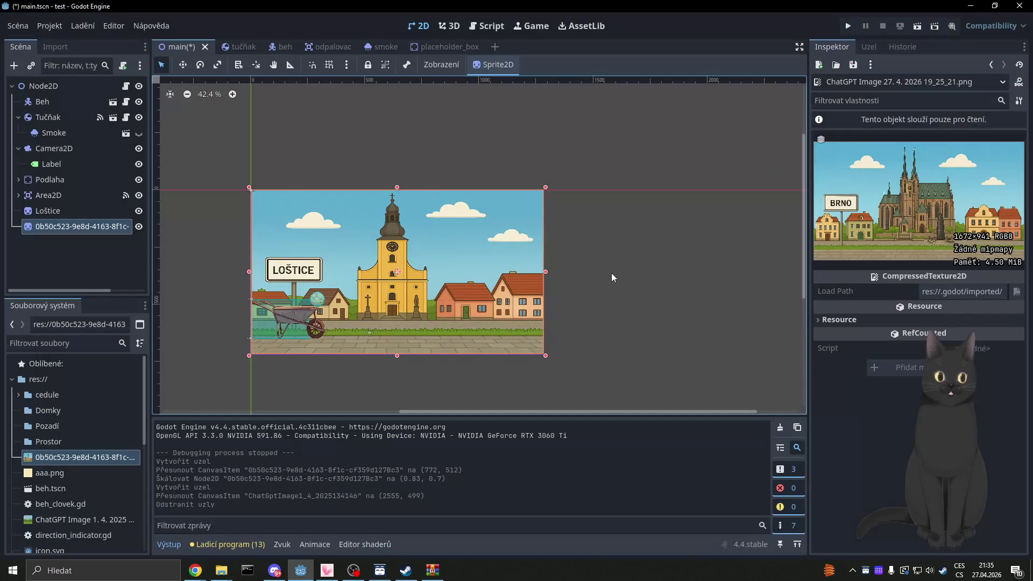
pyautogui.click(61, 211)
pyautogui.click(65, 231)
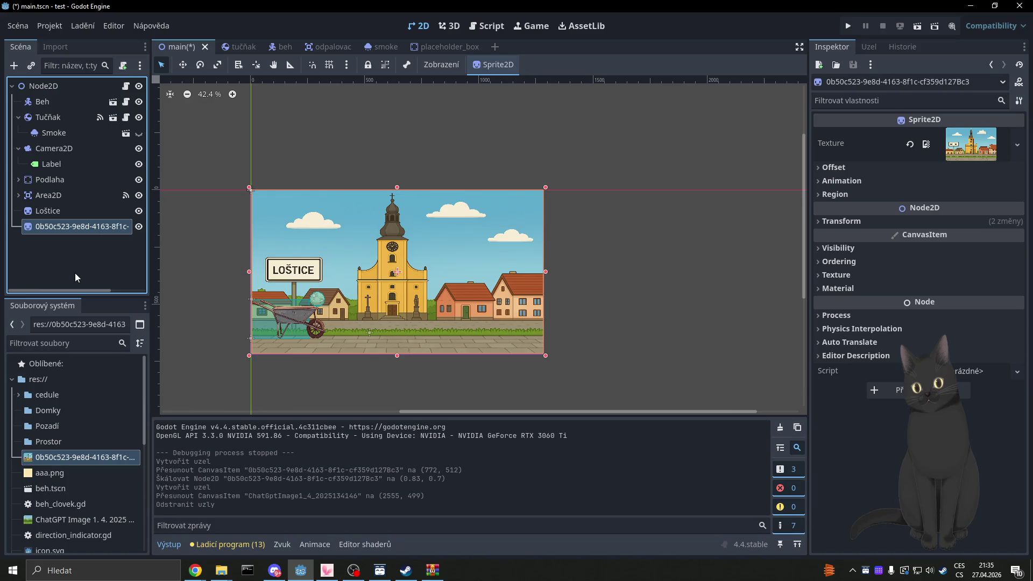
pyautogui.press('Delete')
pyautogui.press('Return')
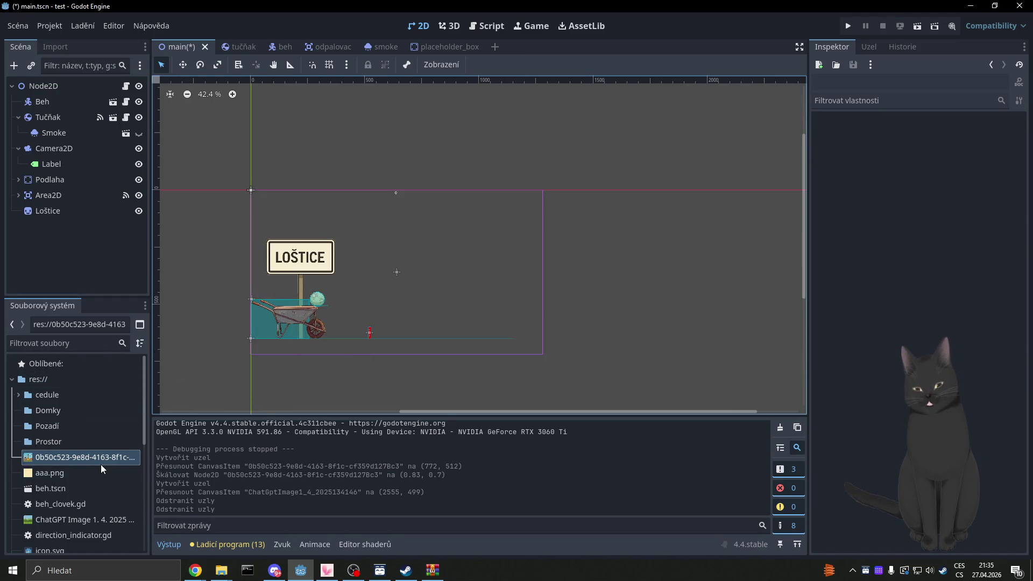
# Select the Pozadí folder in FileSystem and bring the layers archive back up.
pyautogui.moveTo(102, 464)
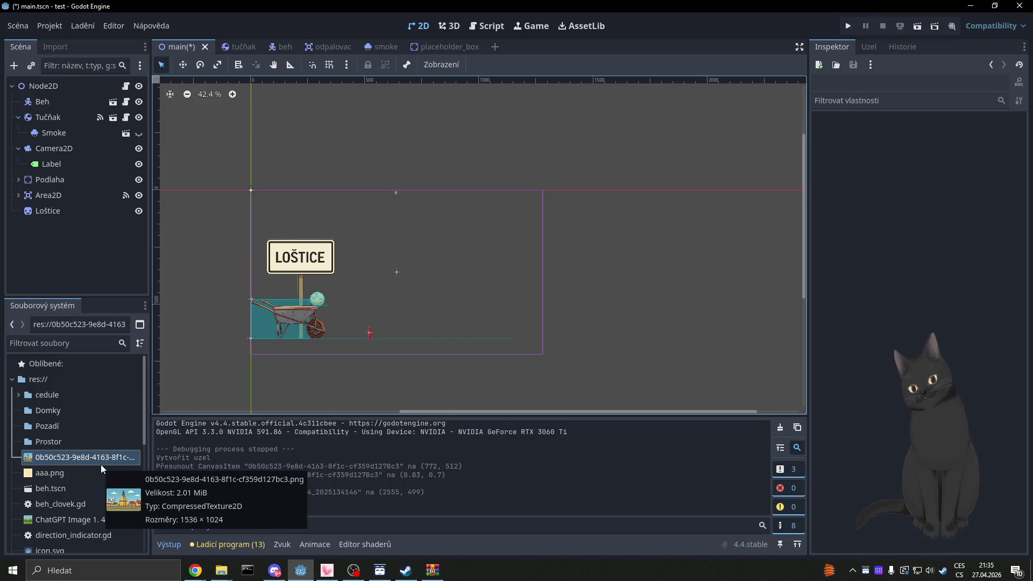
pyautogui.rightClick(63, 384)
pyautogui.click(42, 423)
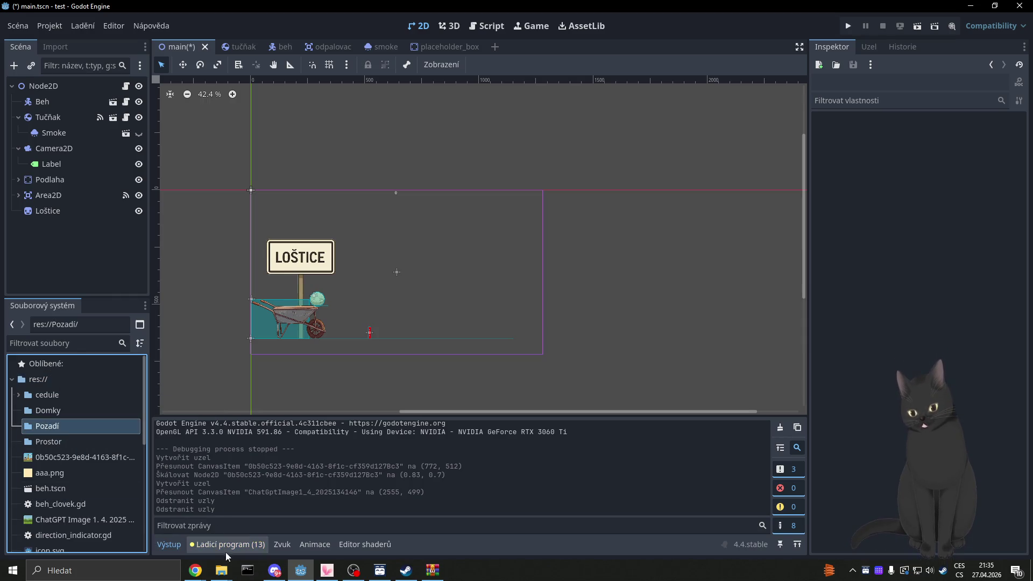
pyautogui.click(433, 570)
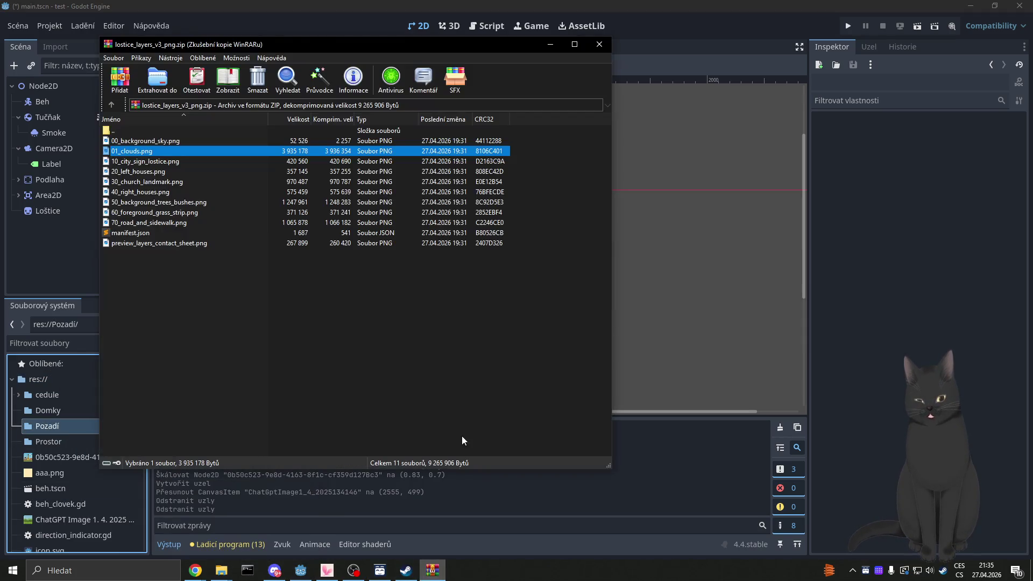
# Copy 00_background_sky.png from the archive into the Pozadí folder.
pyautogui.moveTo(243, 45); pyautogui.dragTo(605, 165)
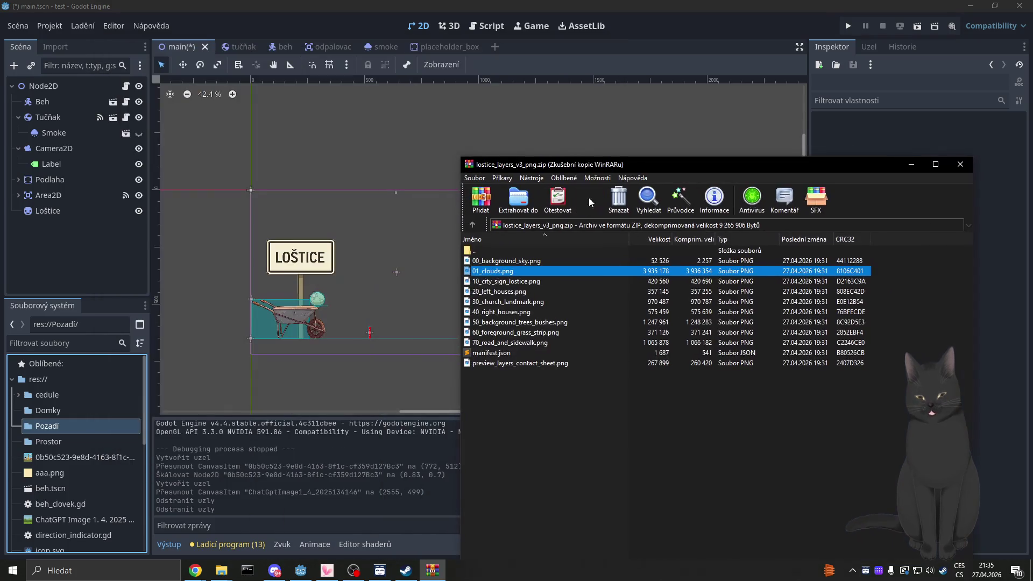
pyautogui.click(507, 263)
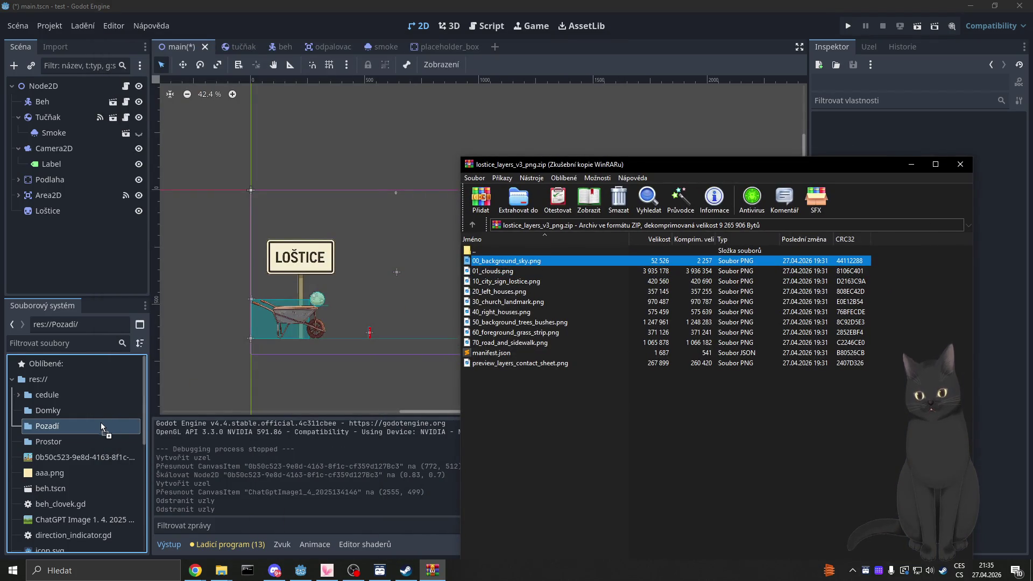
pyautogui.moveTo(99, 424)
pyautogui.mouseDown()
pyautogui.moveTo(215, 433)
pyautogui.moveTo(431, 271)
pyautogui.mouseUp()
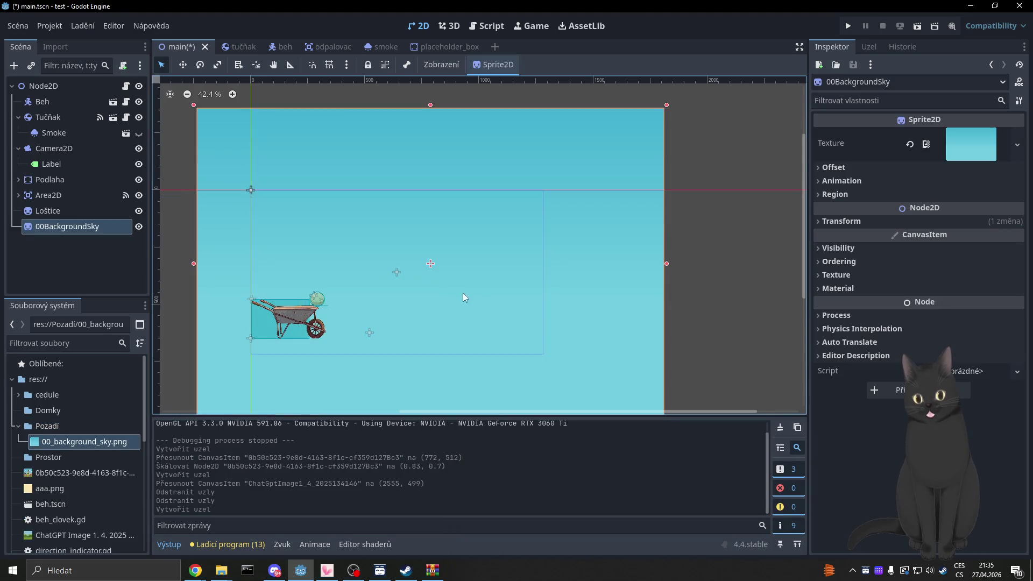
# Resize the 00BackgroundSky sprite by its corner handles to about 0.63 × 0.52 and save.
pyautogui.scroll(-4, 474, 296)
pyautogui.moveTo(285, 169); pyautogui.dragTo(322, 223)
pyautogui.moveTo(610, 388)
pyautogui.mouseDown()
pyautogui.moveTo(517, 339)
pyautogui.moveTo(527, 339)
pyautogui.mouseUp()
pyautogui.hotkey('ctrl', 's')
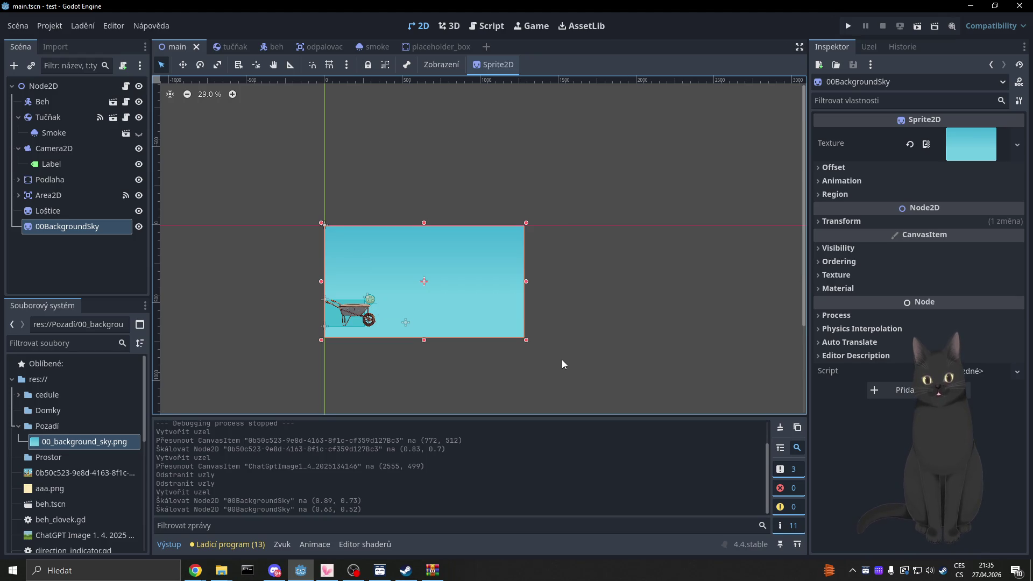
pyautogui.scroll(10, 504, 331)
pyautogui.scroll(-5, 450, 302)
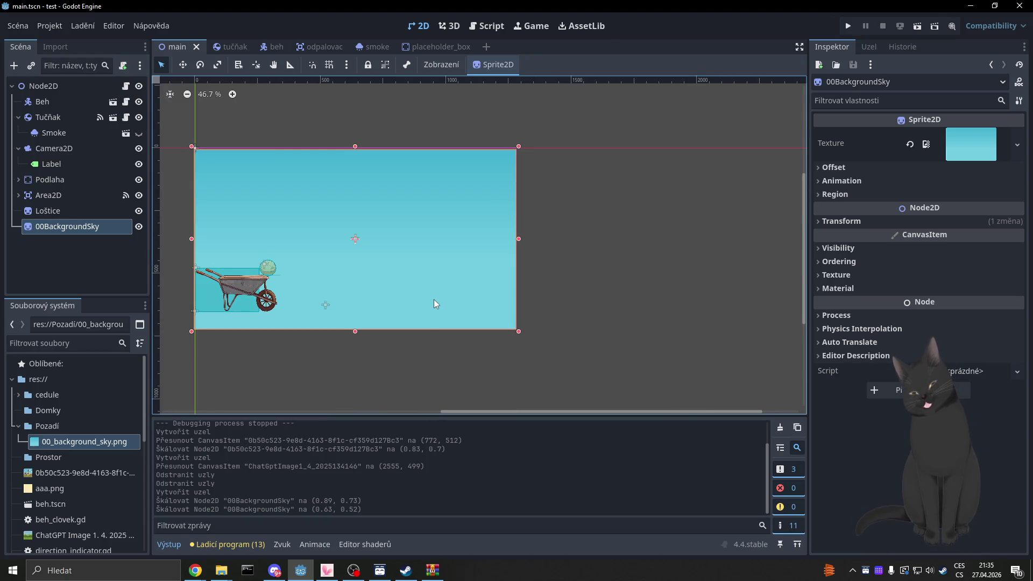
pyautogui.scroll(6, 418, 279)
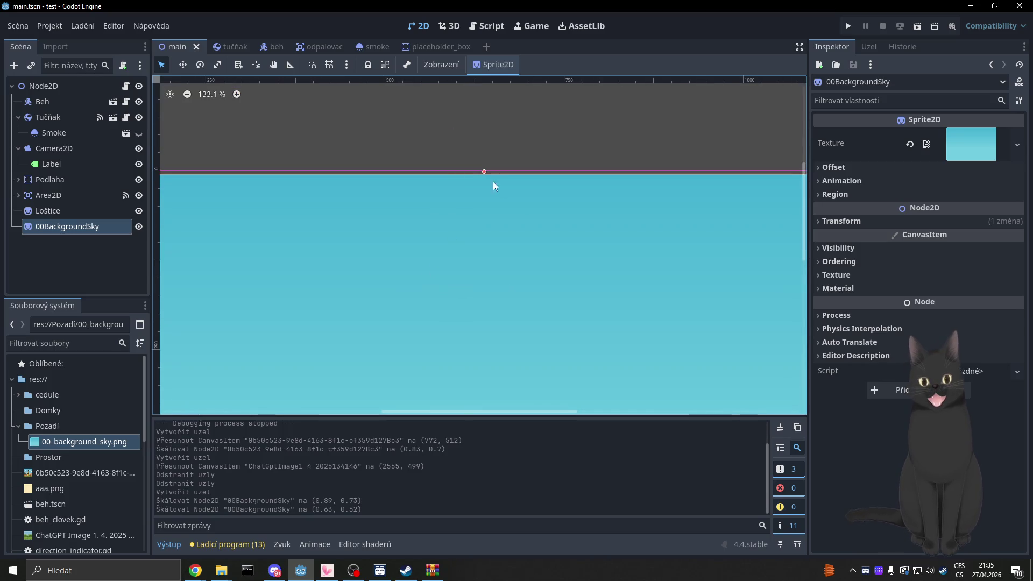
pyautogui.moveTo(485, 173); pyautogui.dragTo(484, 168)
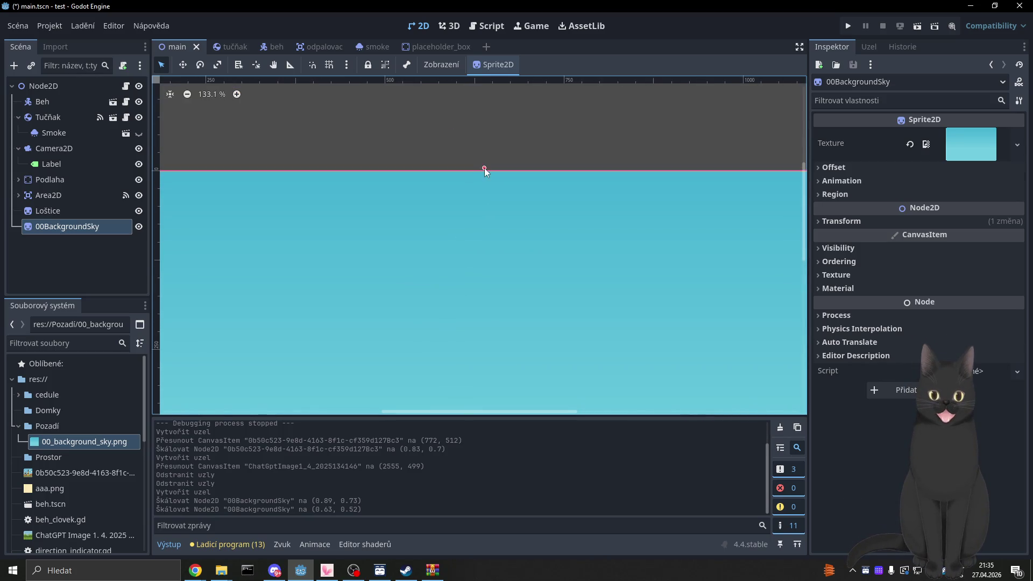
# Nudge the sky sprite's left edge slightly inward and save the main scene.
pyautogui.scroll(-6, 489, 224)
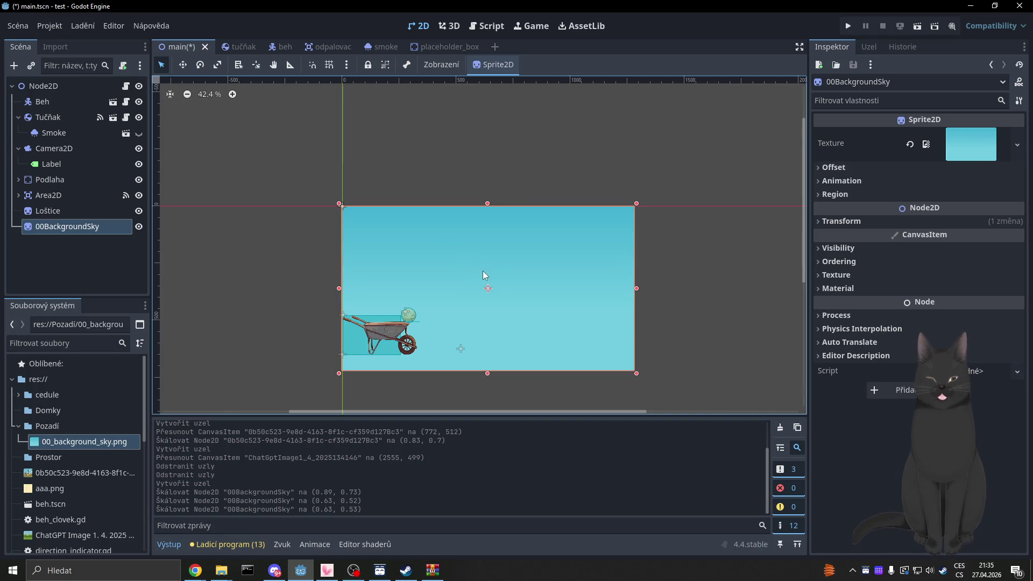
pyautogui.hotkey('ctrl', 's')
pyautogui.scroll(9, 319, 266)
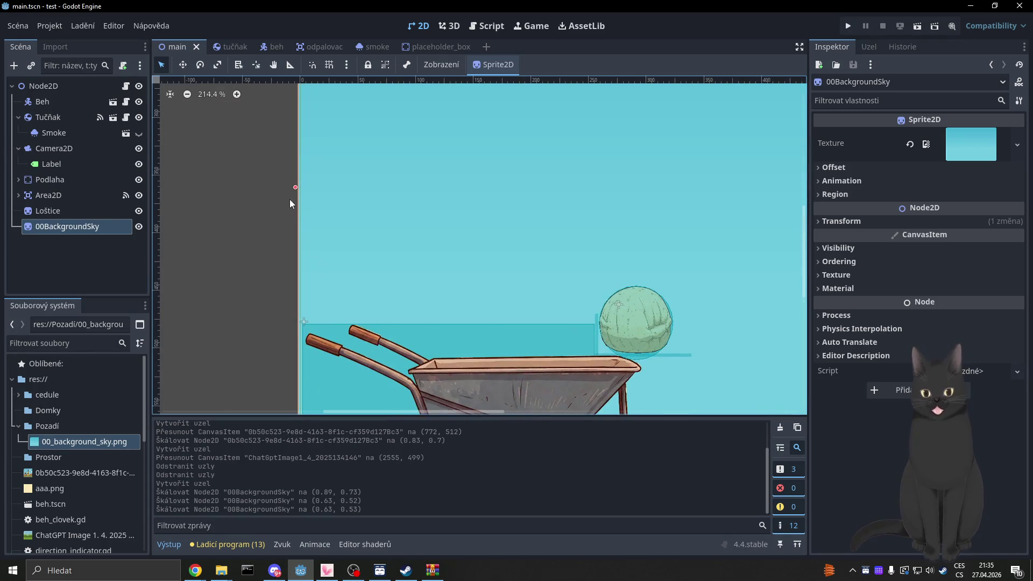
pyautogui.moveTo(295, 187); pyautogui.dragTo(298, 187)
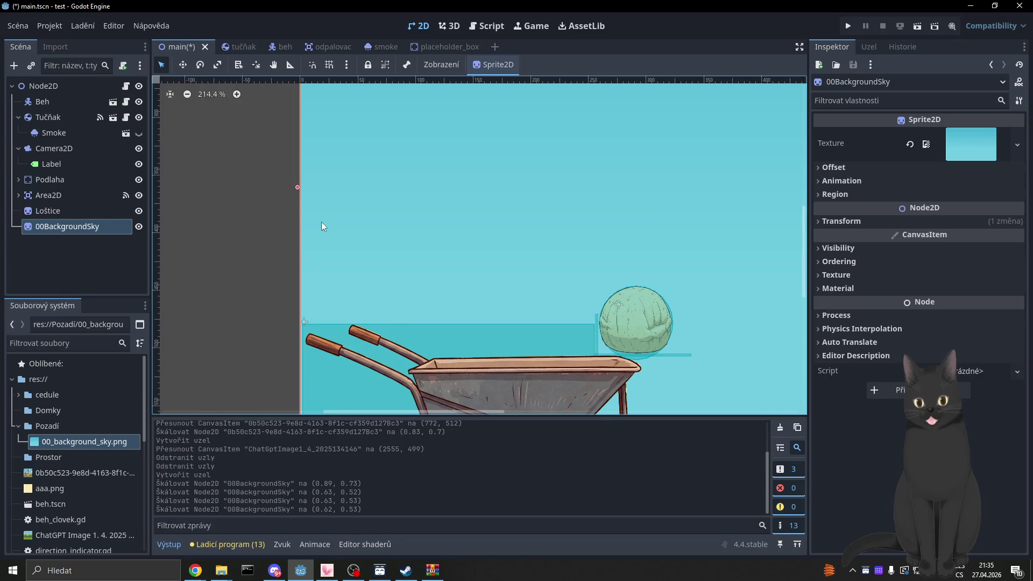
pyautogui.scroll(-7, 339, 252)
pyautogui.hotkey('ctrl', 's')
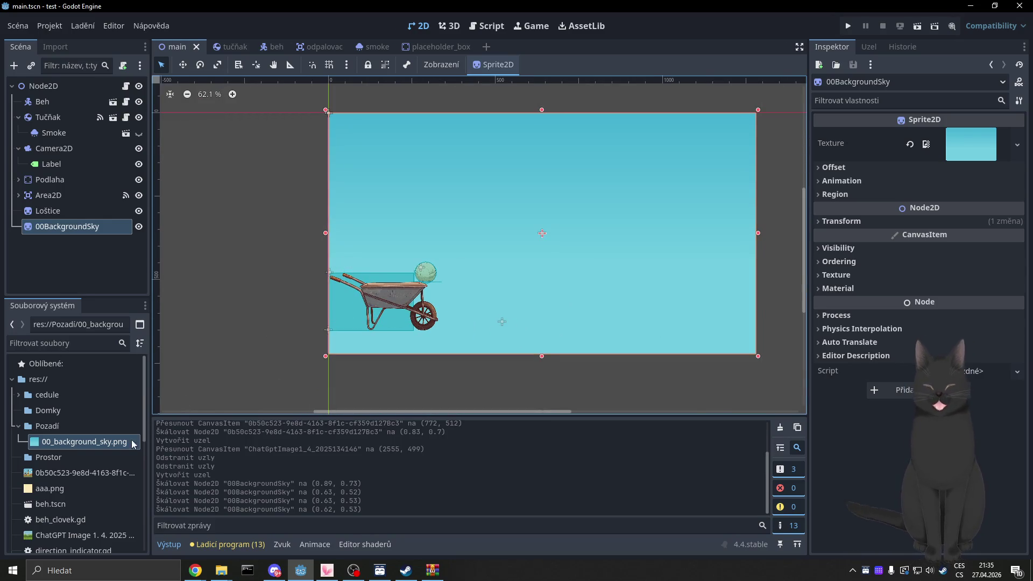
# Add the 0b50c523 village picture as a sprite, placed at (2048, 511) beside the sky.
pyautogui.scroll(-3, 424, 339)
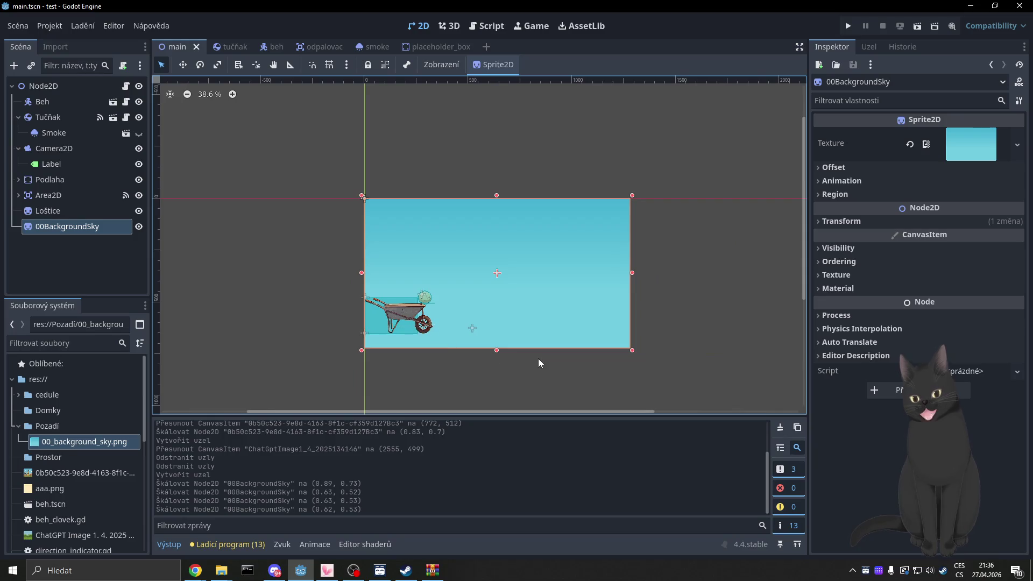
pyautogui.moveTo(538, 358); pyautogui.dragTo(428, 322)
pyautogui.click(79, 475)
pyautogui.moveTo(74, 473)
pyautogui.mouseDown()
pyautogui.moveTo(635, 305)
pyautogui.moveTo(667, 243)
pyautogui.mouseUp()
pyautogui.moveTo(583, 247)
pyautogui.mouseDown()
pyautogui.moveTo(607, 265)
pyautogui.moveTo(597, 266)
pyautogui.mouseUp()
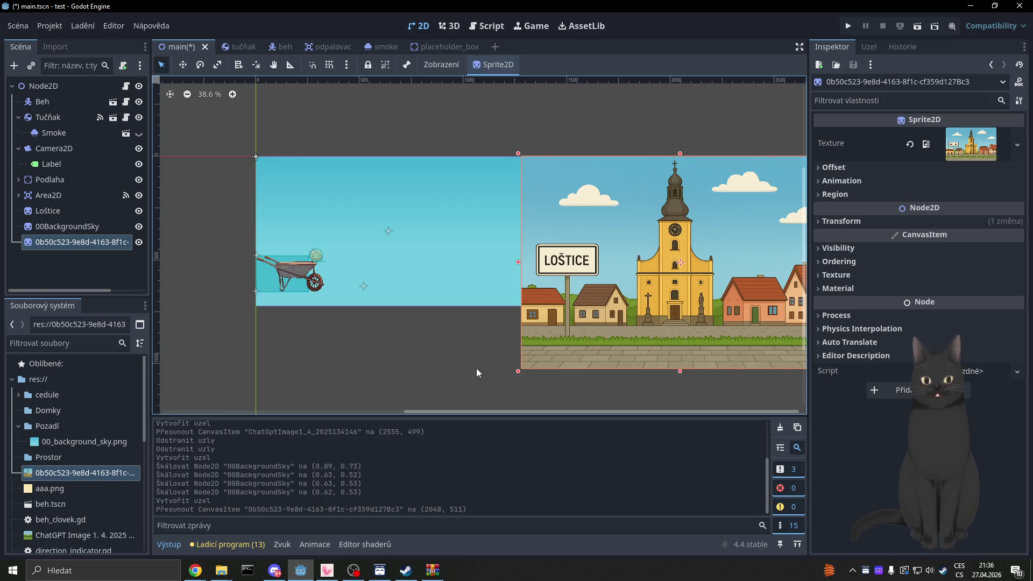
# Delete the re-added village picture Sprite2D, keeping the 00BackgroundSky sprite.
pyautogui.moveTo(476, 368)
pyautogui.mouseDown()
pyautogui.moveTo(362, 337)
pyautogui.moveTo(400, 321)
pyautogui.mouseUp()
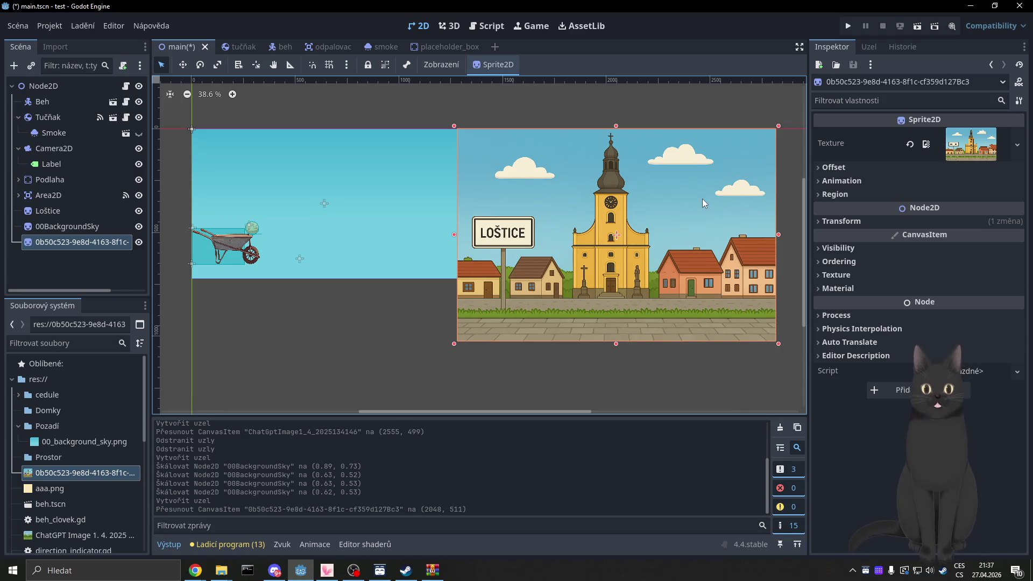
pyautogui.press('Delete')
pyautogui.click(484, 297)
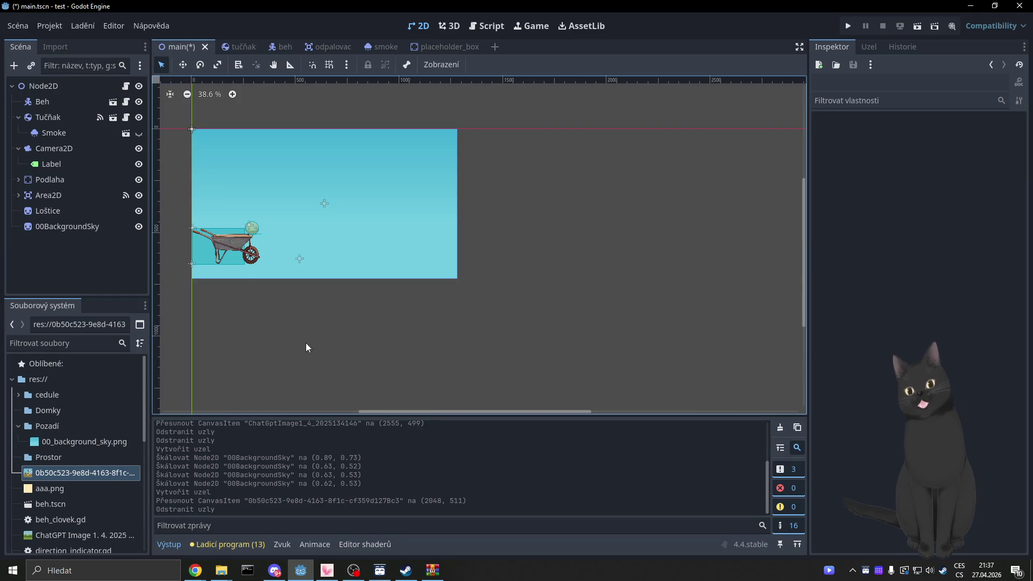
# Select the 00BackgroundSky sprite and adjust its edge slightly.
pyautogui.scroll(3, 229, 201)
pyautogui.scroll(15, 458, 194)
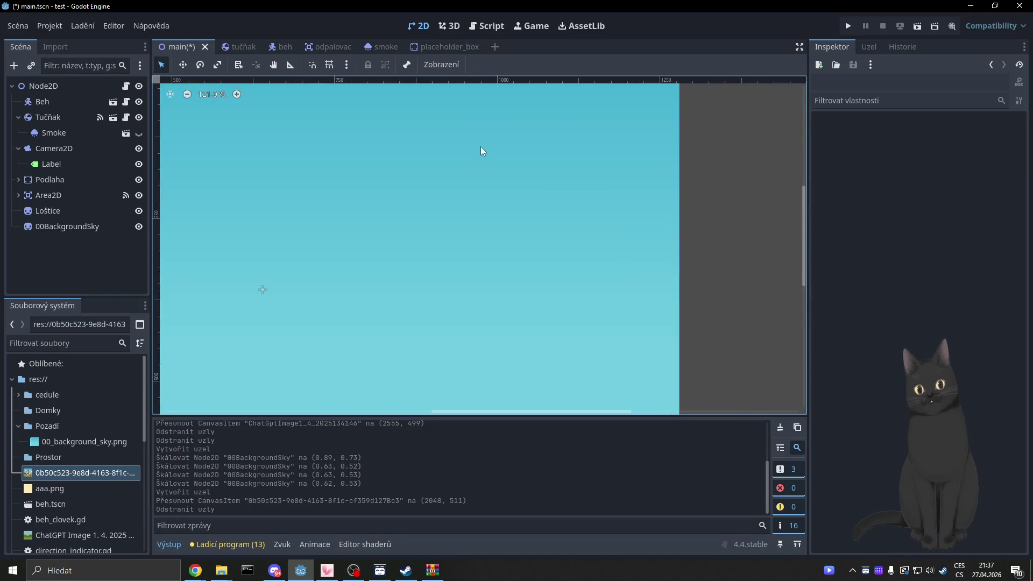
pyautogui.scroll(9, 466, 205)
pyautogui.click(465, 208)
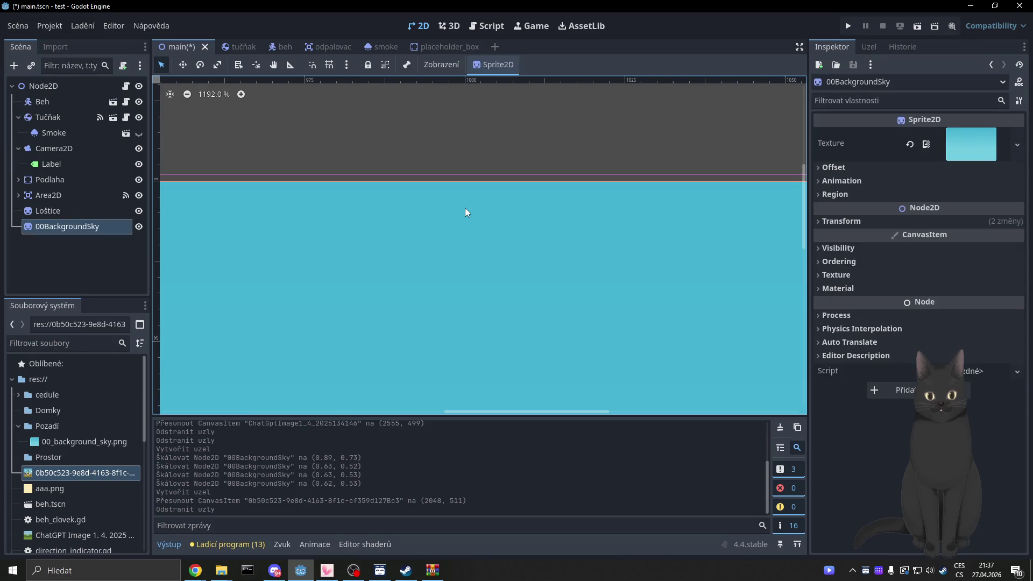
pyautogui.press('Up')
pyautogui.press('Up')
pyautogui.press('Down')
pyautogui.press('Down')
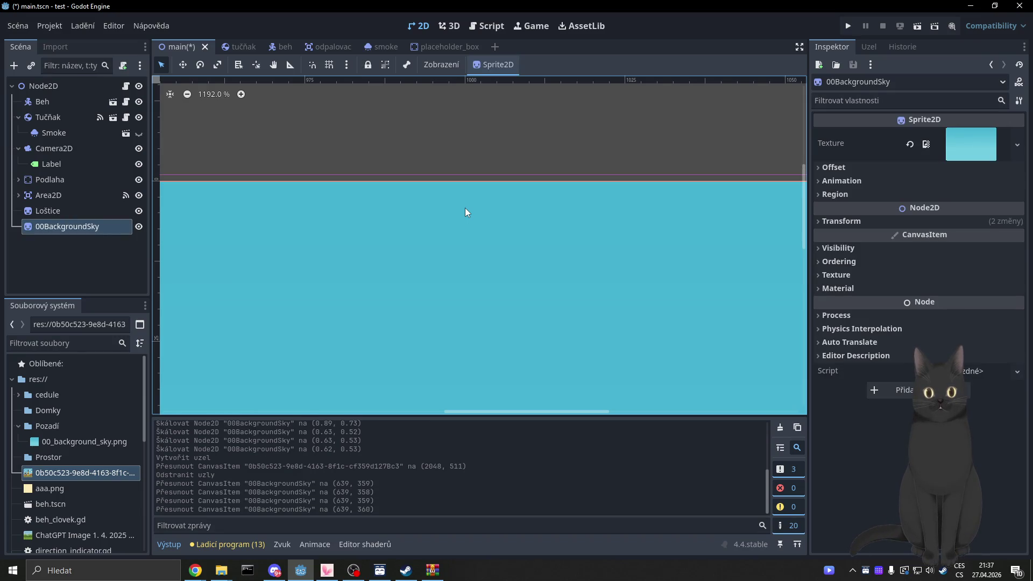
pyautogui.moveTo(340, 243)
pyautogui.mouseDown()
pyautogui.moveTo(565, 237)
pyautogui.moveTo(651, 209)
pyautogui.moveTo(629, 241)
pyautogui.mouseUp()
pyautogui.scroll(-10, 398, 272)
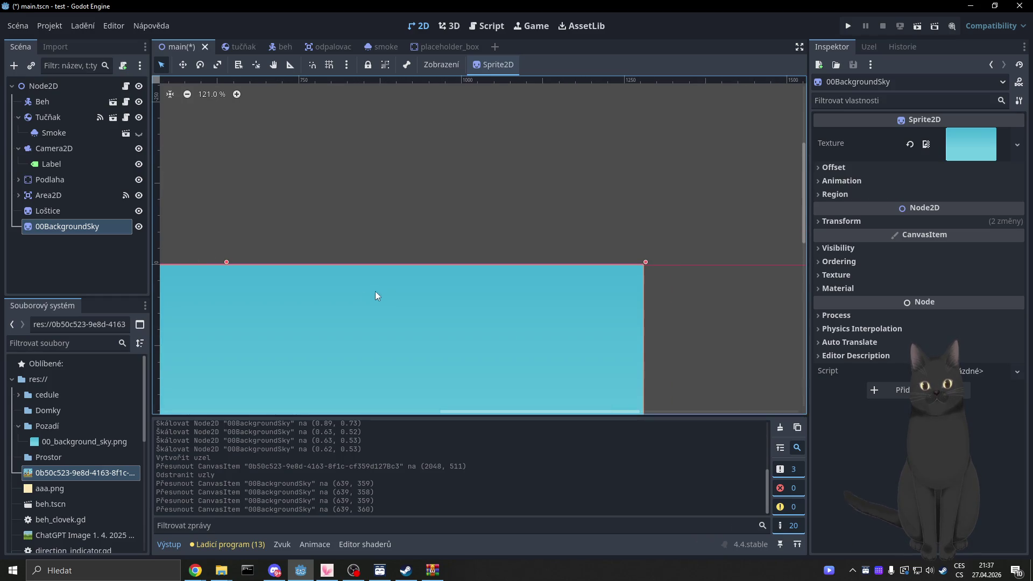
pyautogui.scroll(11, 232, 267)
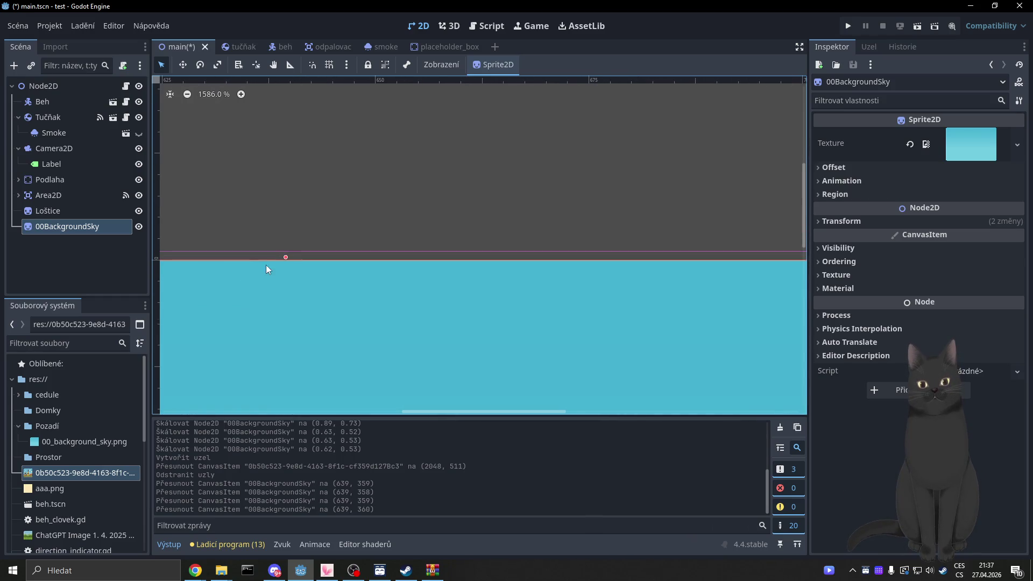
pyautogui.moveTo(286, 258); pyautogui.dragTo(288, 250)
# Widen the sky background to the right to scale 0.63 × 0.53 and save main.tscn.
pyautogui.scroll(-3, 327, 289)
pyautogui.scroll(-7, 327, 289)
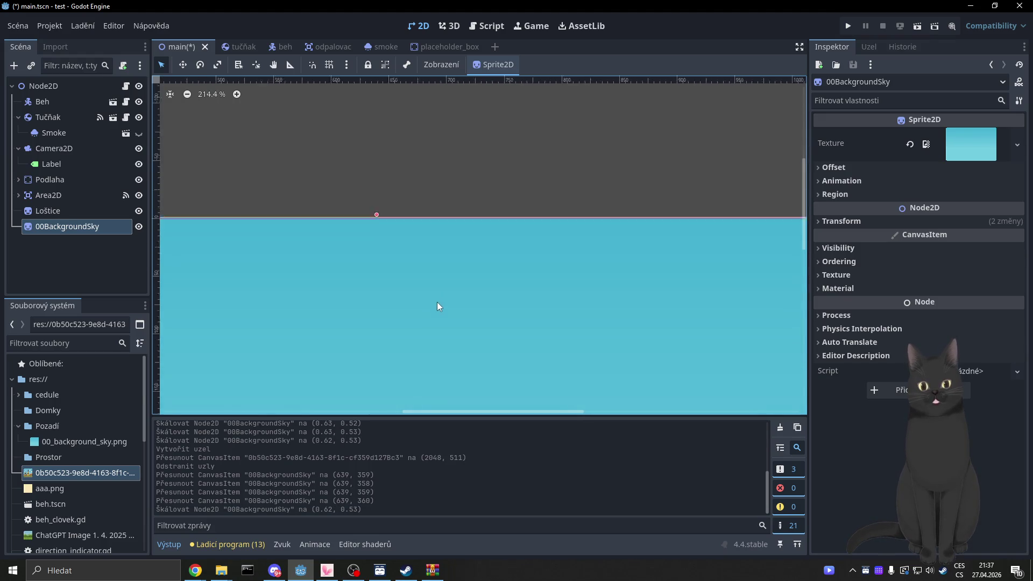
pyautogui.scroll(-2, 479, 277)
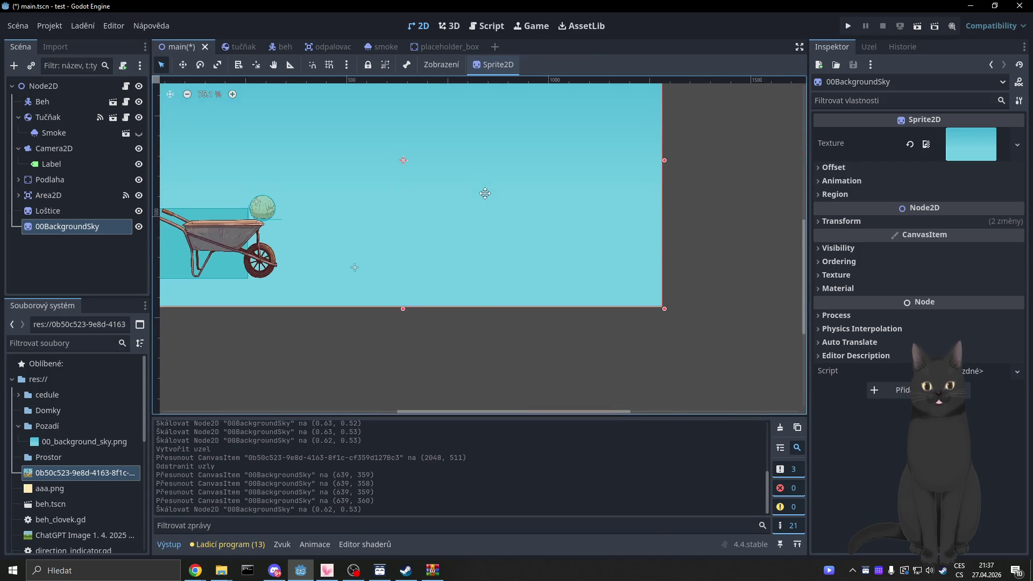
pyautogui.scroll(7, 666, 310)
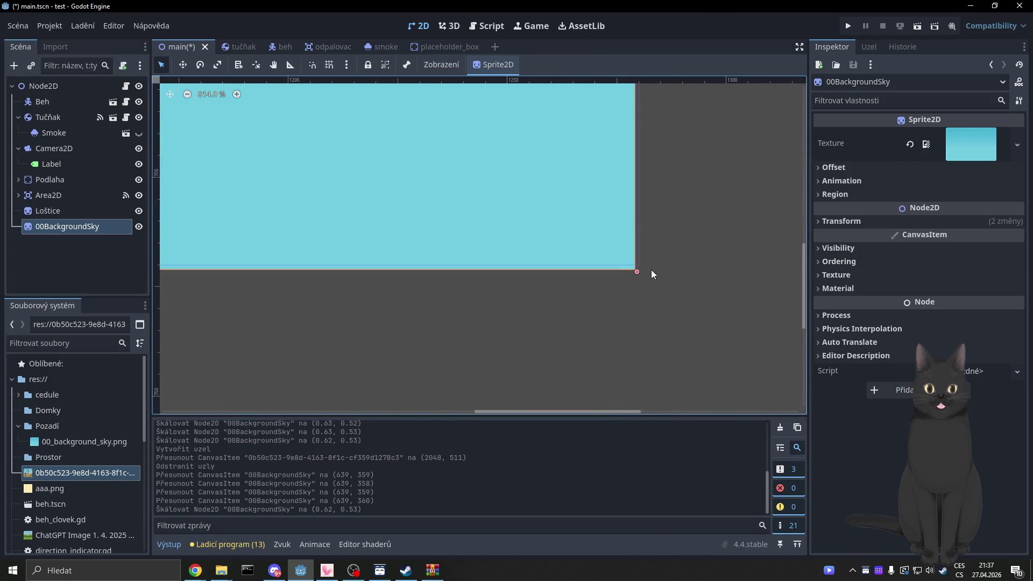
pyautogui.scroll(3, 611, 304)
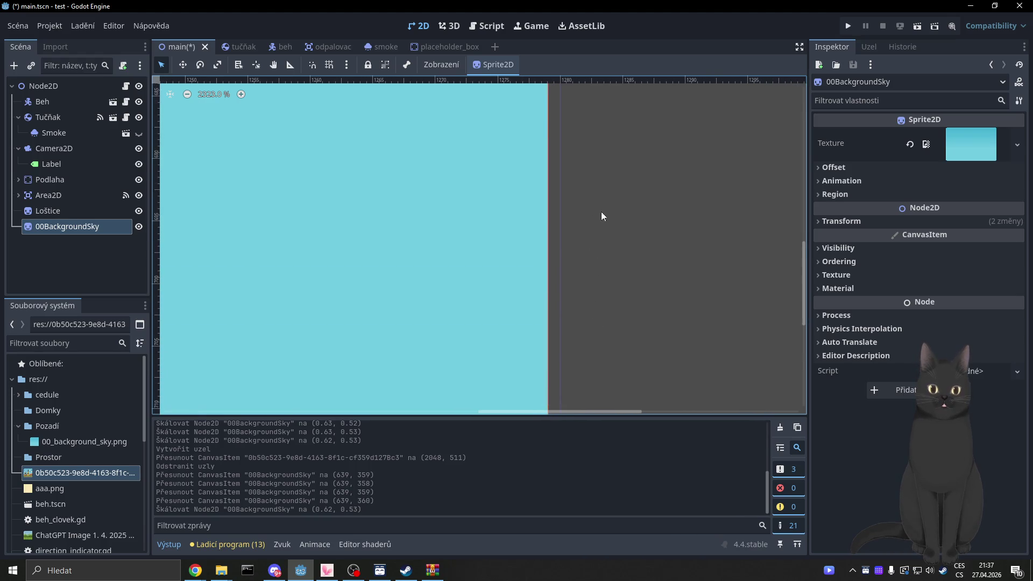
pyautogui.scroll(-3, 574, 286)
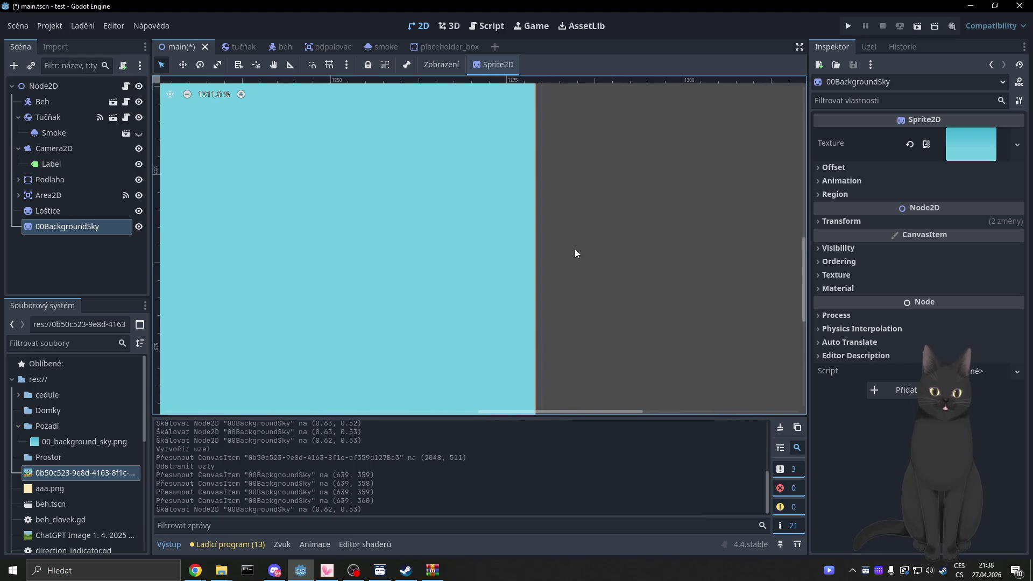
pyautogui.scroll(-3, 576, 237)
pyautogui.scroll(2, 600, 241)
pyautogui.scroll(-2, 584, 269)
pyautogui.scroll(-2, 592, 226)
pyautogui.scroll(2, 597, 212)
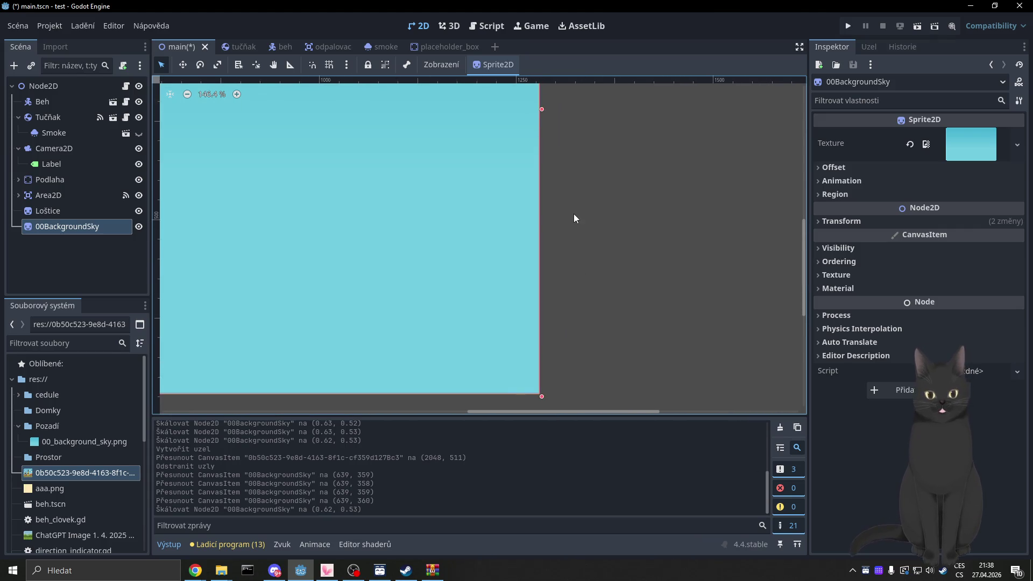
pyautogui.scroll(-2, 574, 213)
pyautogui.scroll(-2, 574, 212)
pyautogui.scroll(5, 588, 243)
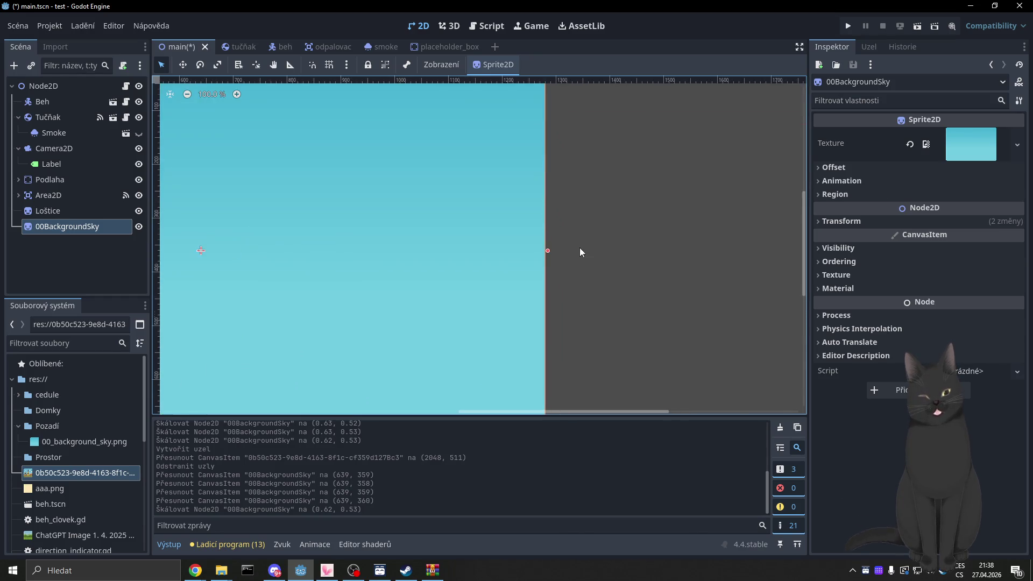
pyautogui.scroll(4, 554, 252)
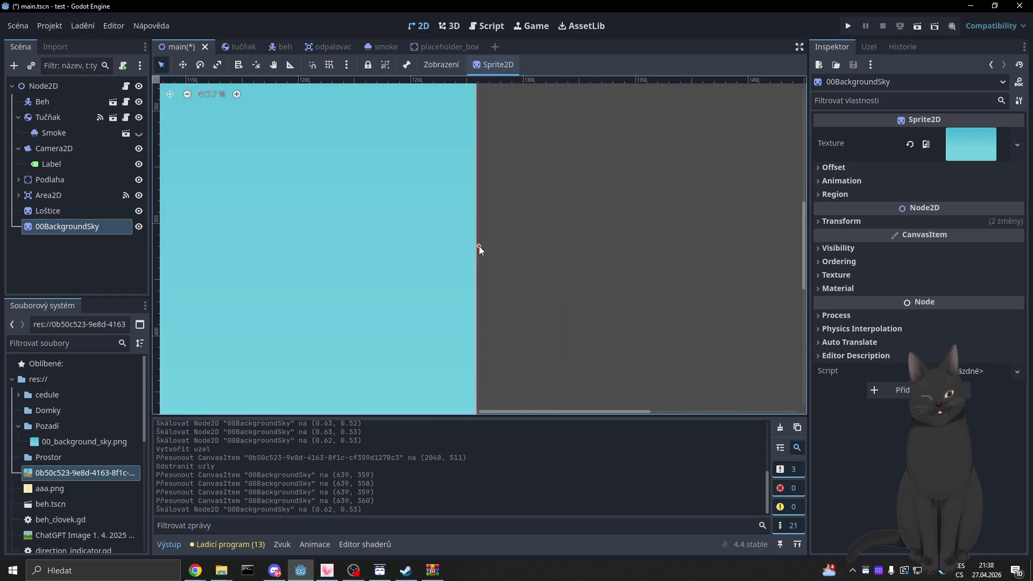
pyautogui.moveTo(480, 246); pyautogui.dragTo(522, 263)
pyautogui.scroll(-10, 525, 270)
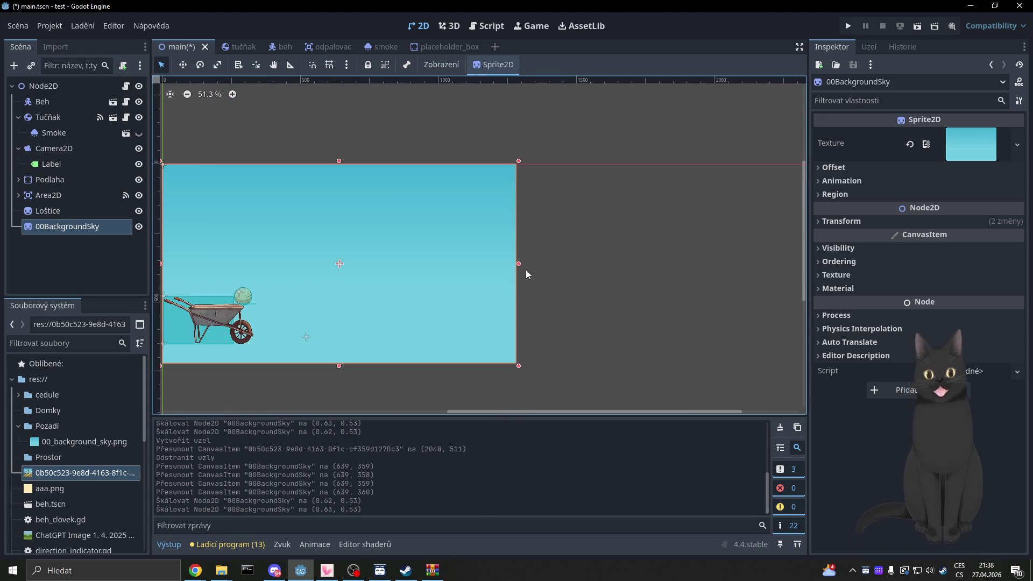
pyautogui.hotkey('ctrl', 's')
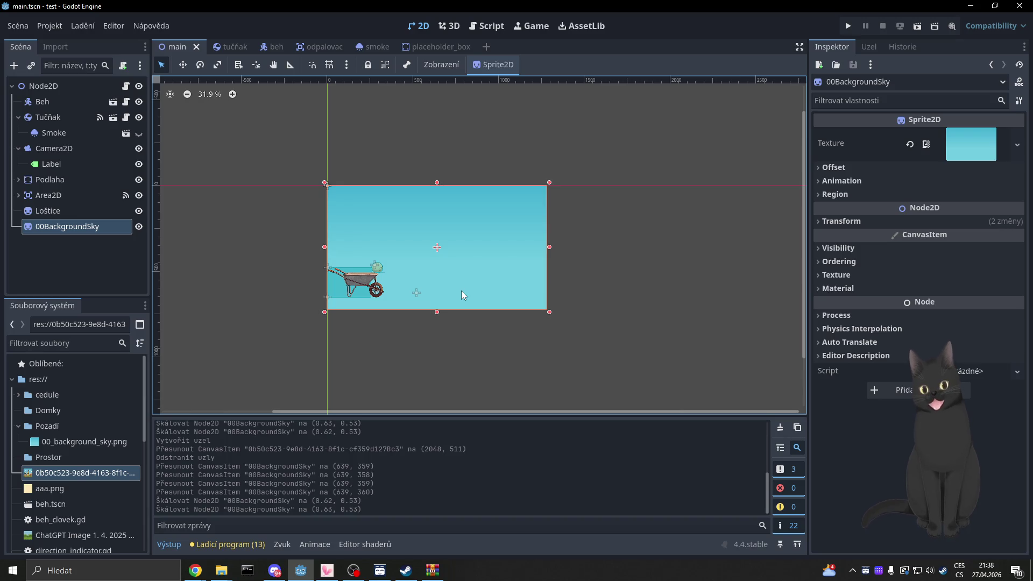
pyautogui.hotkey('ctrl', 'd')
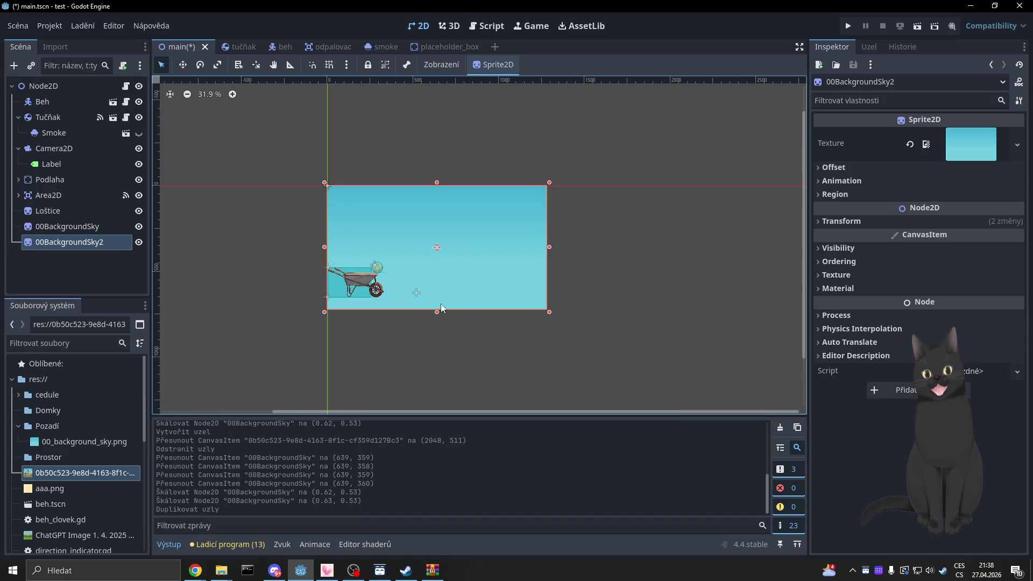
pyautogui.moveTo(474, 274)
pyautogui.mouseDown()
pyautogui.moveTo(641, 265)
pyautogui.moveTo(614, 269)
pyautogui.moveTo(625, 268)
pyautogui.mouseUp()
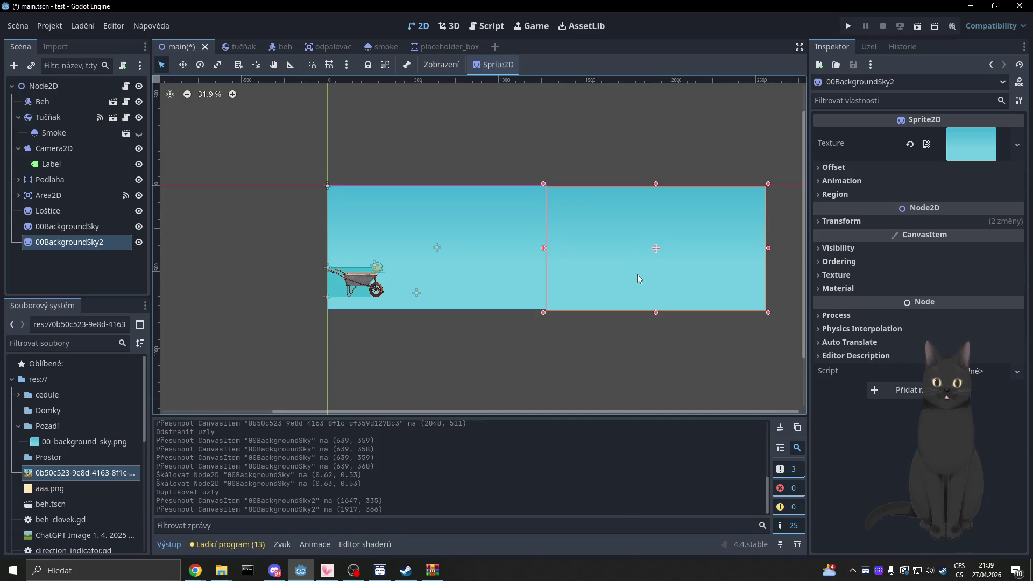
pyautogui.scroll(3, 638, 273)
pyautogui.scroll(-3, 644, 306)
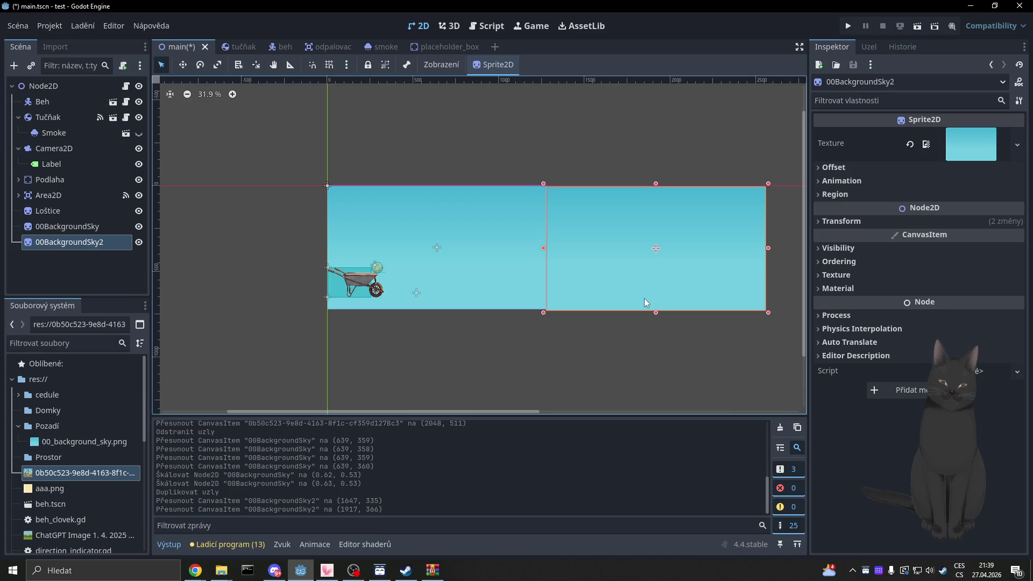
pyautogui.hscroll(4, 592, 280)
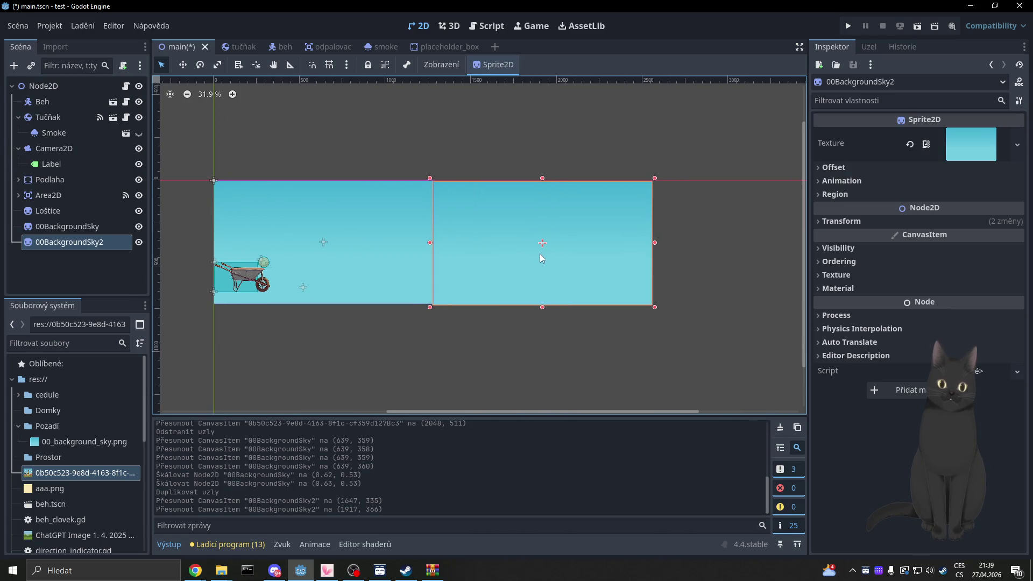
pyautogui.click(118, 229)
pyautogui.click(115, 240)
pyautogui.press('Delete')
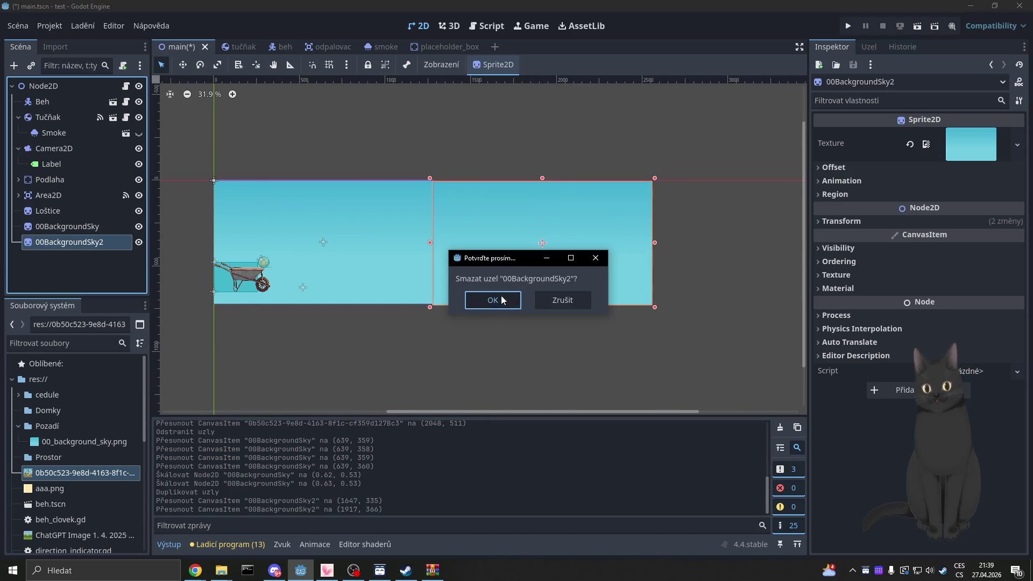
pyautogui.click(502, 300)
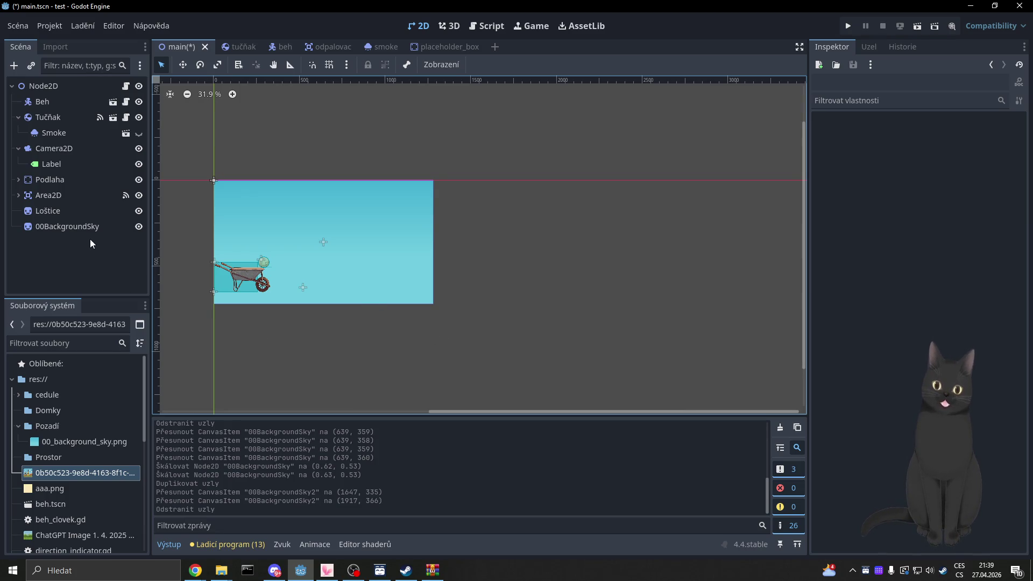
# Set the 00BackgroundSky sprite's Z Index to -1 and save main.tscn.
pyautogui.click(81, 227)
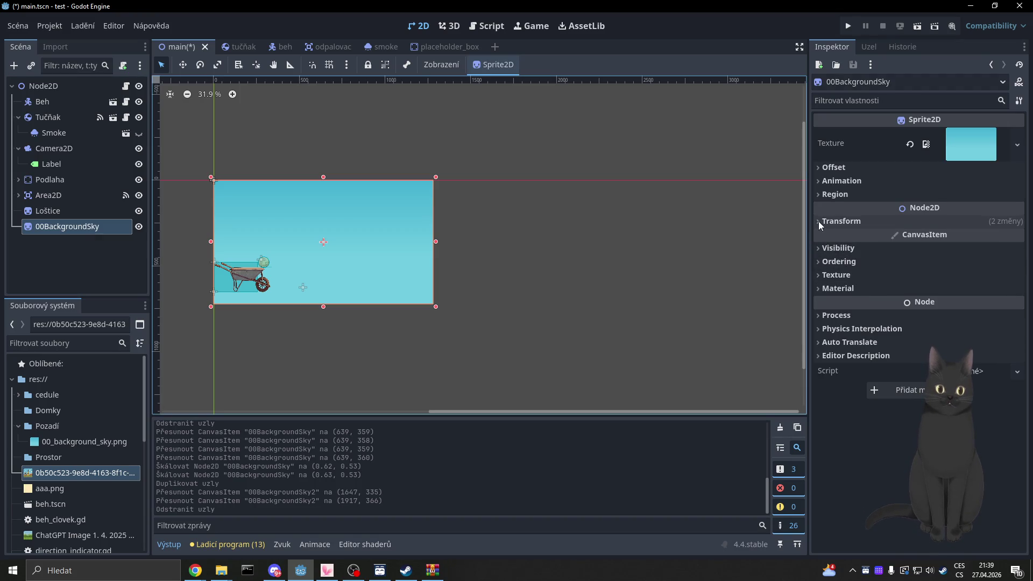
pyautogui.click(828, 262)
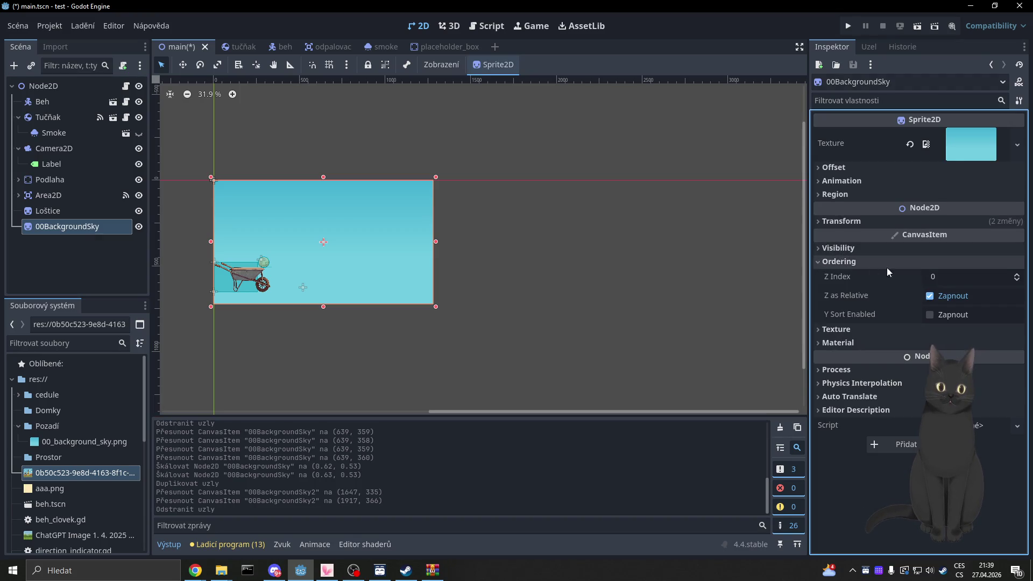
pyautogui.click(1016, 280)
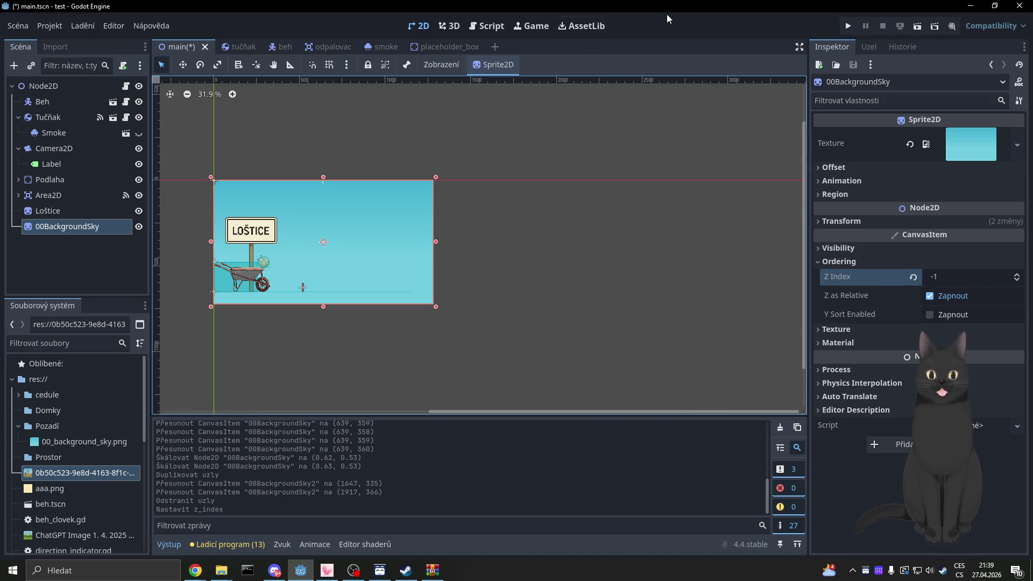
pyautogui.hotkey('ctrl', 's')
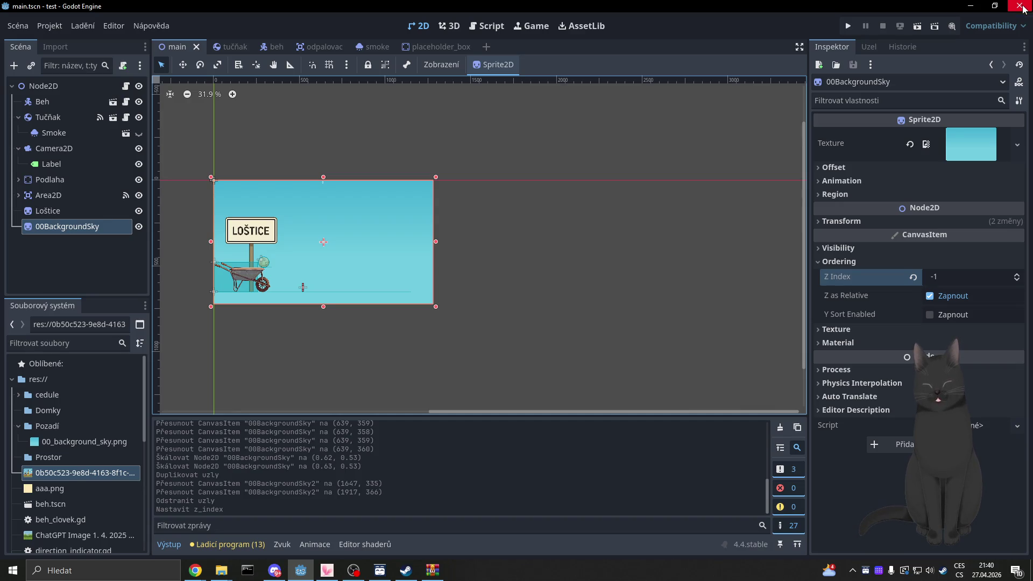
# Switch the editor to fullscreen and select the Nora project in the Project Manager.
pyautogui.hotkey('shift', 'F11')
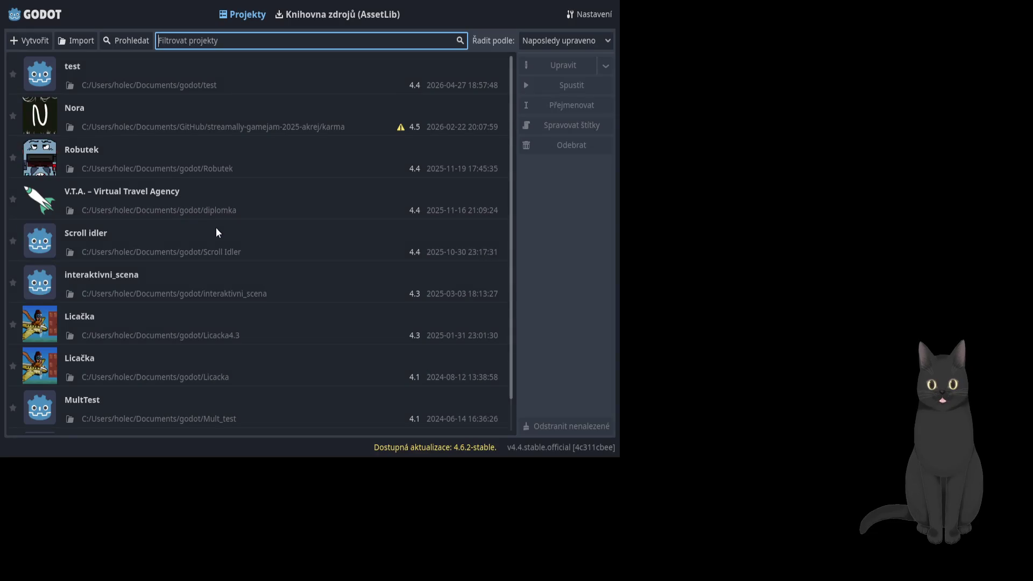
pyautogui.click(157, 116)
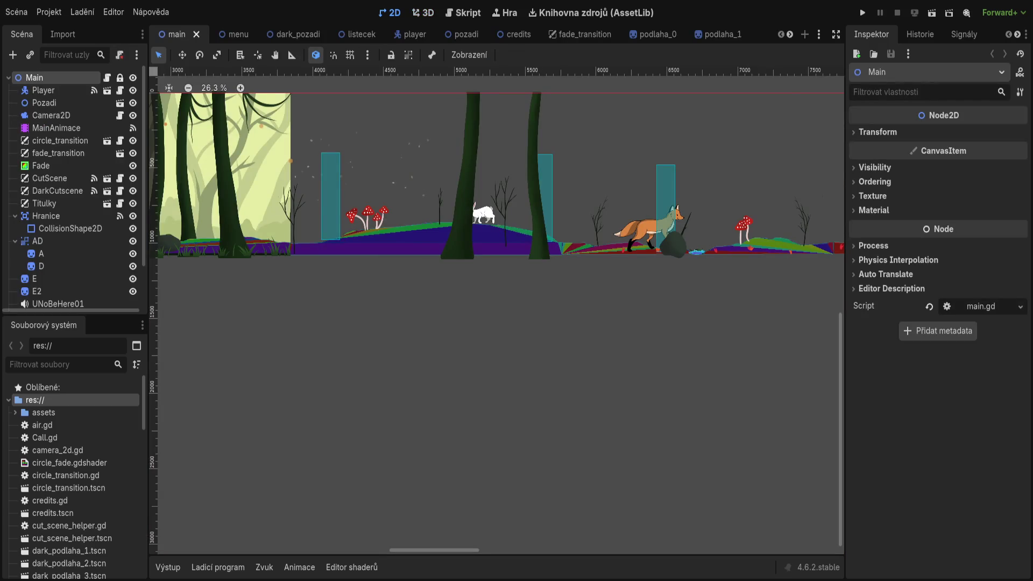
# Pan the main level view left to the start of Nora's level.
pyautogui.hscroll(-5, 503, 438)
pyautogui.scroll(2, 503, 438)
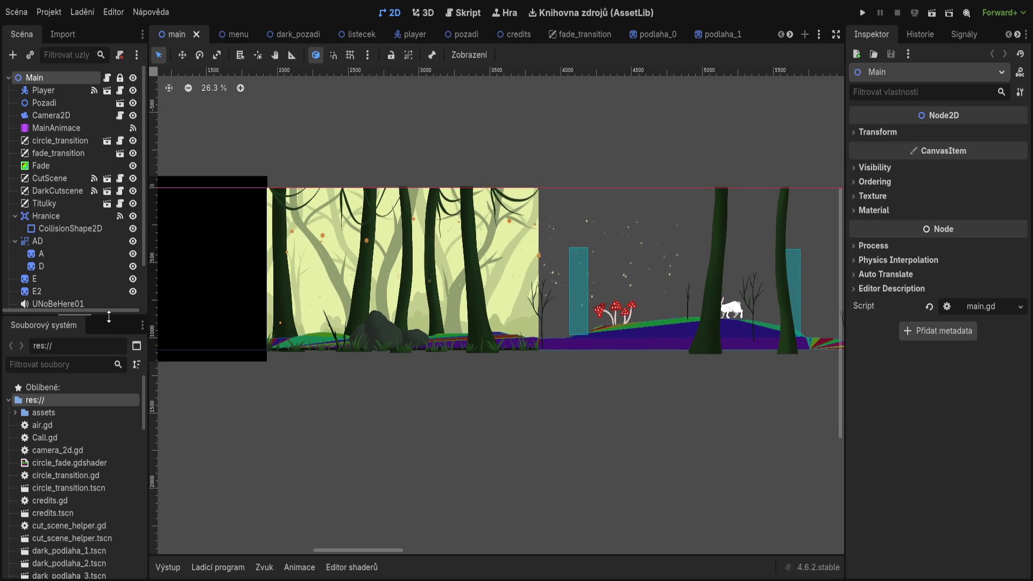
pyautogui.moveTo(425, 404); pyautogui.dragTo(625, 374)
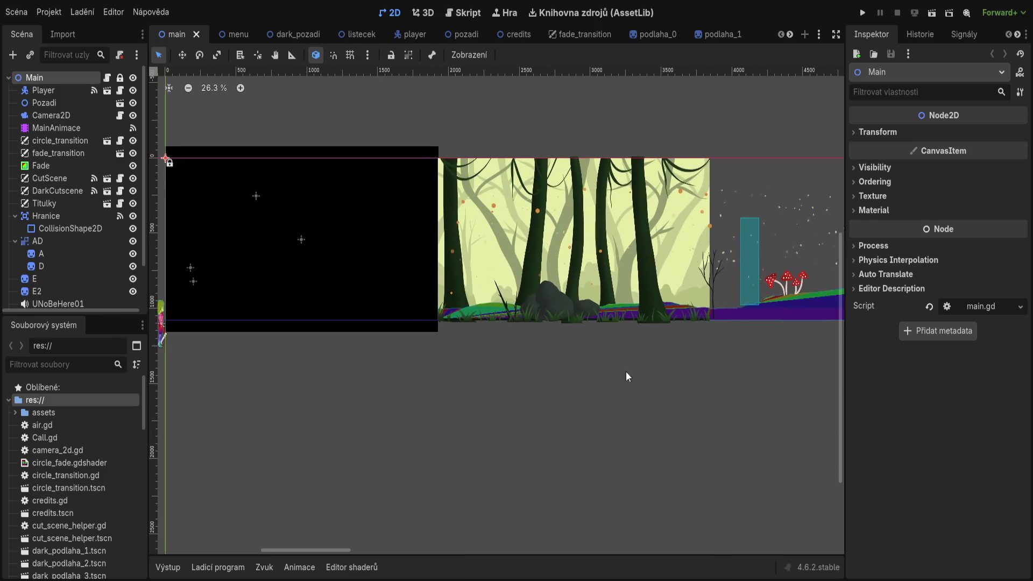
pyautogui.moveTo(417, 378)
pyautogui.mouseDown()
pyautogui.moveTo(641, 403)
pyautogui.moveTo(541, 405)
pyautogui.mouseUp()
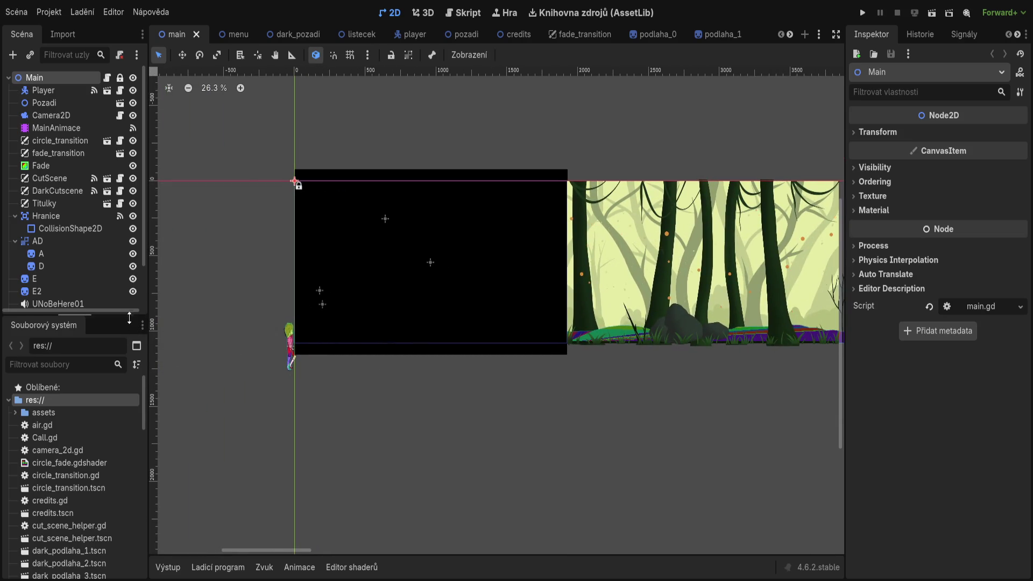
# Enlarge the scene tree dock and switch to the pozadi background scene.
pyautogui.moveTo(134, 319); pyautogui.dragTo(137, 378)
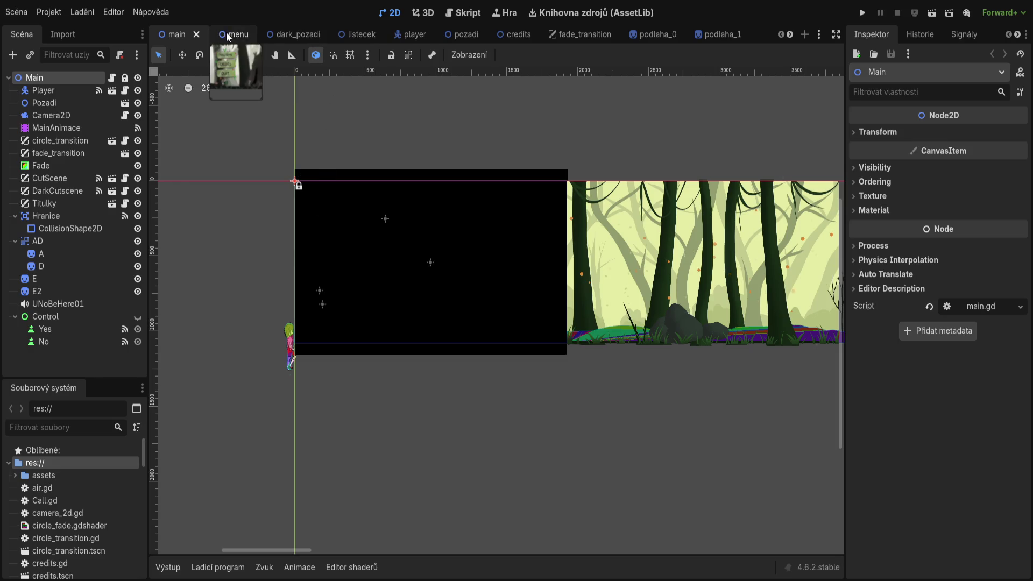
pyautogui.click(466, 40)
pyautogui.hscroll(-5, 460, 390)
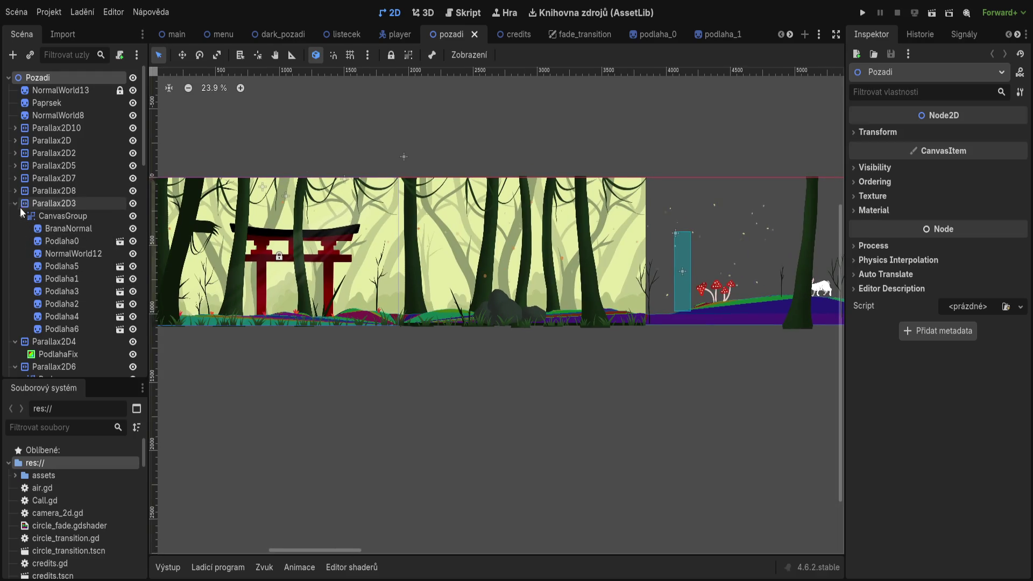
# Collapse the Parallax2D3, Parallax2D4 and Parallax2D6 layers in the scene tree.
pyautogui.click(16, 204)
pyautogui.click(15, 216)
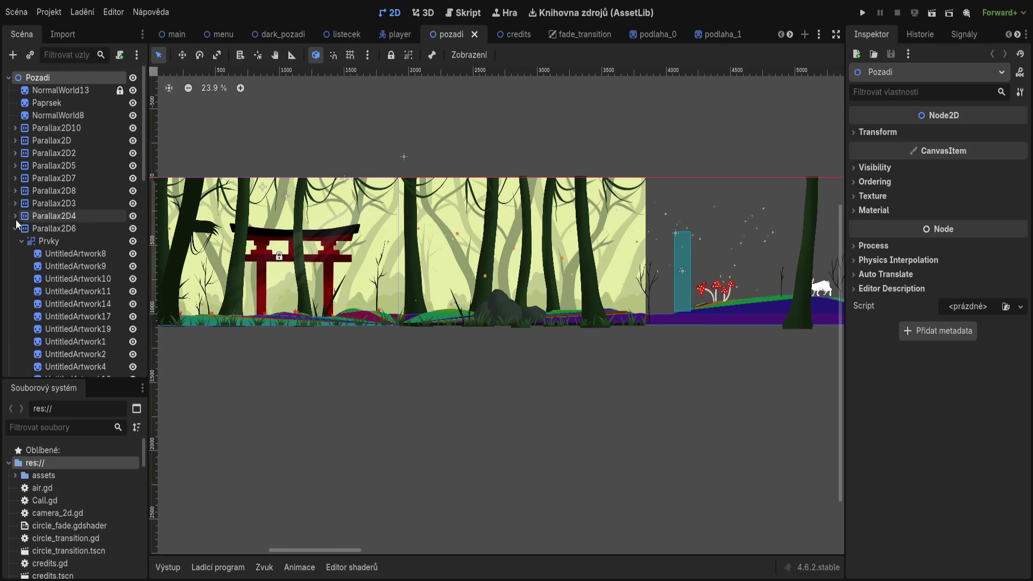
pyautogui.click(15, 228)
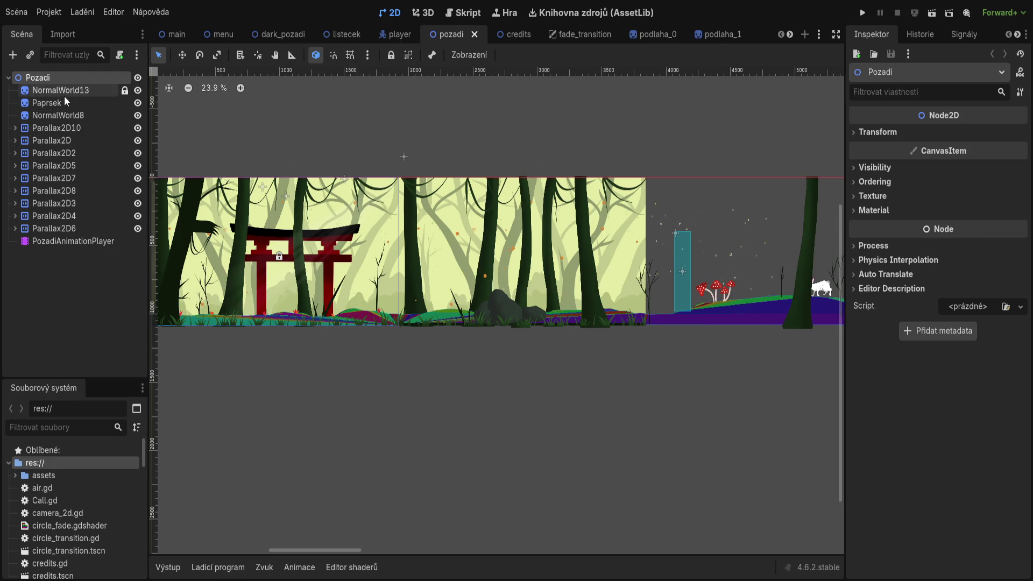
# Toggle Parallax2D10's visibility off and on twice, then select its Barva sprite.
pyautogui.click(139, 132)
pyautogui.click(139, 132)
pyautogui.click(138, 132)
pyautogui.click(138, 132)
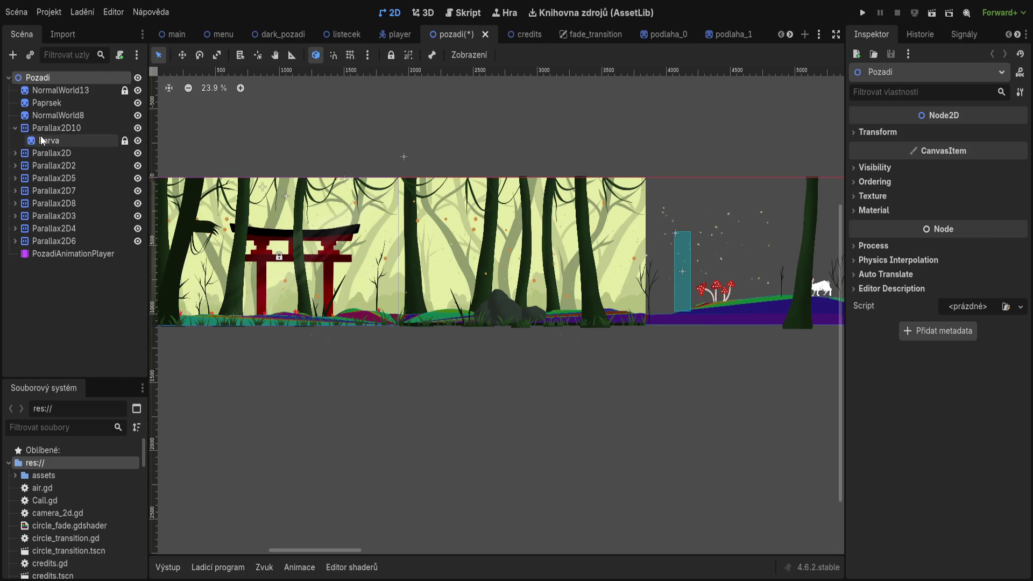
pyautogui.click(42, 139)
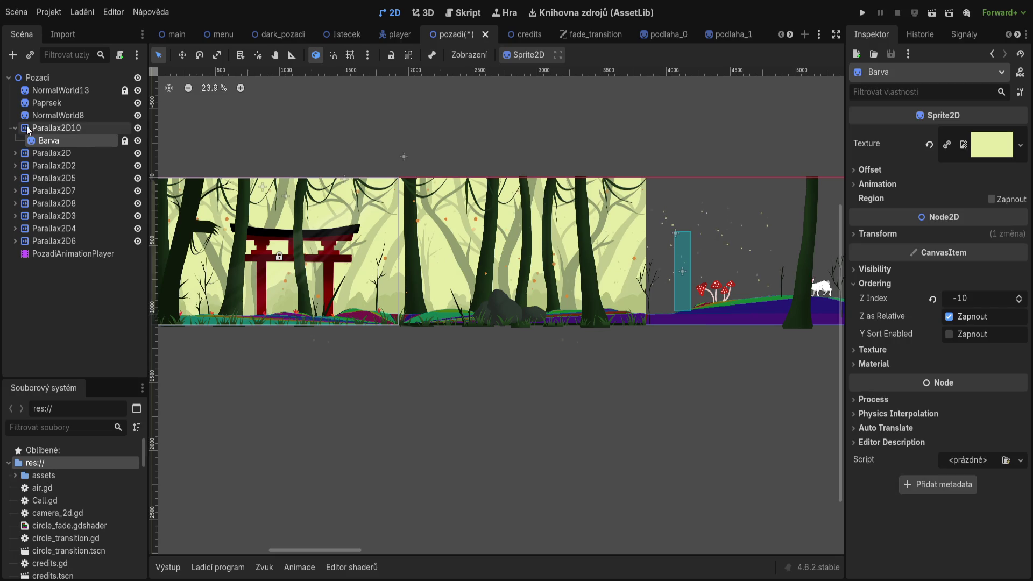
# Hide and reshow the Parallax2D10 and Parallax2D layers to compare, leaving both visible.
pyautogui.click(137, 128)
pyautogui.click(137, 128)
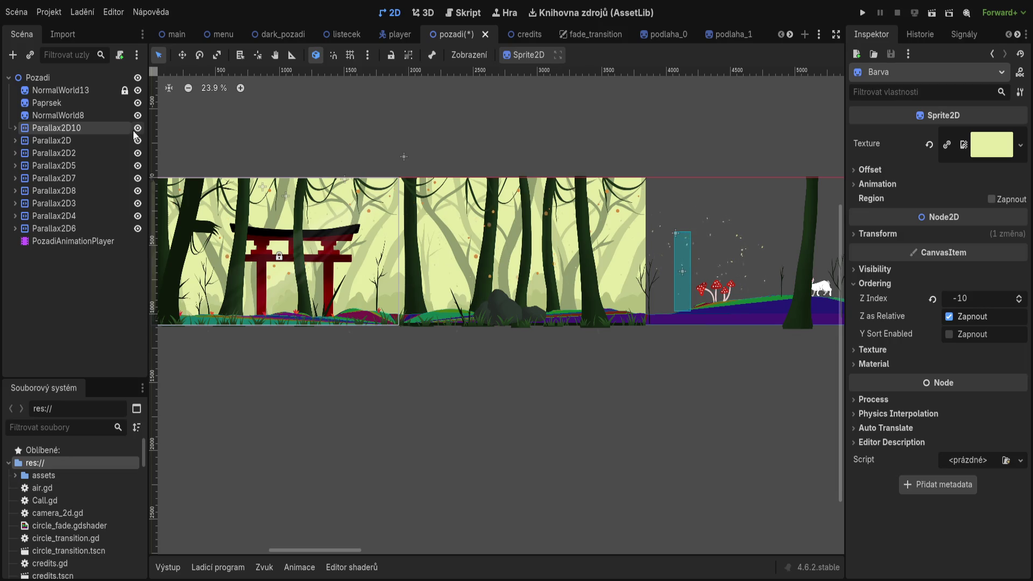
pyautogui.click(137, 140)
pyautogui.click(137, 141)
pyautogui.click(137, 141)
pyautogui.click(138, 141)
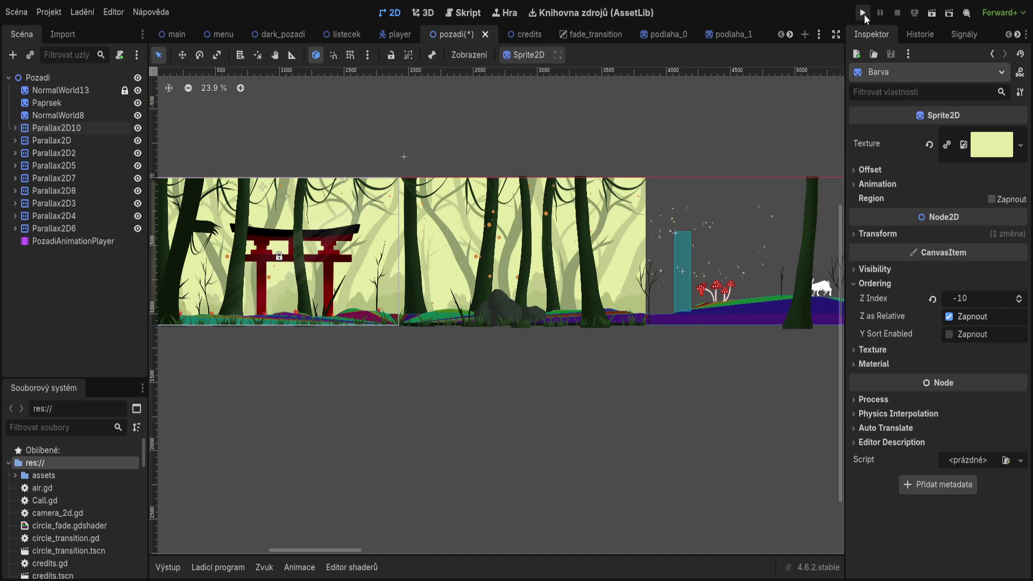
# Run the Nora project, mute the game's sound and start a New Game.
pyautogui.click(863, 13)
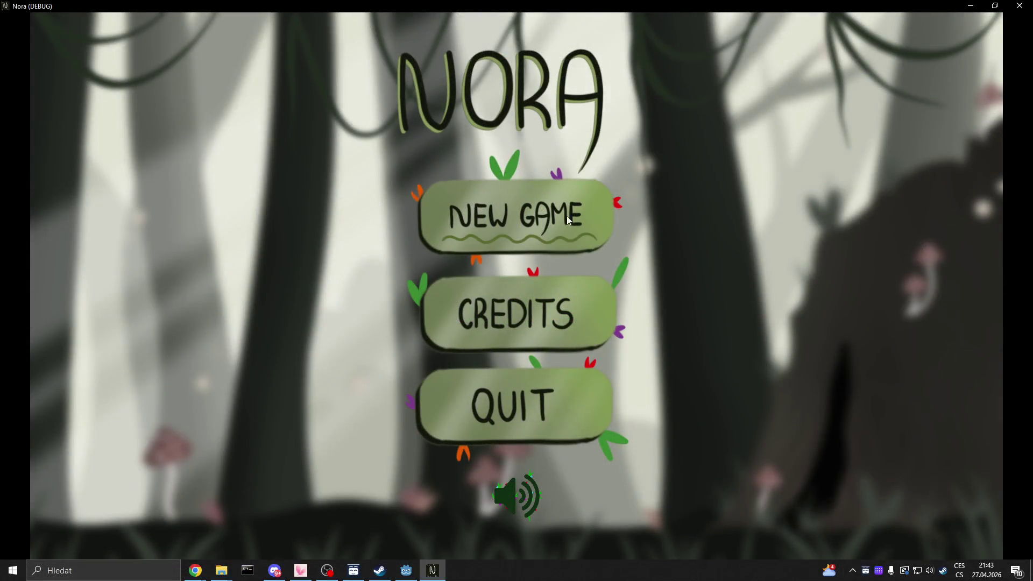
pyautogui.click(512, 495)
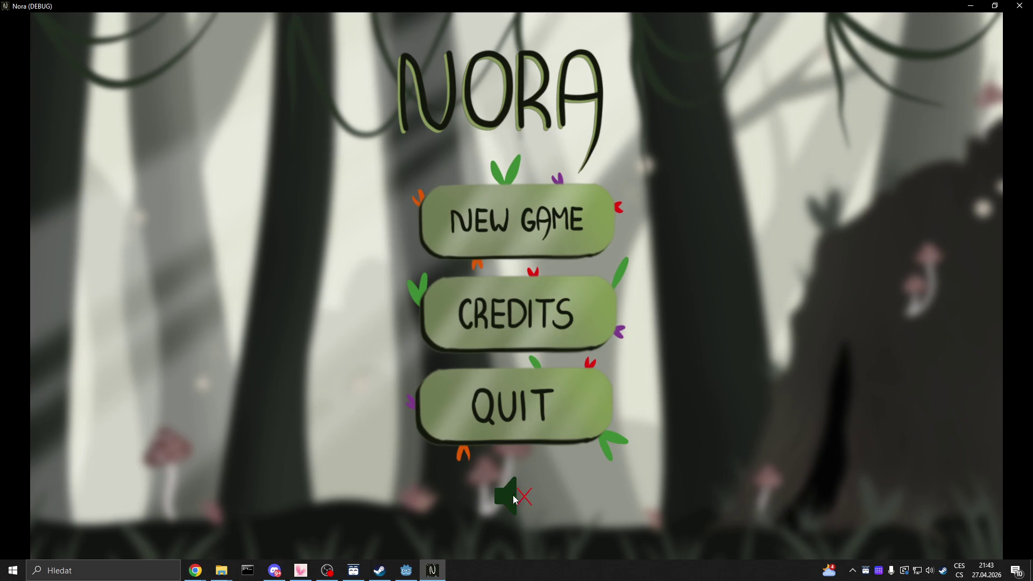
pyautogui.click(514, 211)
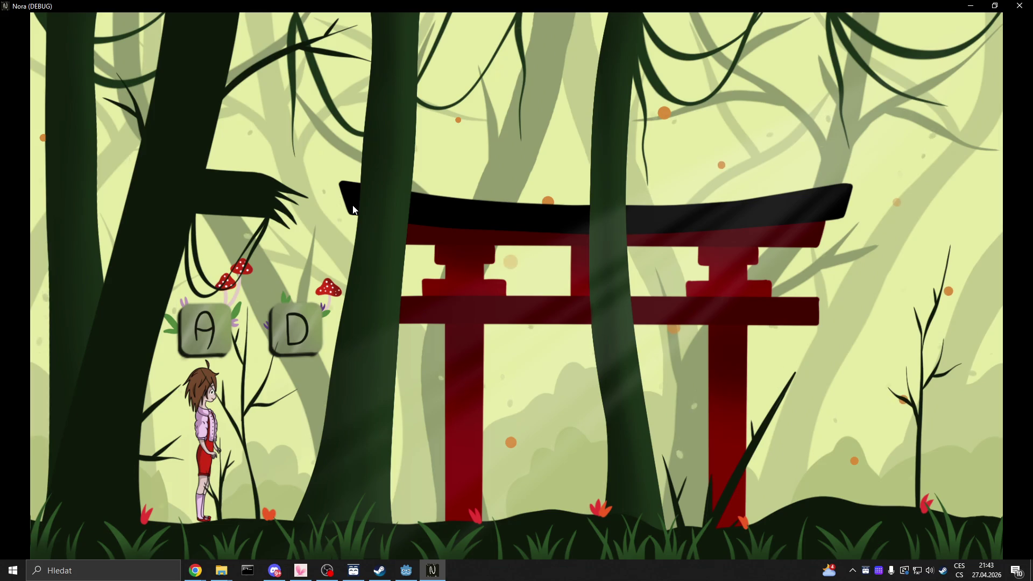
# Walk Nora right past the torii gate and rocks, briefly back left, then right again.
pyautogui.press('d')
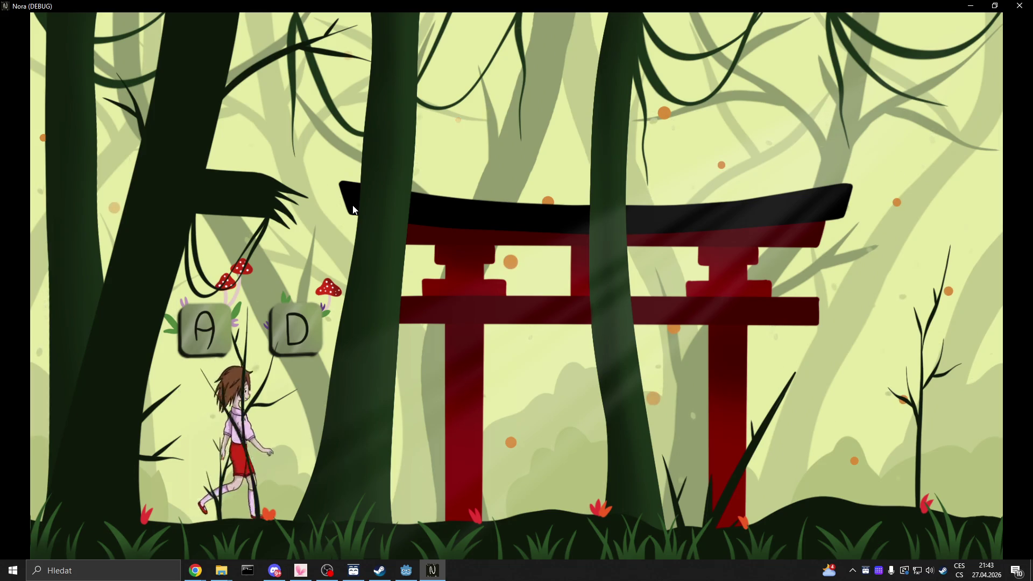
pyautogui.press('d')
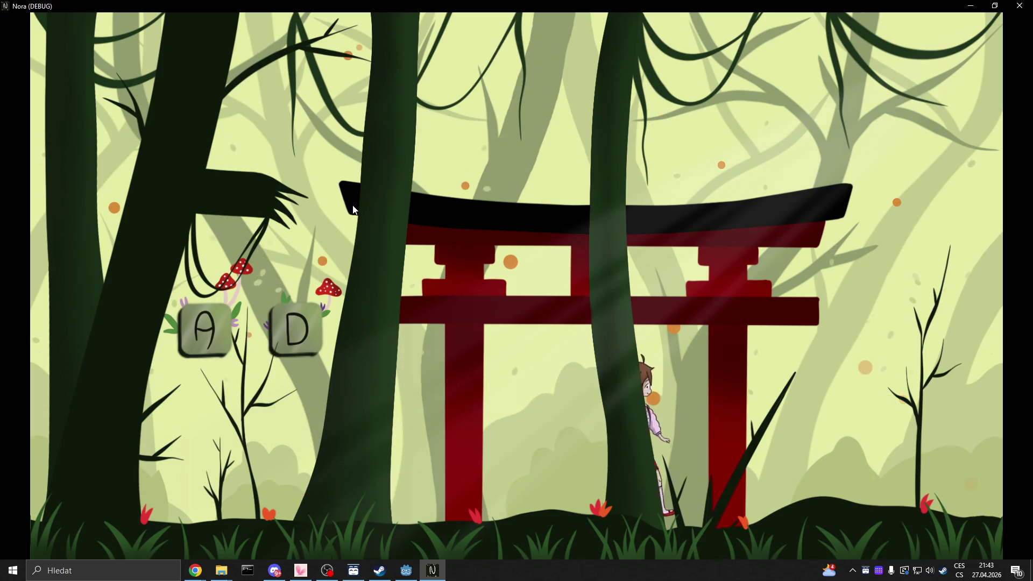
pyautogui.press('d')
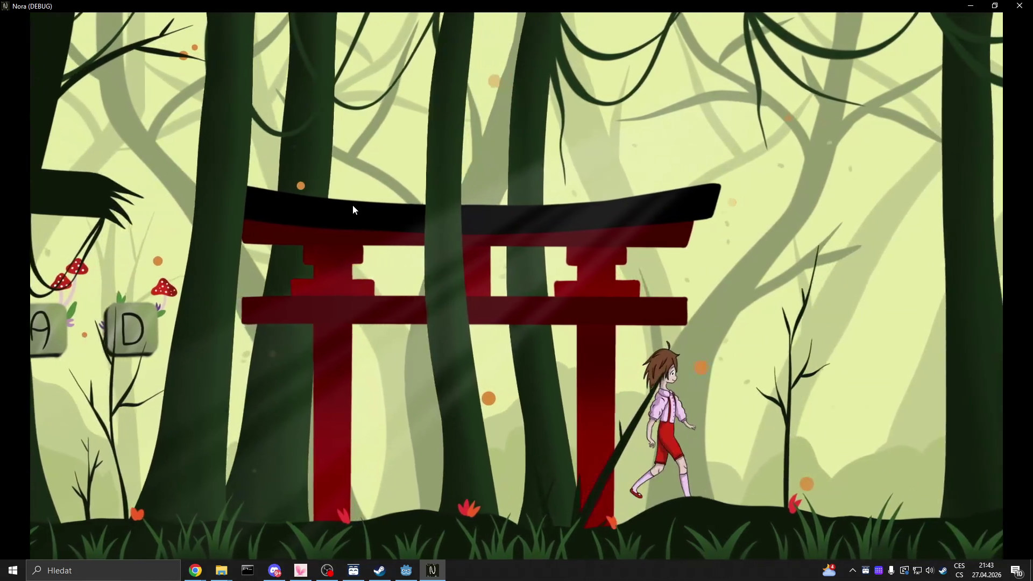
pyautogui.press('d')
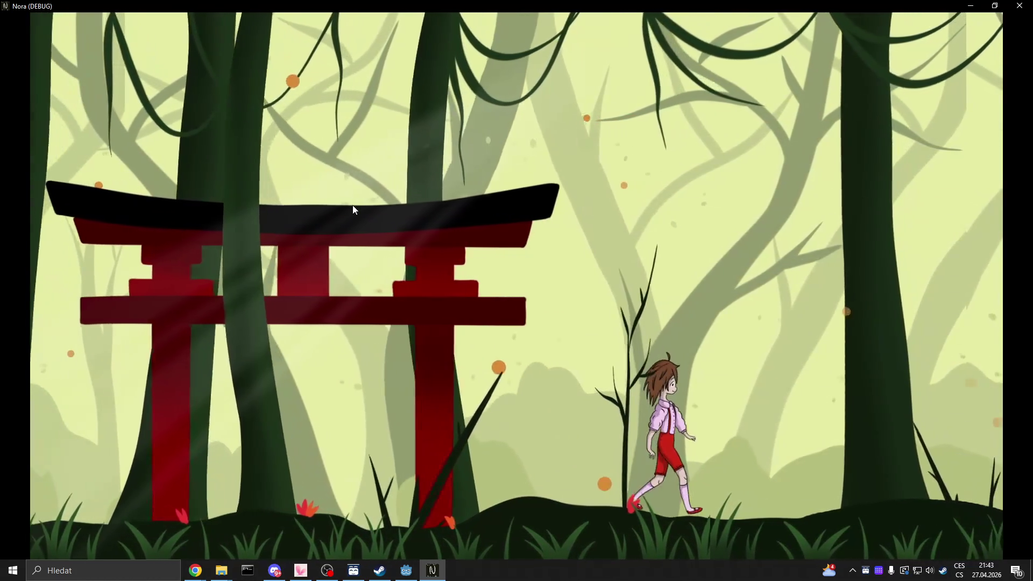
pyautogui.press('d')
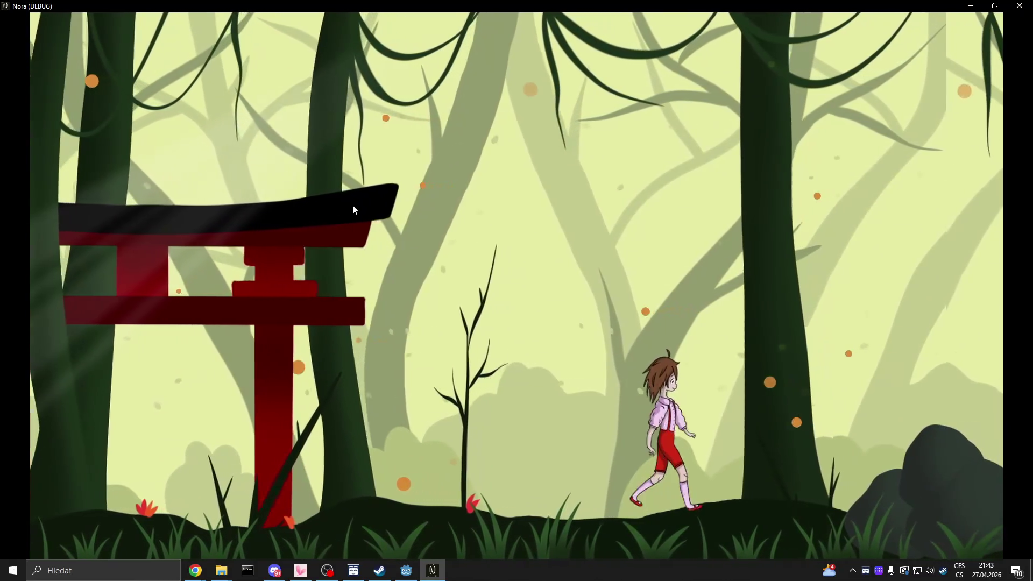
pyautogui.press('d')
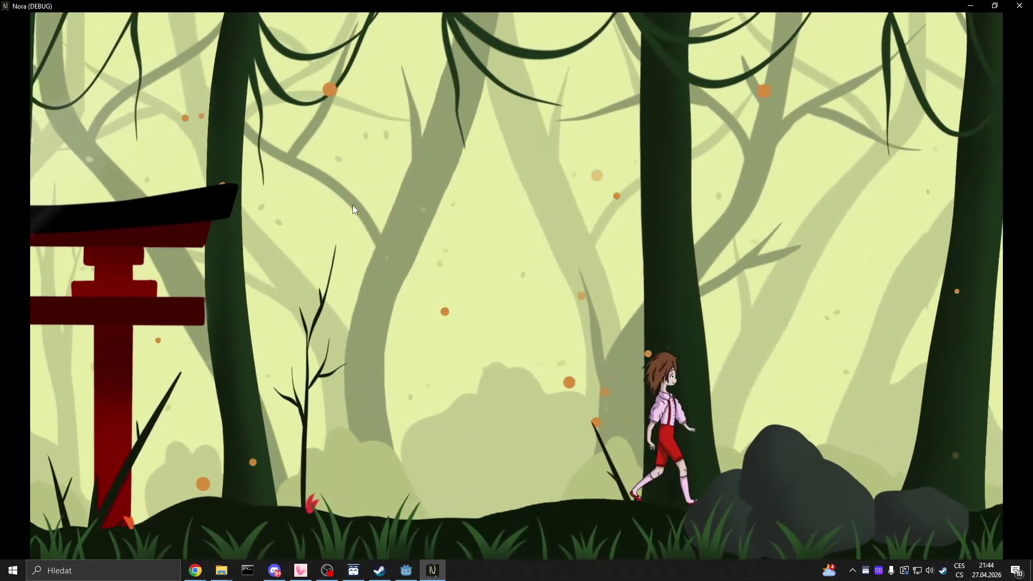
pyautogui.press('d')
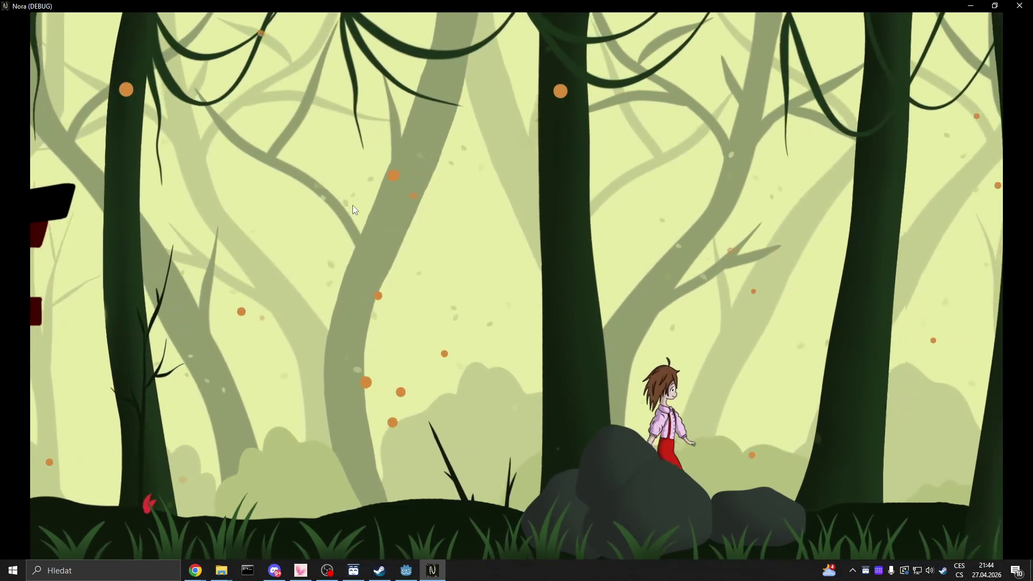
pyautogui.press('d')
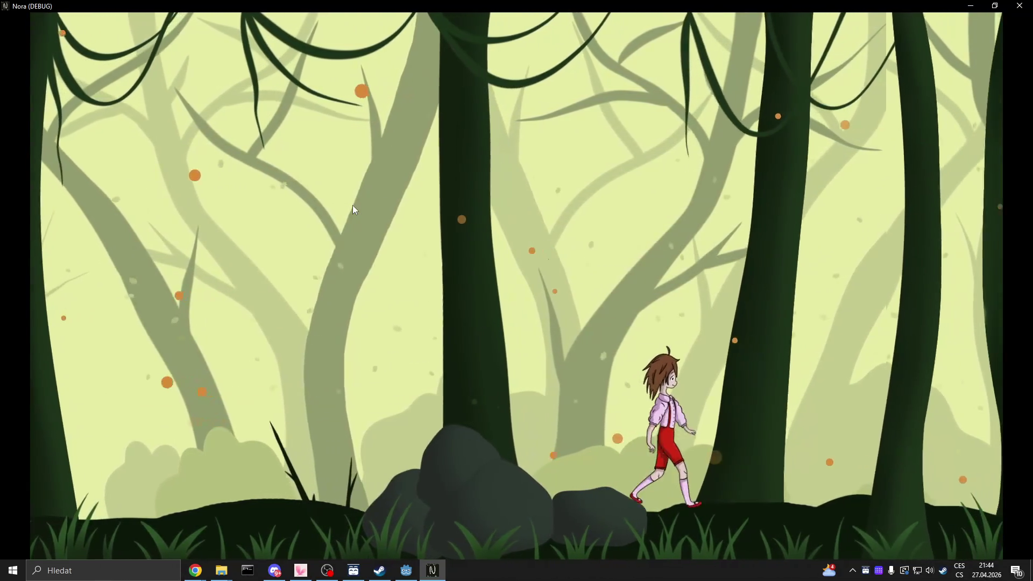
pyautogui.press('d')
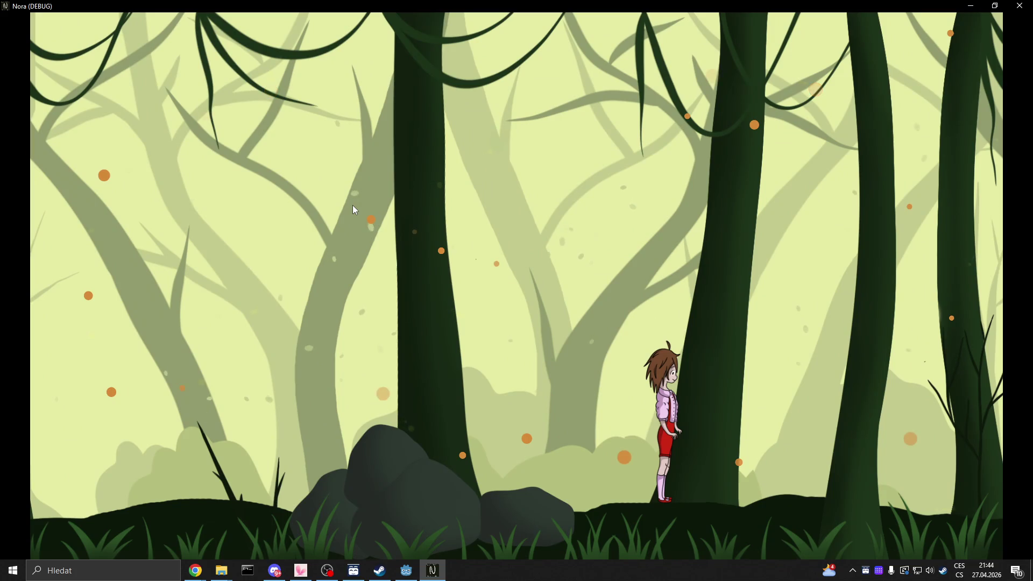
pyautogui.press('a')
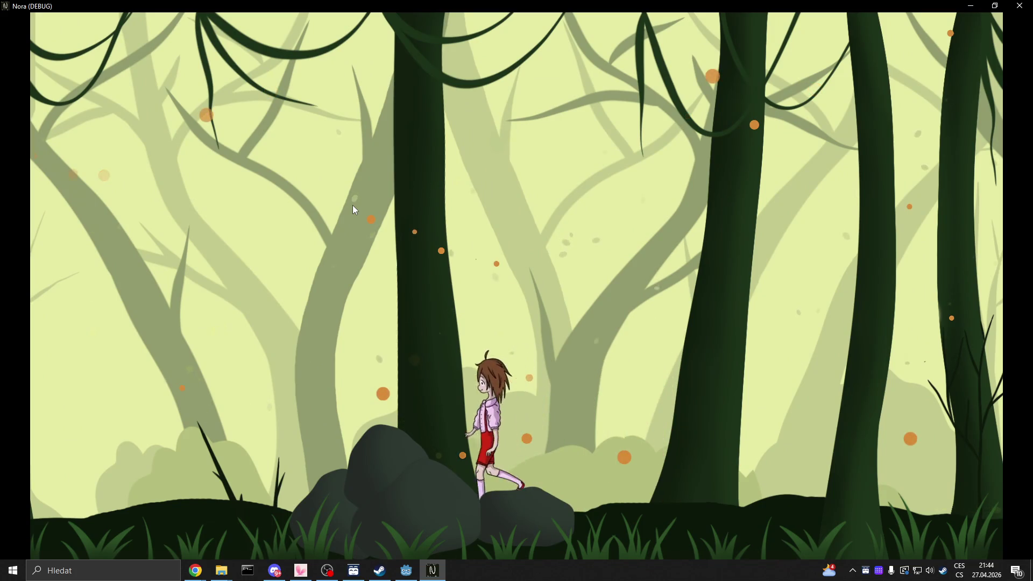
pyautogui.press('a')
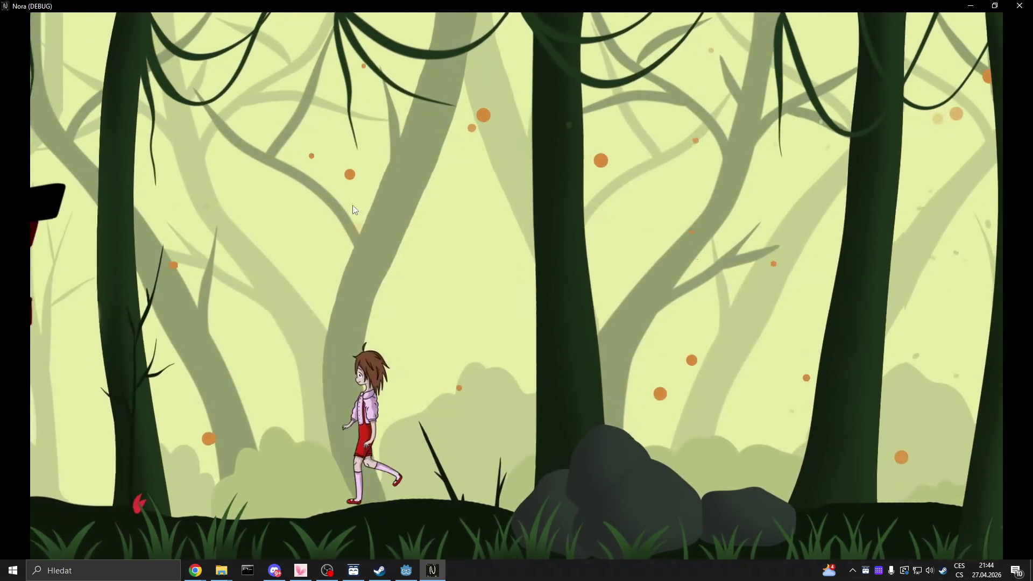
pyautogui.press('d')
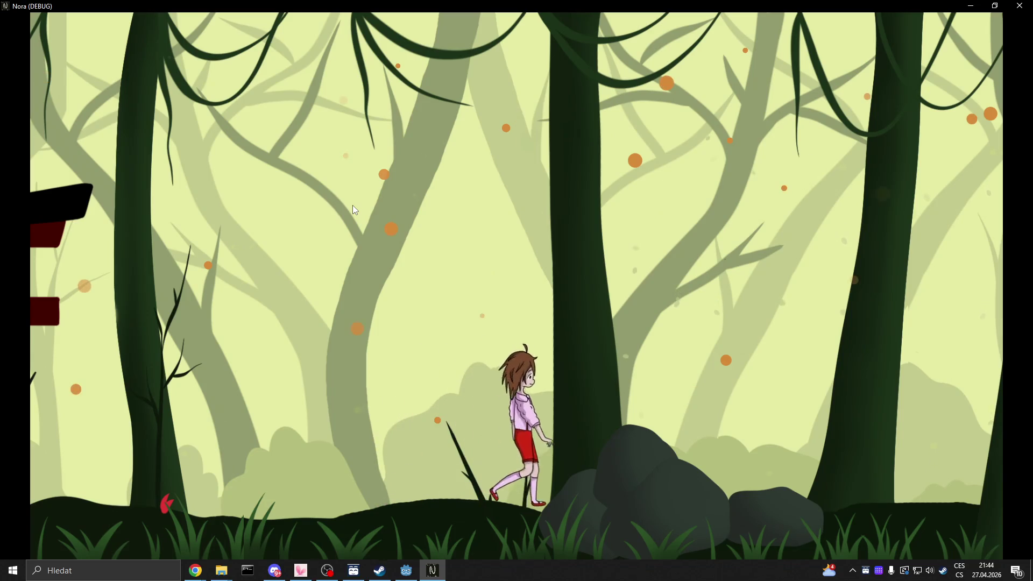
# Walk Nora right over the rocks and past the mushrooms until the rabbit and fox join her.
pyautogui.press('d')
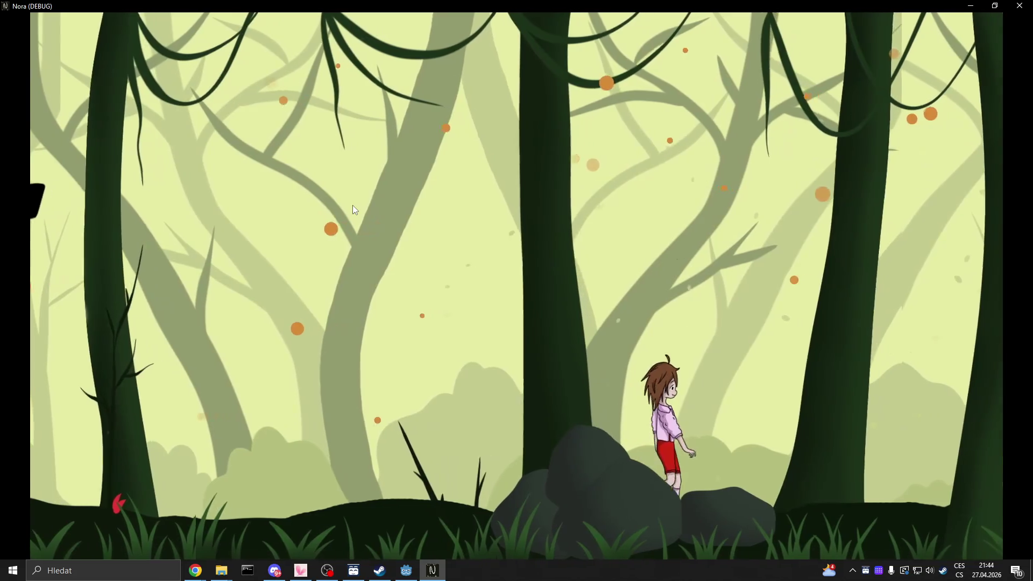
pyautogui.press('d')
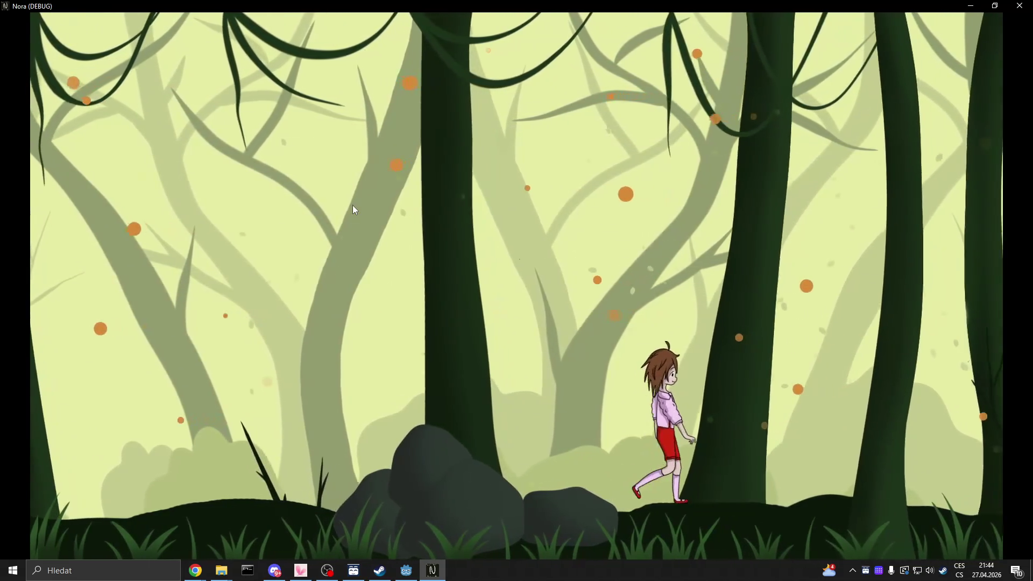
pyautogui.press('d')
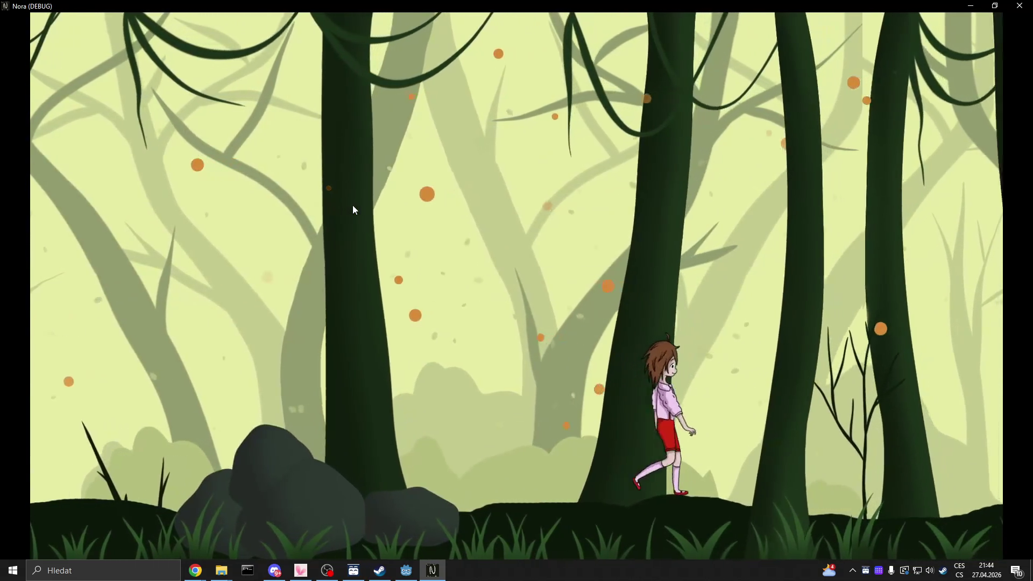
pyautogui.press('d')
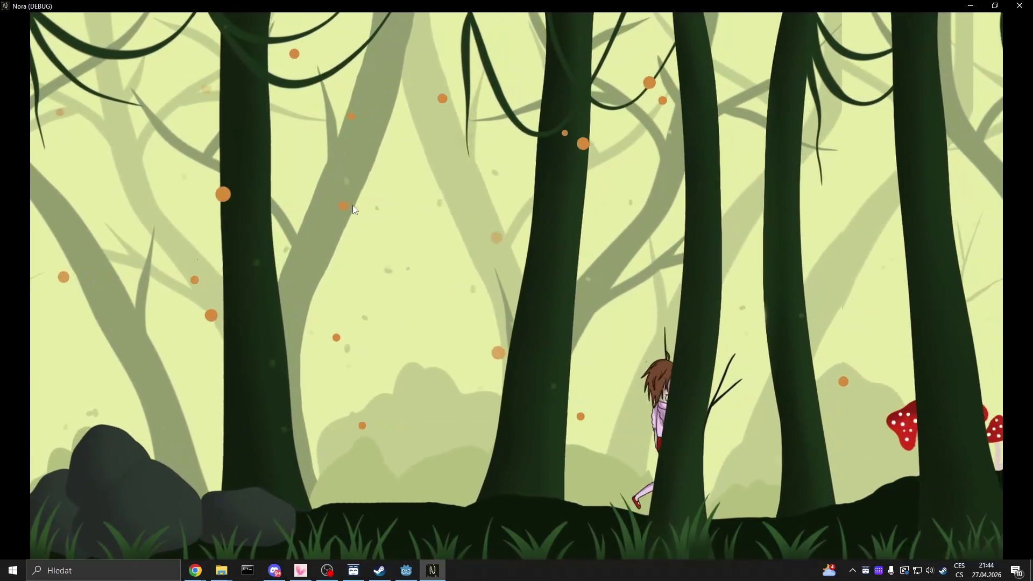
pyautogui.press('d')
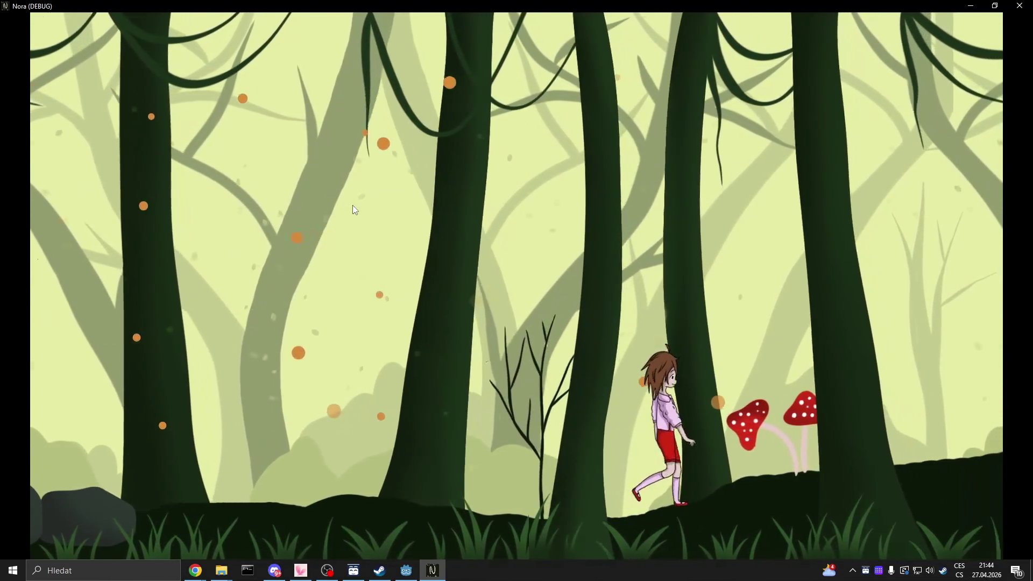
pyautogui.press('d')
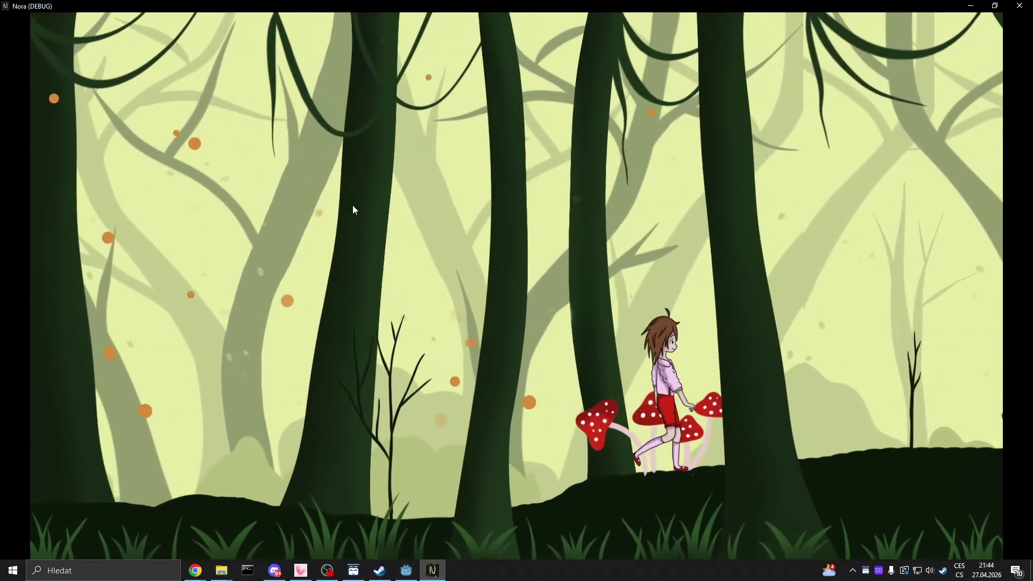
pyautogui.press('d')
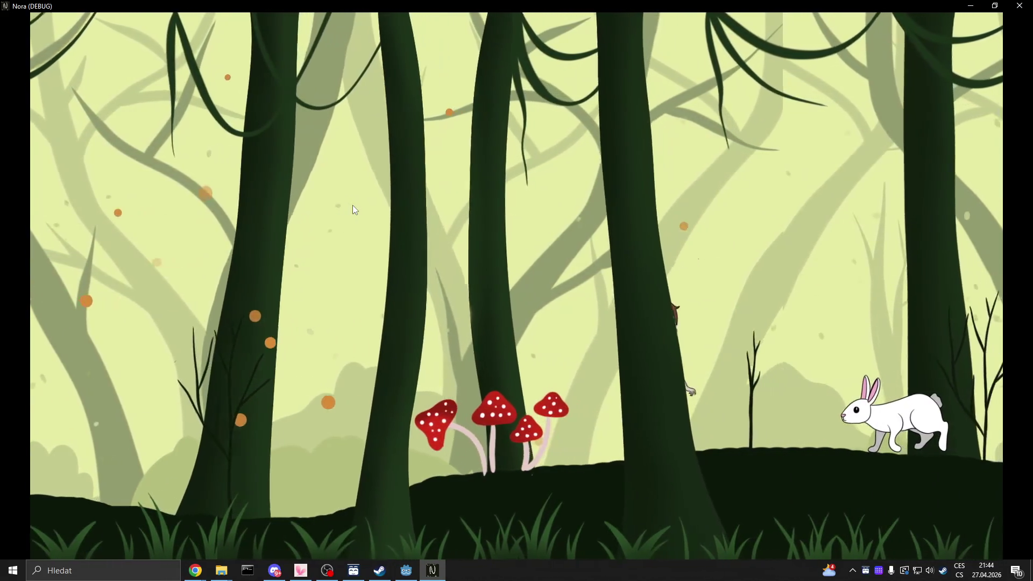
pyautogui.press('d')
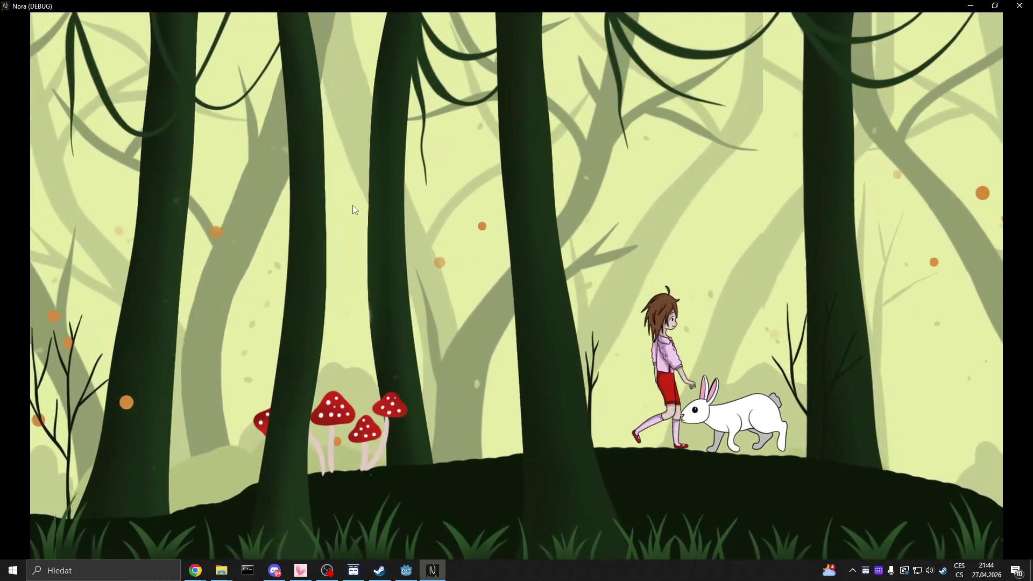
pyautogui.press('d')
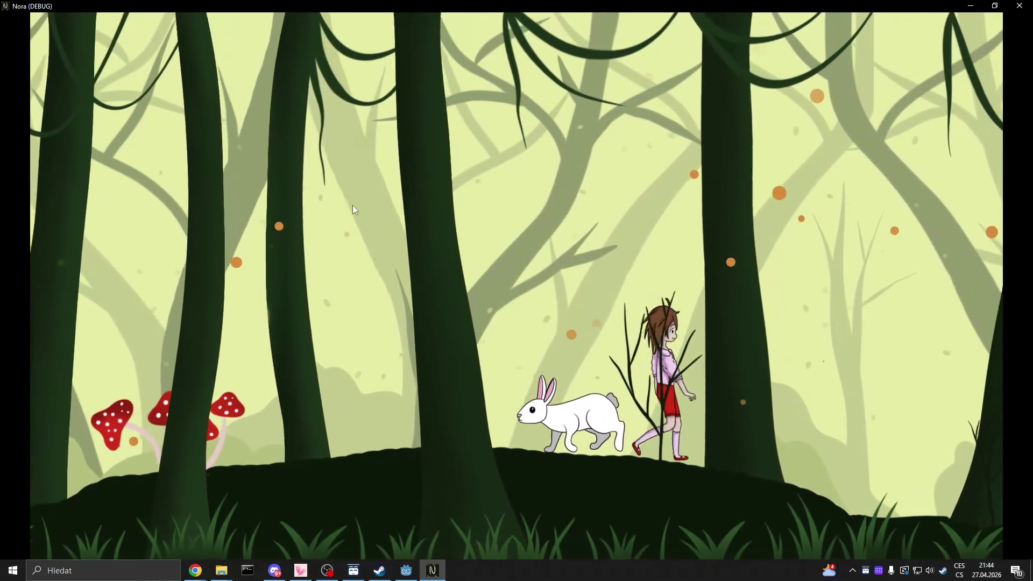
pyautogui.press('d')
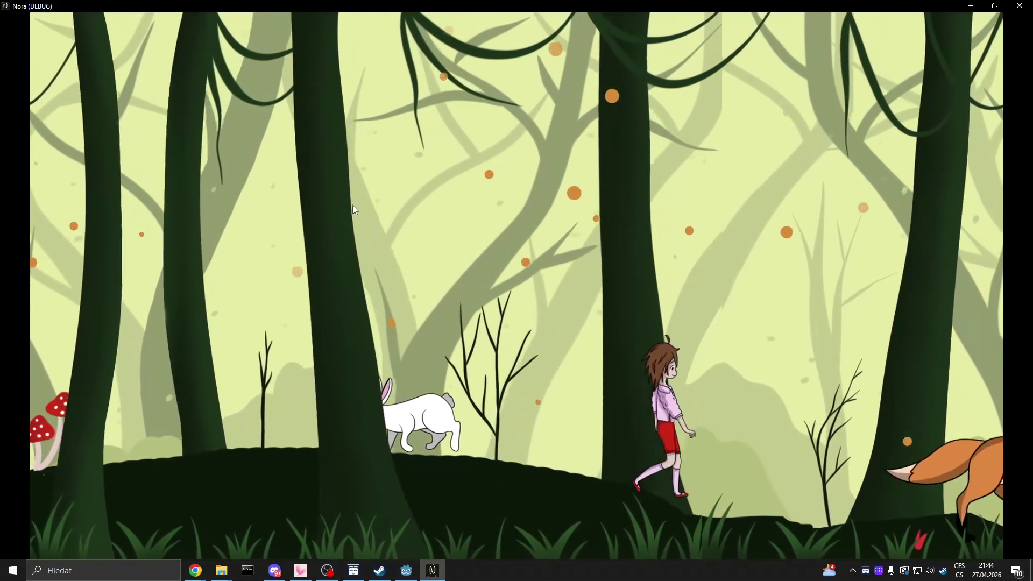
pyautogui.press('d')
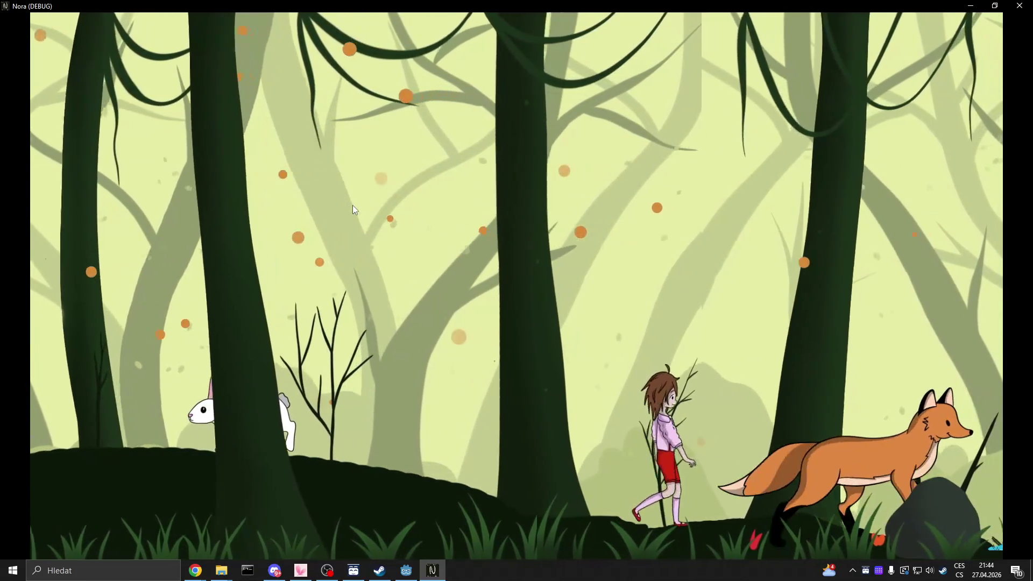
pyautogui.press('d')
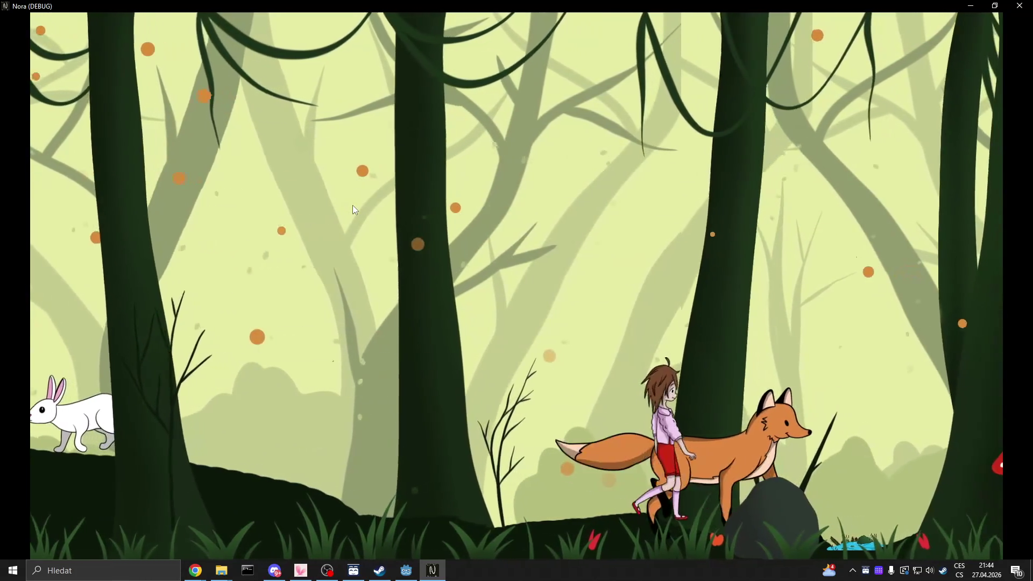
pyautogui.press('d')
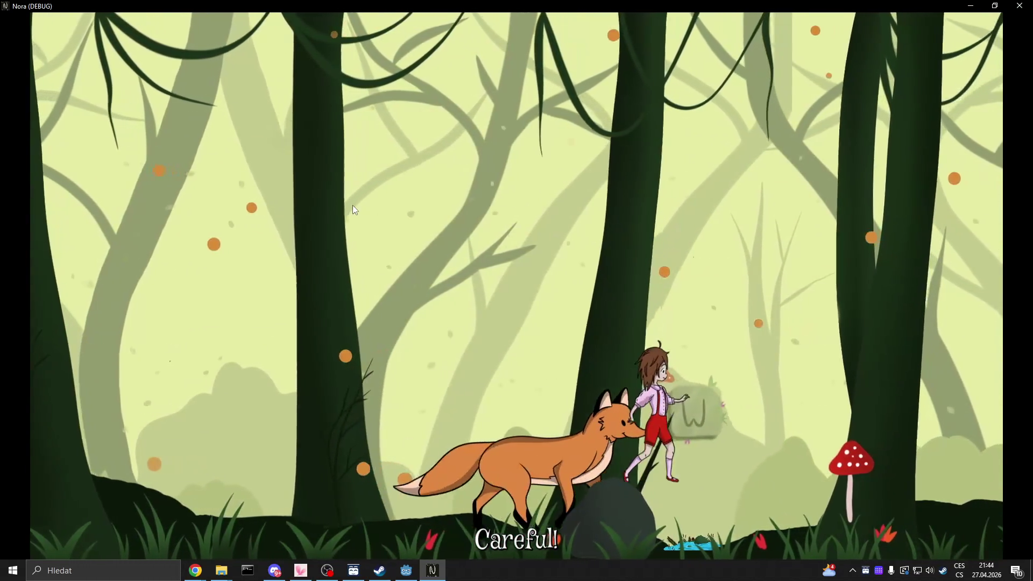
pyautogui.press('d')
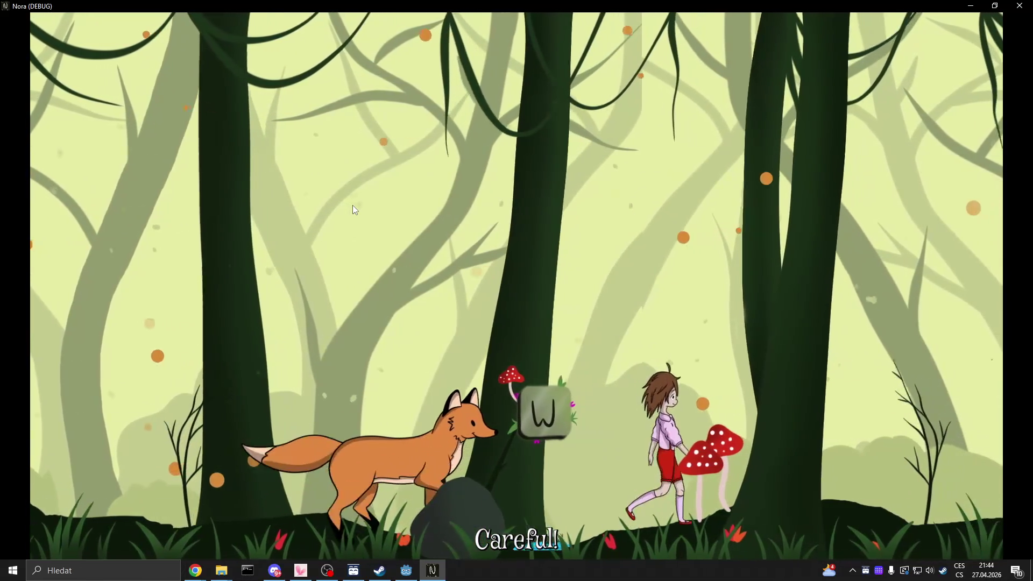
pyautogui.press('d')
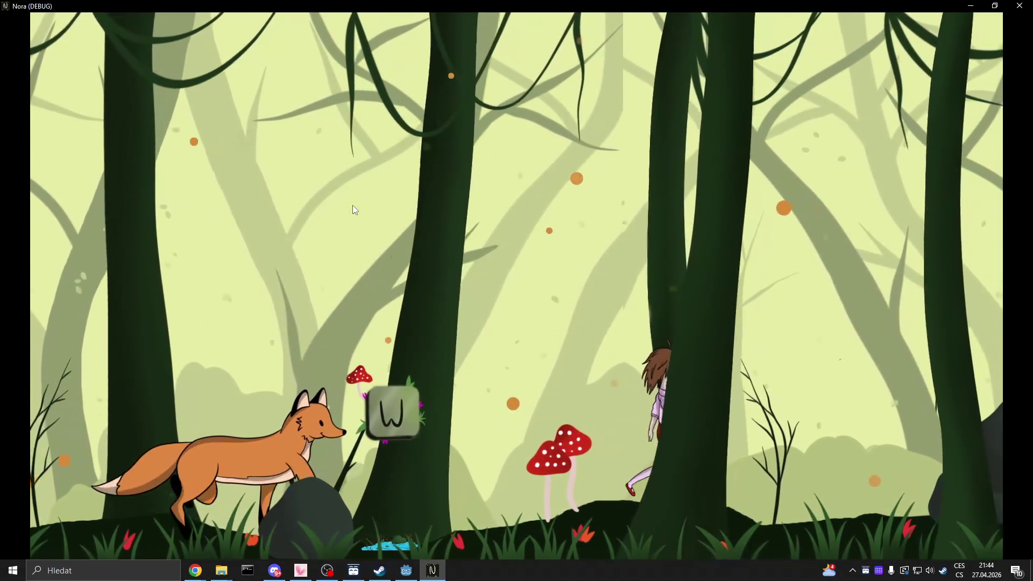
pyautogui.press('d')
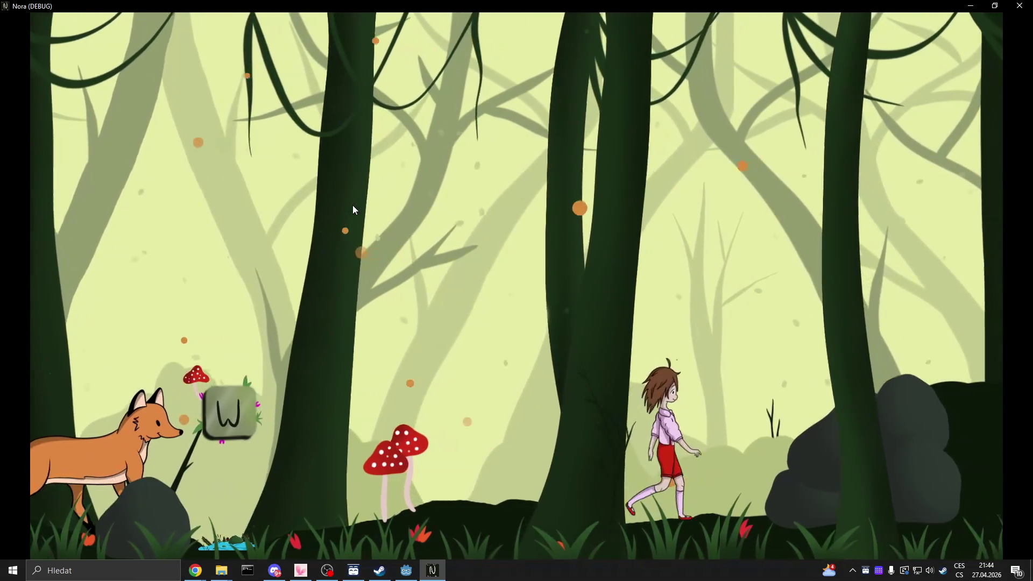
# Jump across the rocks and keep walking right past the E prompt to the tree stump.
pyautogui.press('d')
pyautogui.press('space')
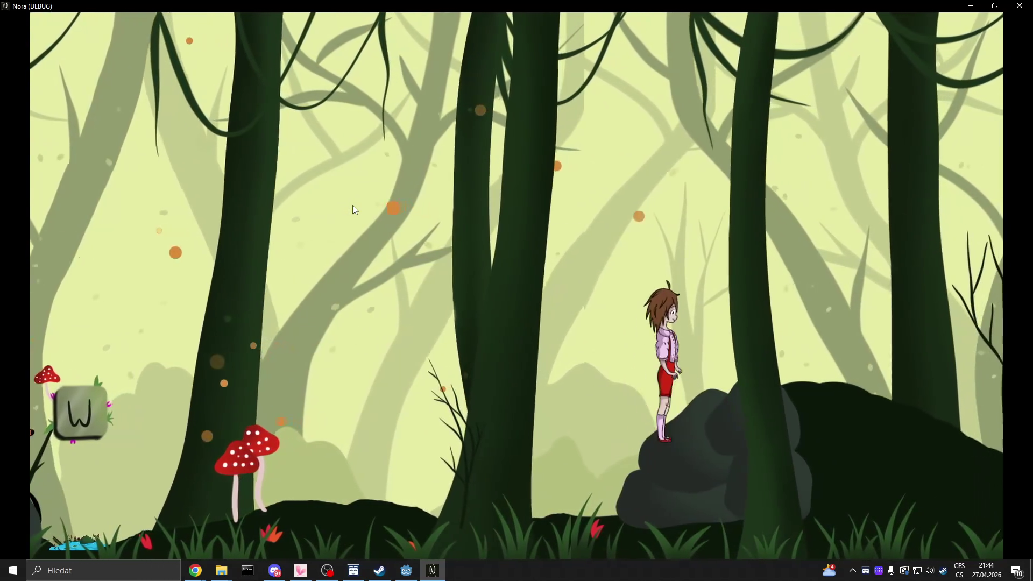
pyautogui.press('space')
pyautogui.press('d')
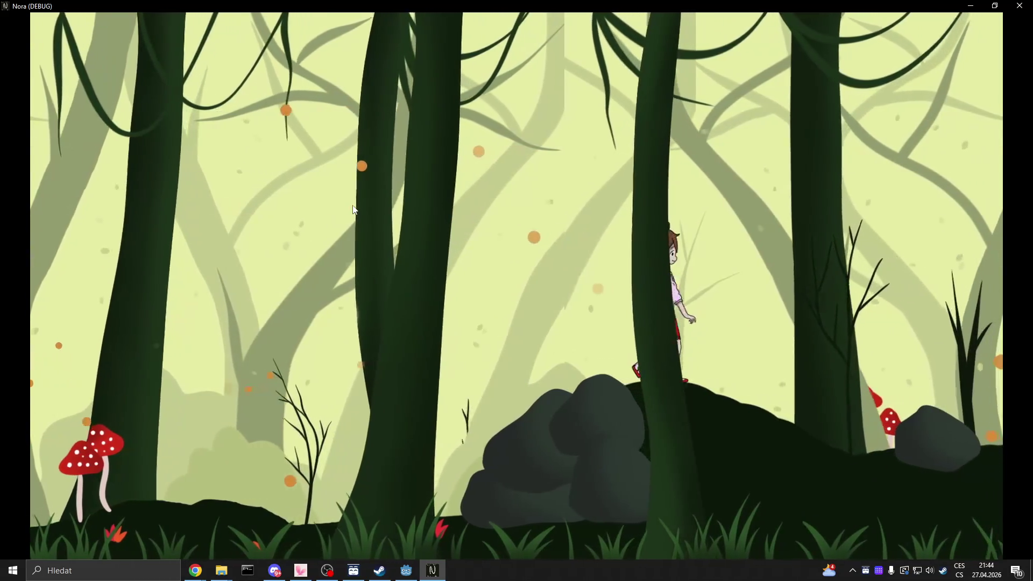
pyautogui.press('d')
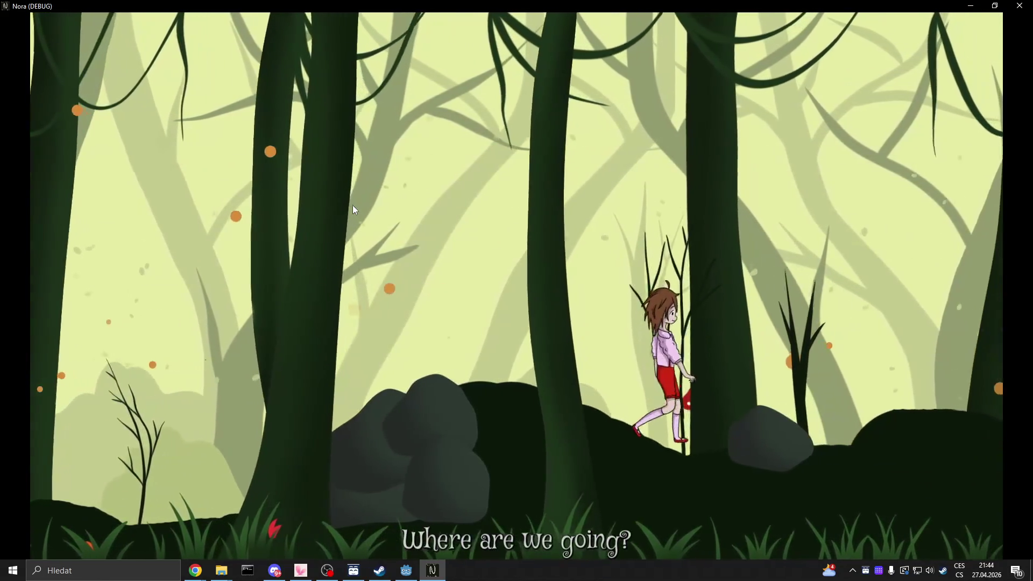
pyautogui.press('d')
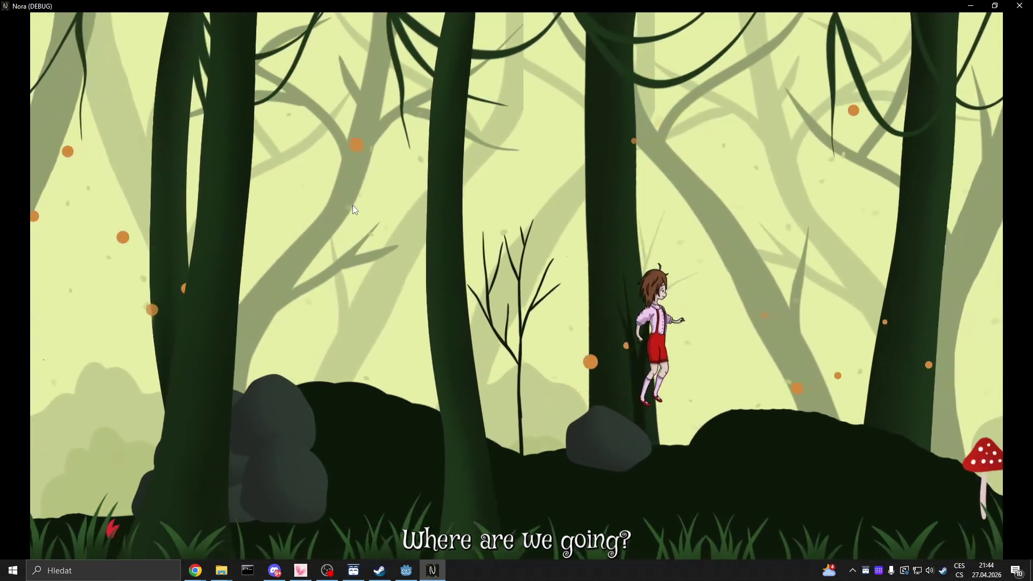
pyautogui.press('space')
pyautogui.press('d')
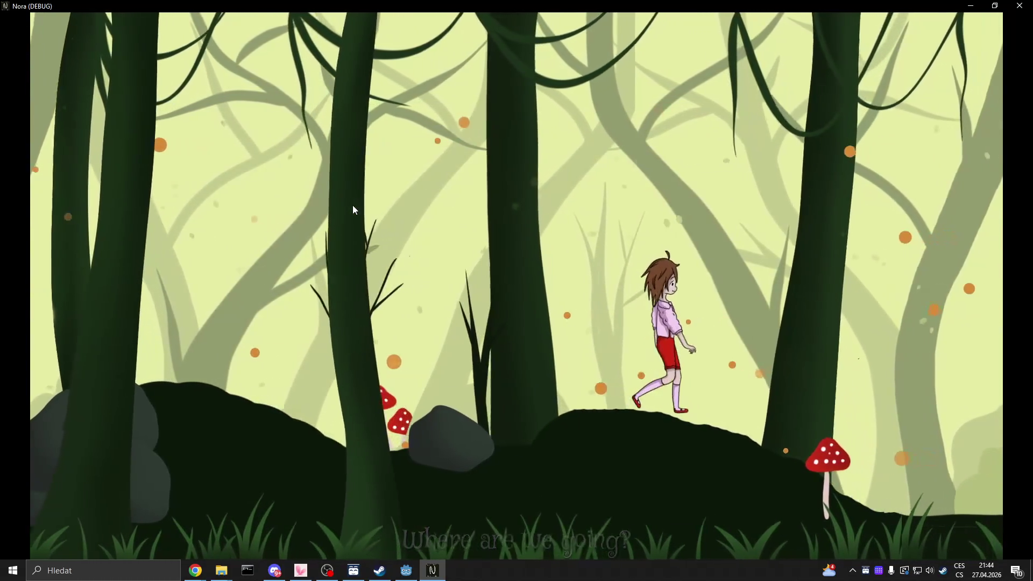
pyautogui.press('d')
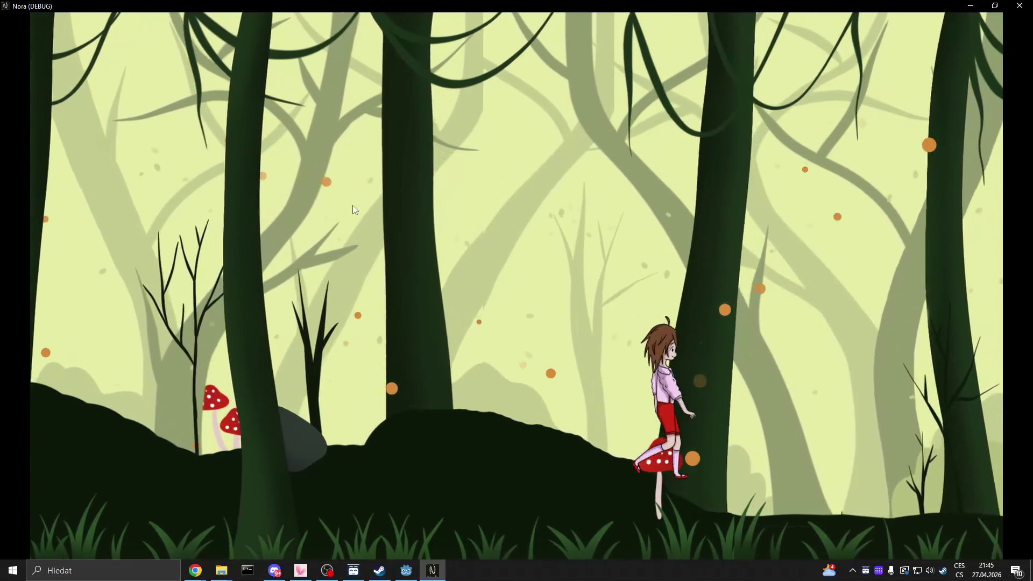
pyautogui.press('d')
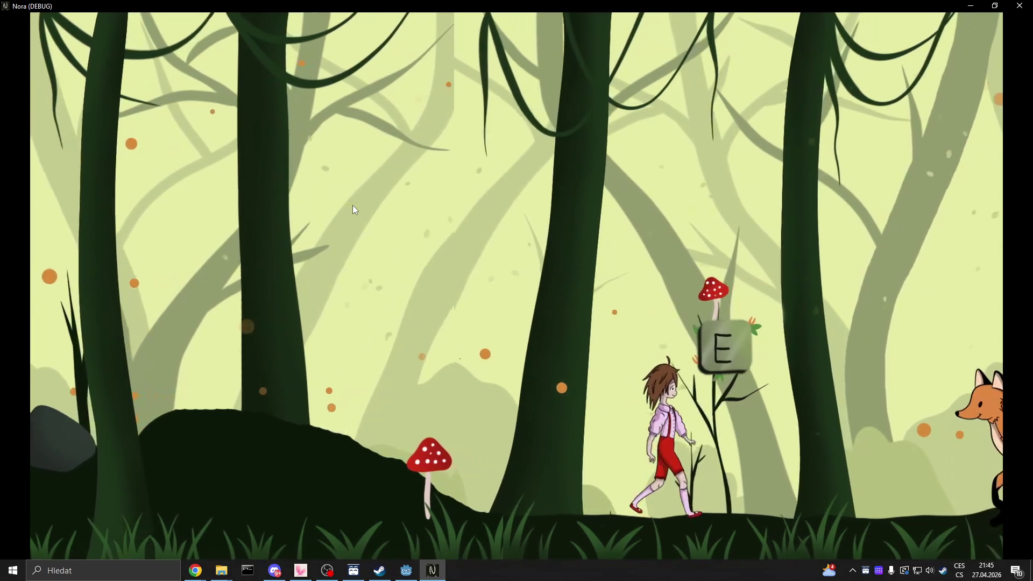
pyautogui.press('d')
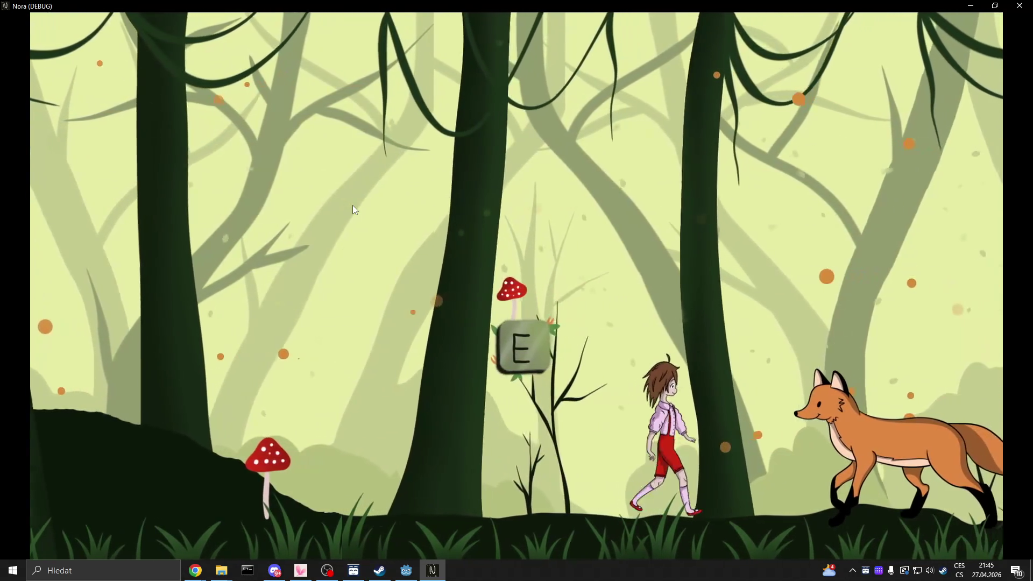
pyautogui.press('d')
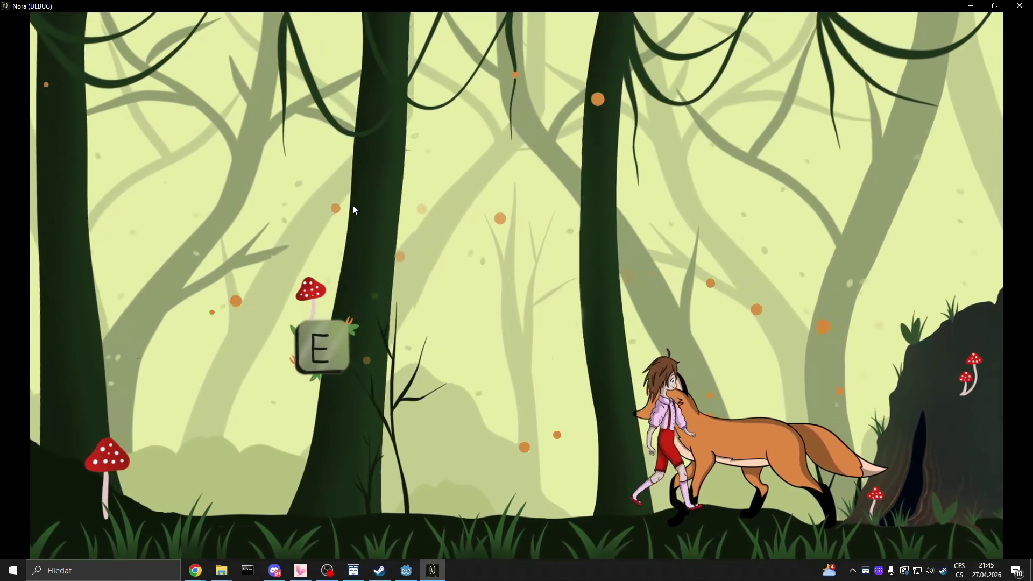
pyautogui.press('d')
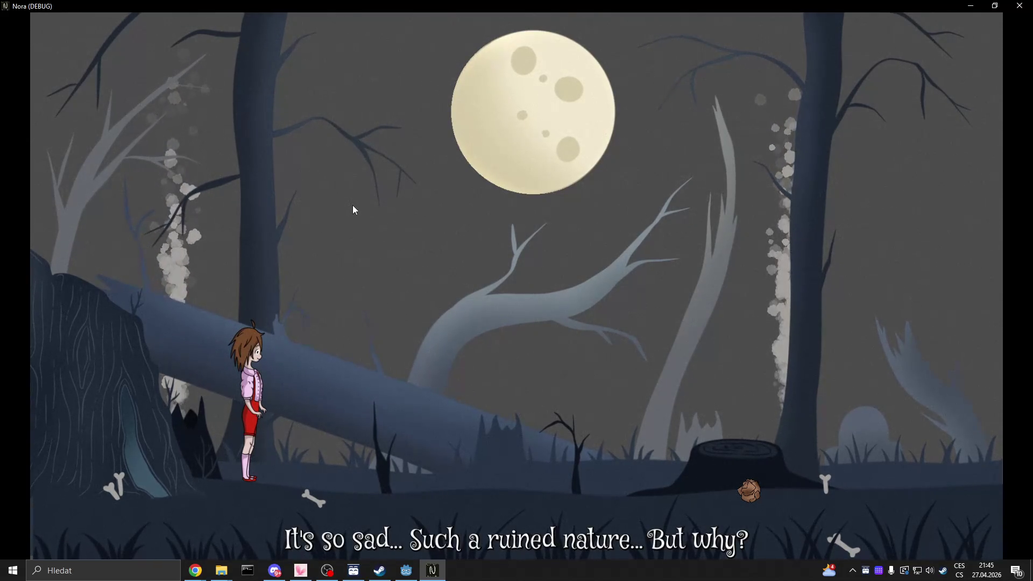
# Walk Nora right through the dead forest past the stump, then back left to the start.
pyautogui.press('Right')
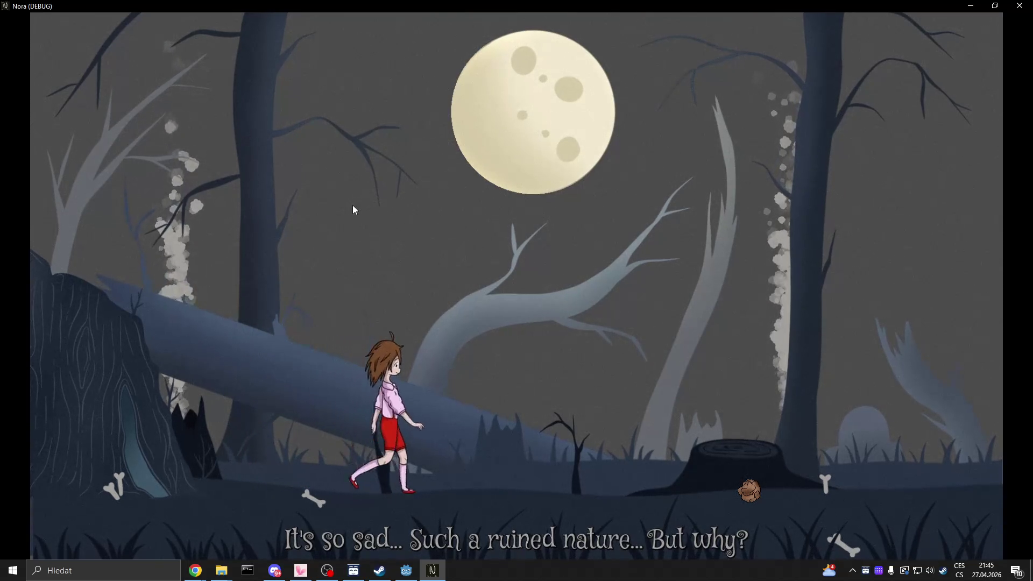
pyautogui.press('Right')
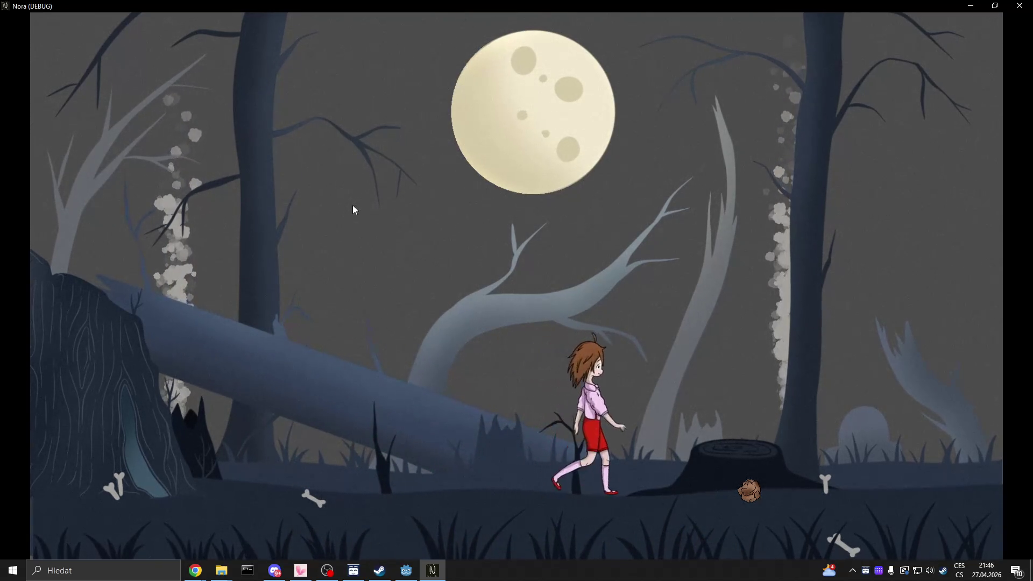
pyautogui.press('Right')
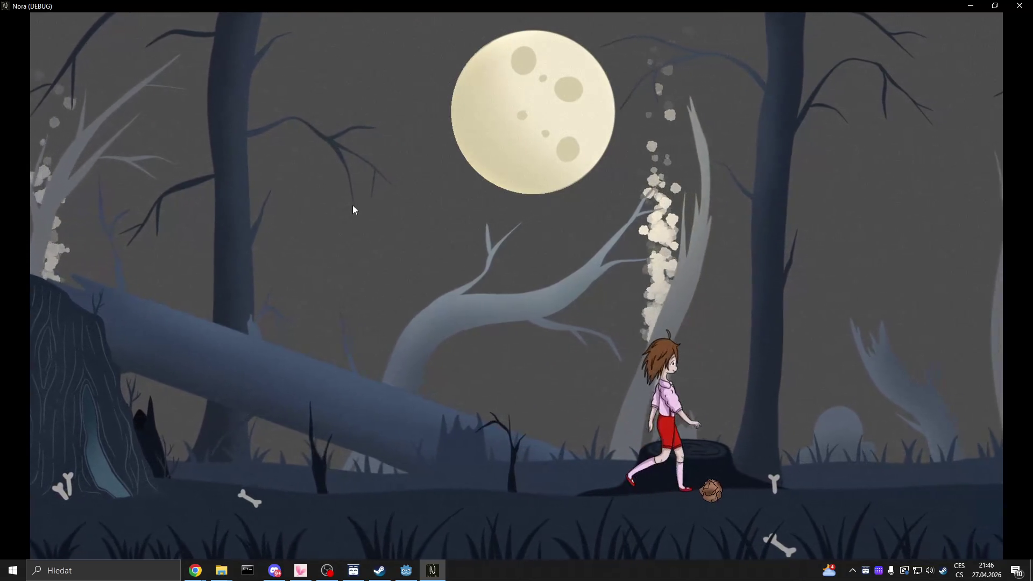
pyautogui.press('Right')
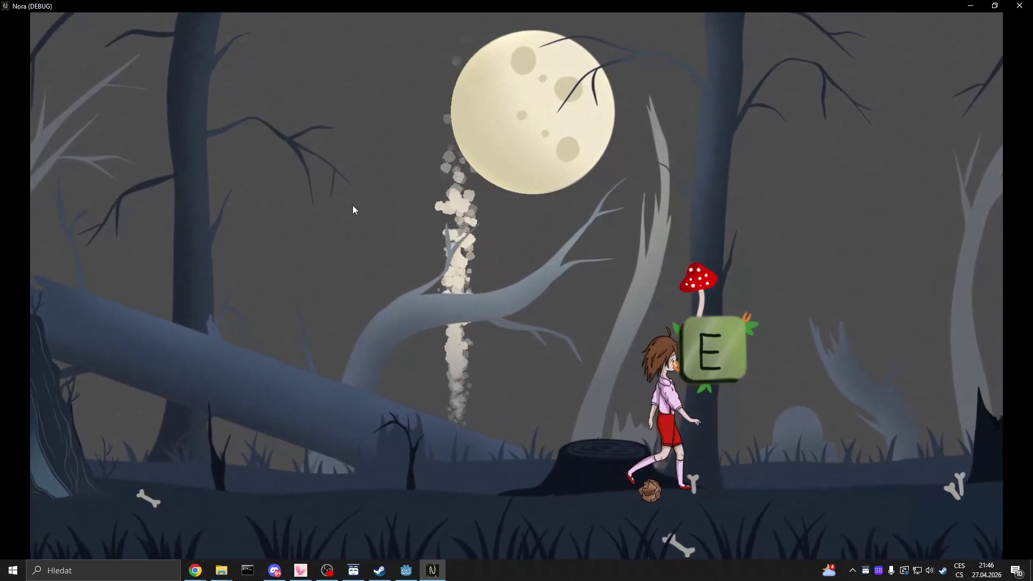
pyautogui.press('Right')
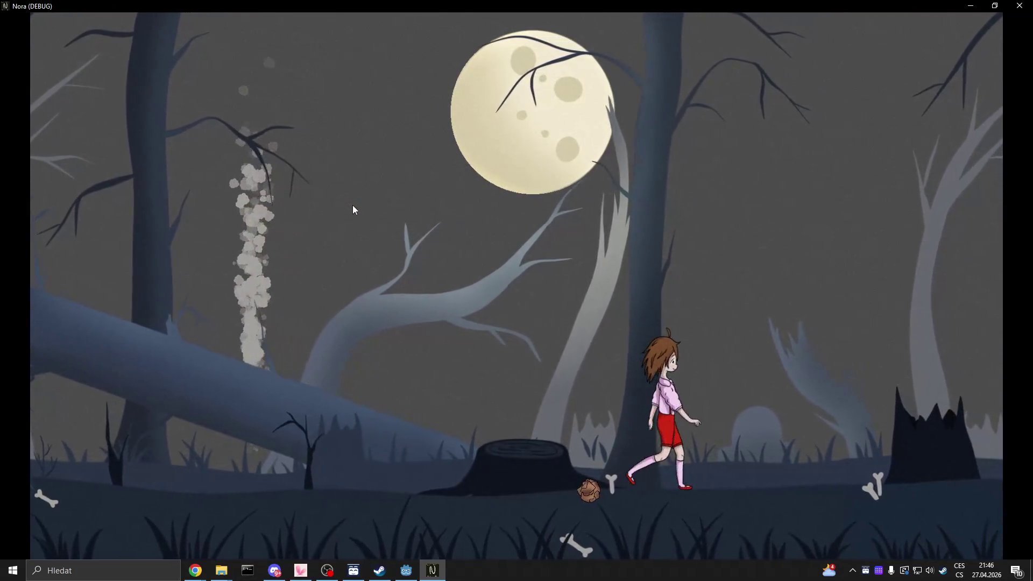
pyautogui.press('Right')
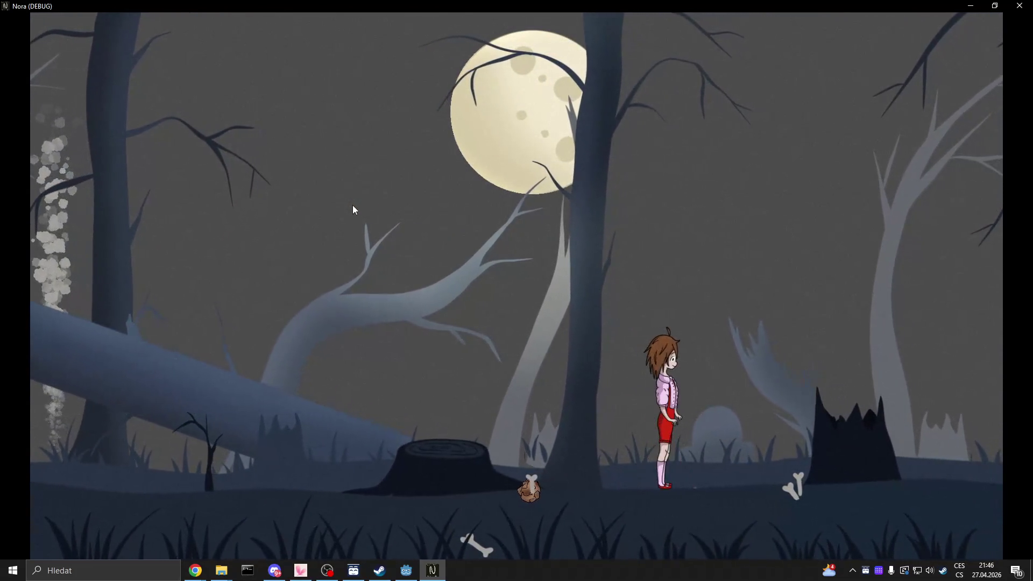
pyautogui.press('Left')
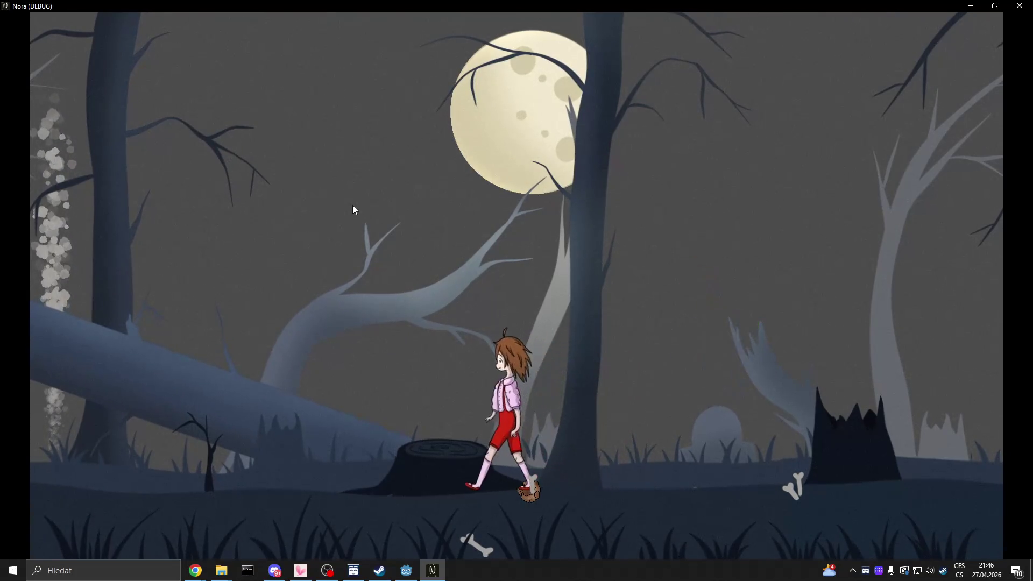
pyautogui.press('Left')
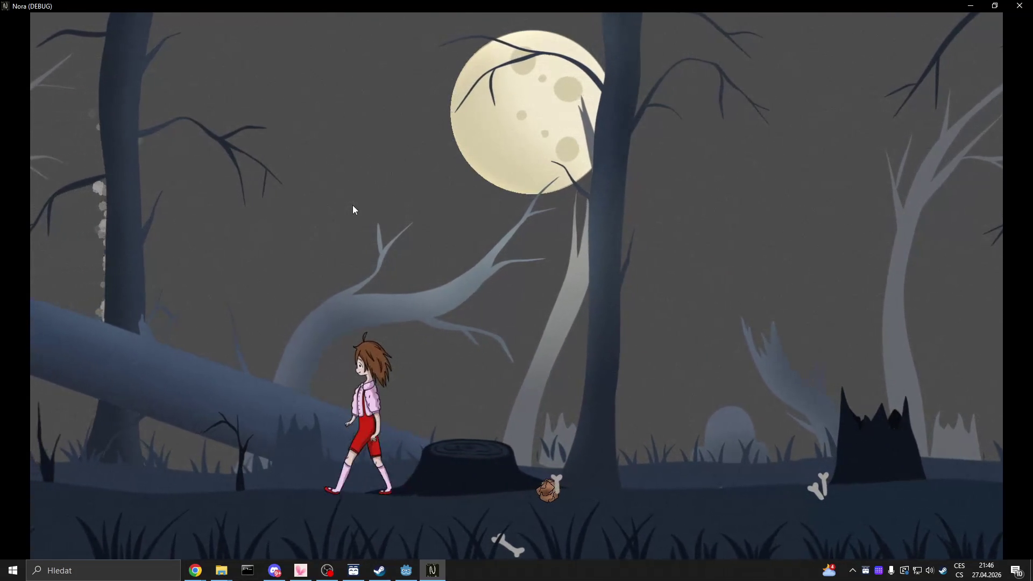
pyautogui.press('Left')
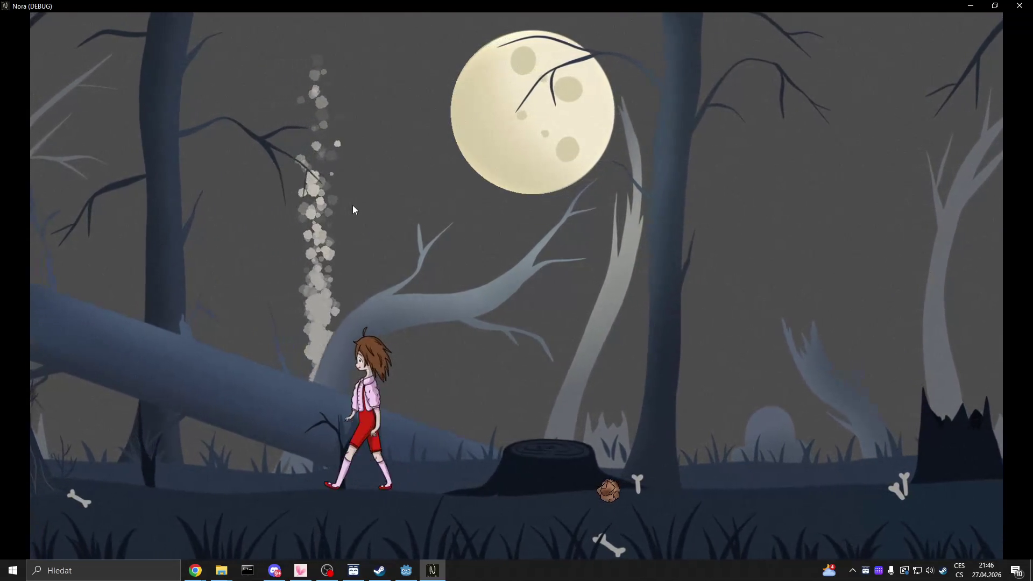
pyautogui.press('Left')
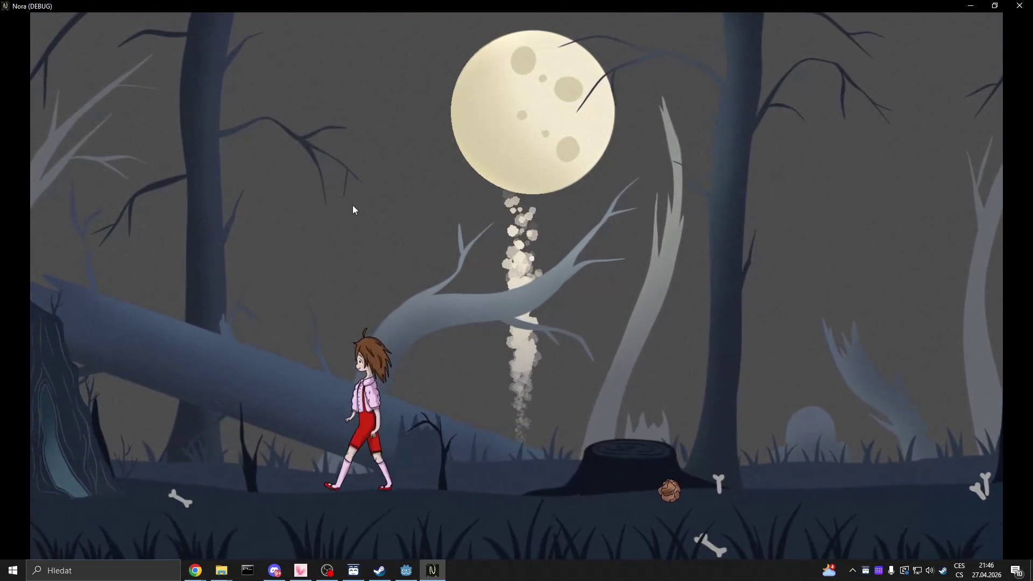
pyautogui.press('Left')
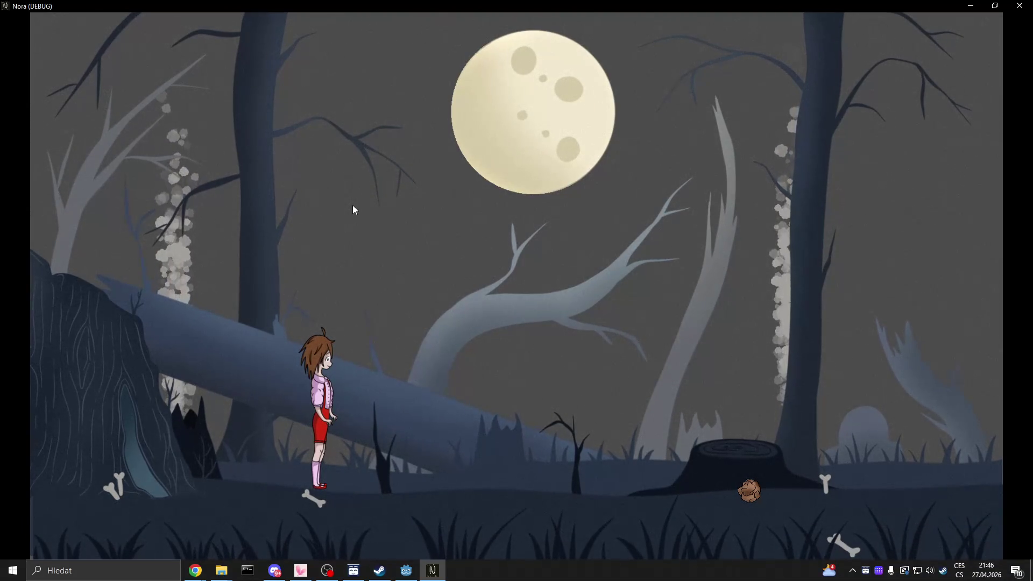
# Return to the stump, press E to reveal the whale newspaper clipping, then quit the game.
pyautogui.press('Right')
pyautogui.press('Right')
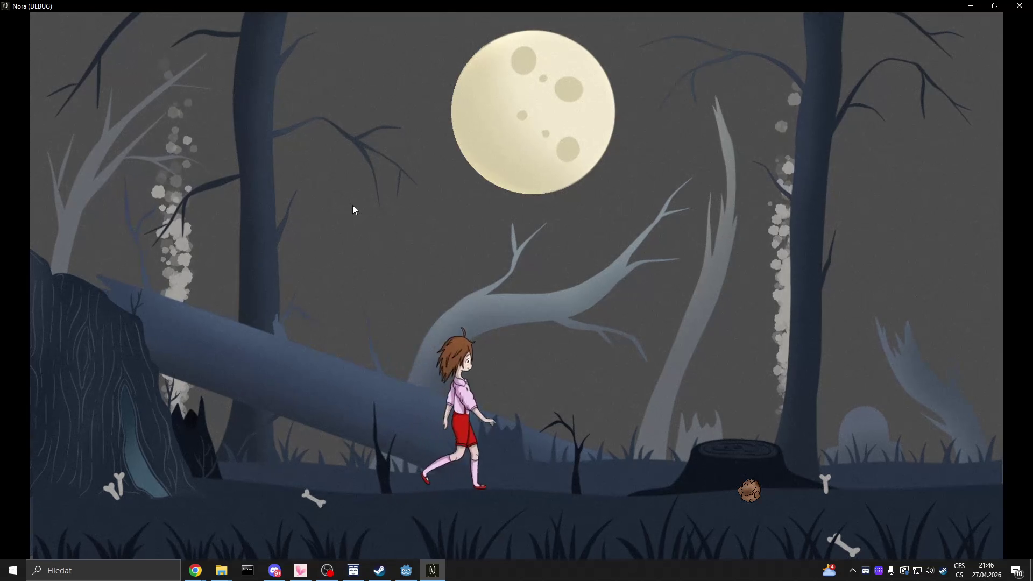
pyautogui.press('Right')
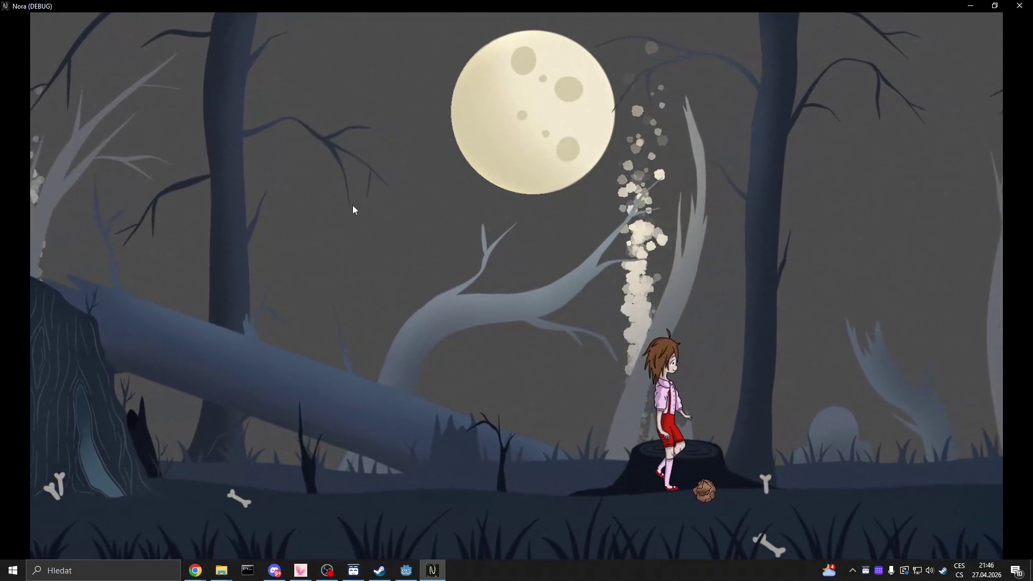
pyautogui.press('Right')
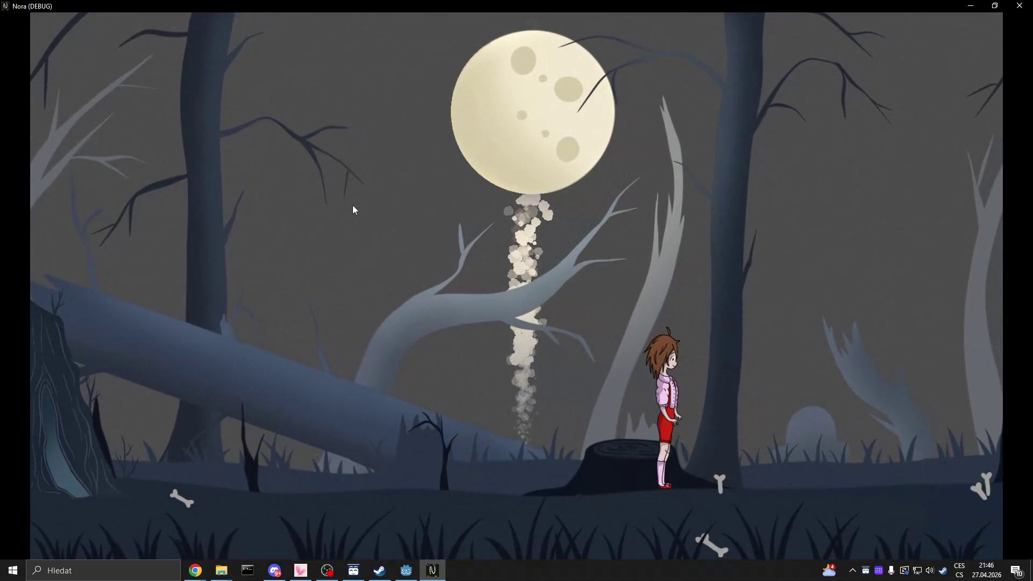
pyautogui.press('e')
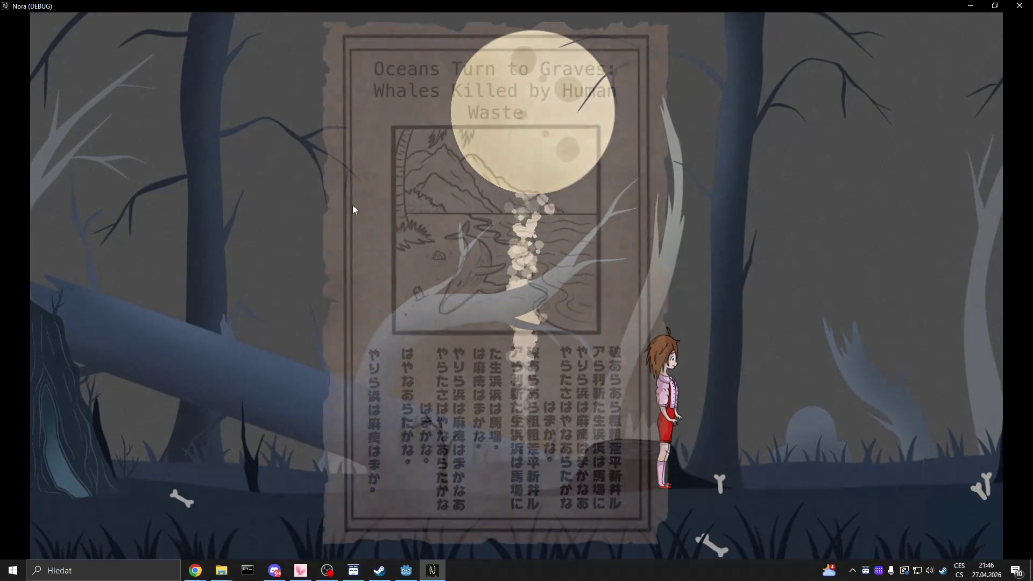
pyautogui.press('Right')
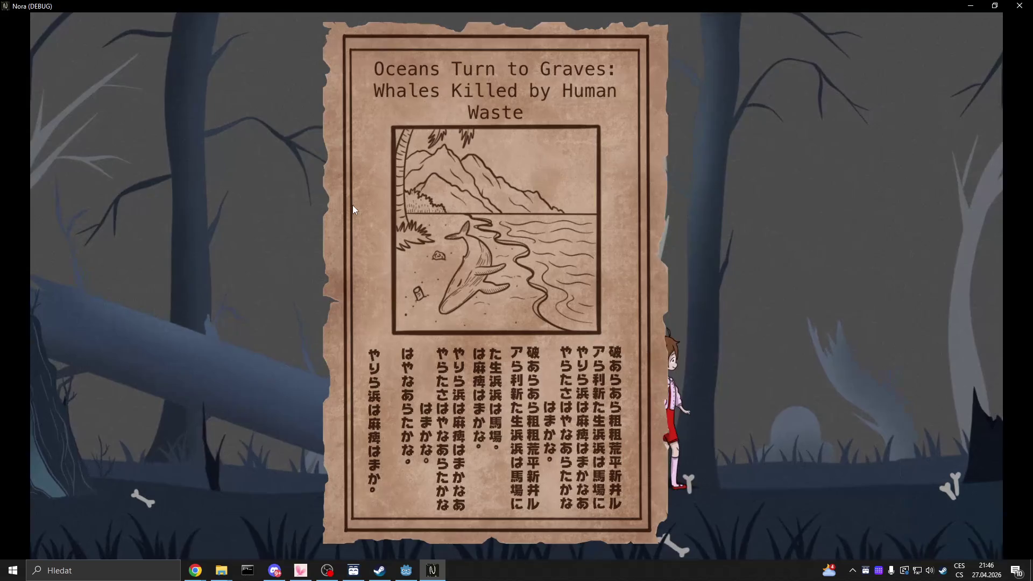
pyautogui.press('Right')
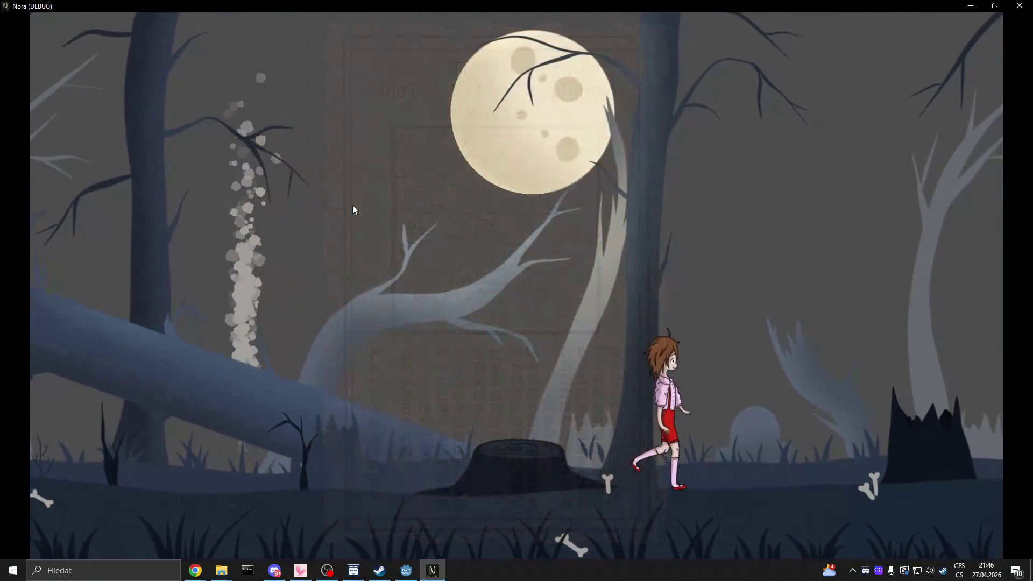
pyautogui.press('Right')
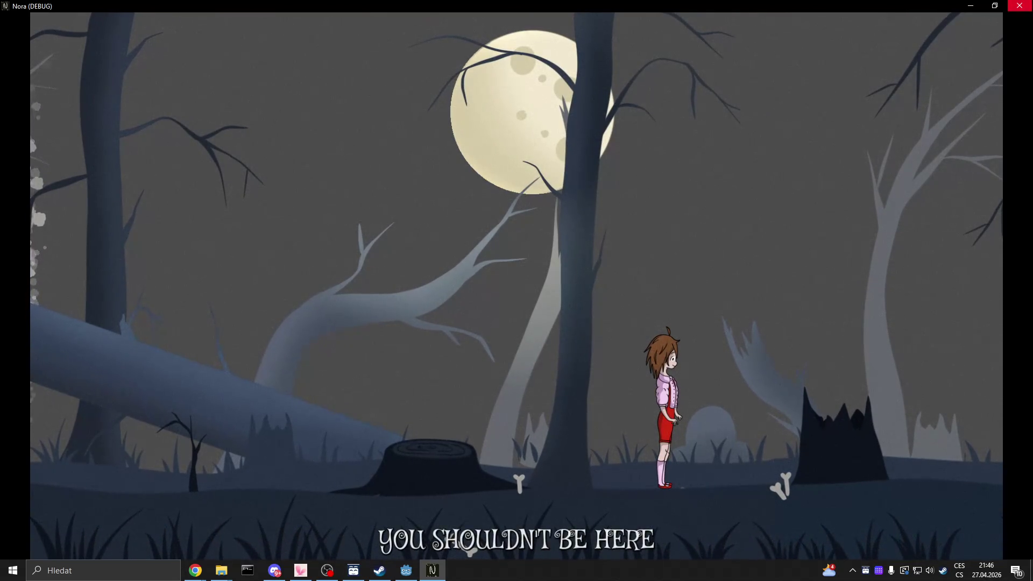
pyautogui.hotkey('alt', 'F4')
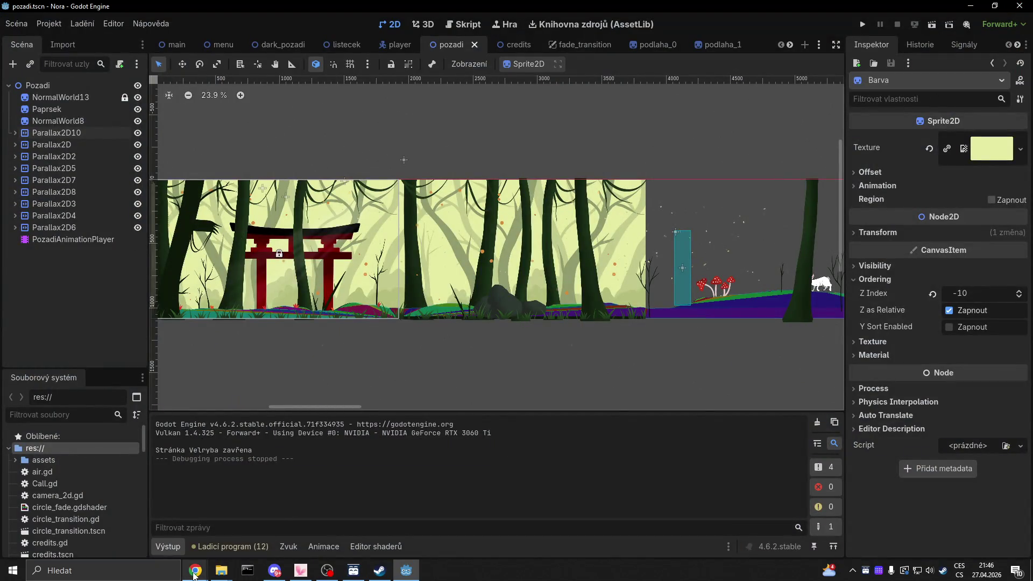
# Switch to Chrome and load the developer's personal website from the address bar.
pyautogui.moveTo(194, 573)
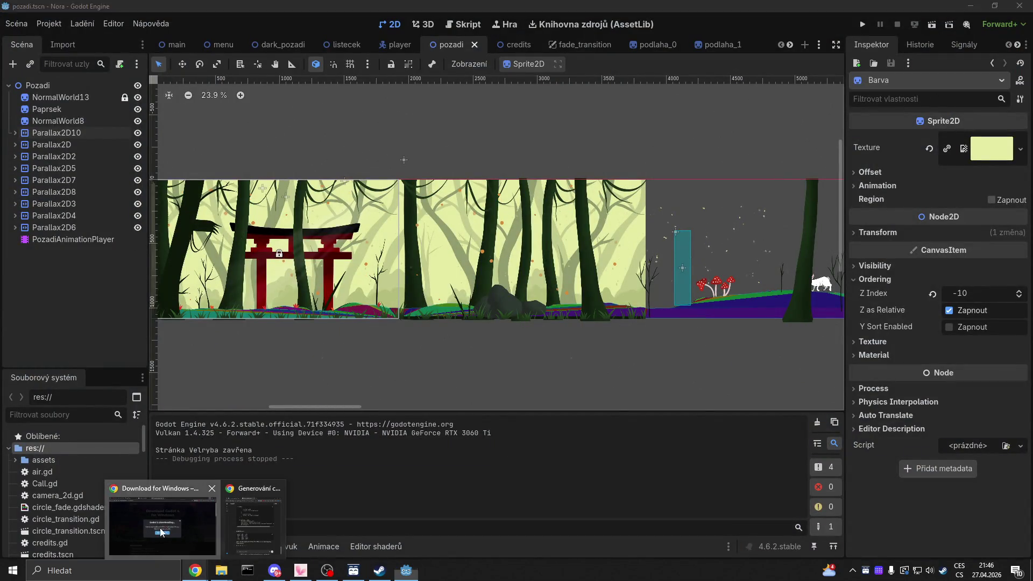
pyautogui.click(161, 520)
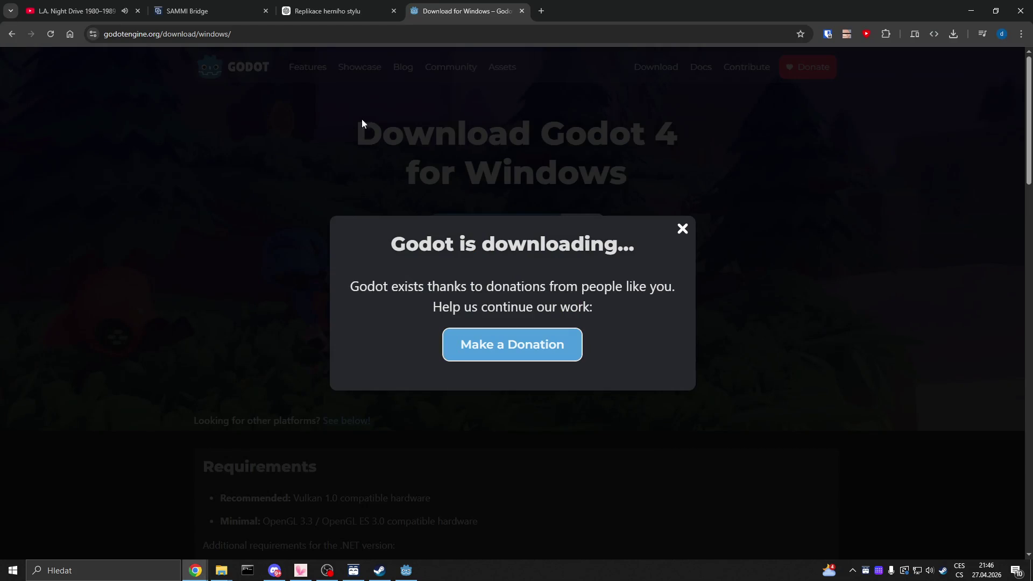
pyautogui.click(381, 36)
pyautogui.write('akrej.cz')
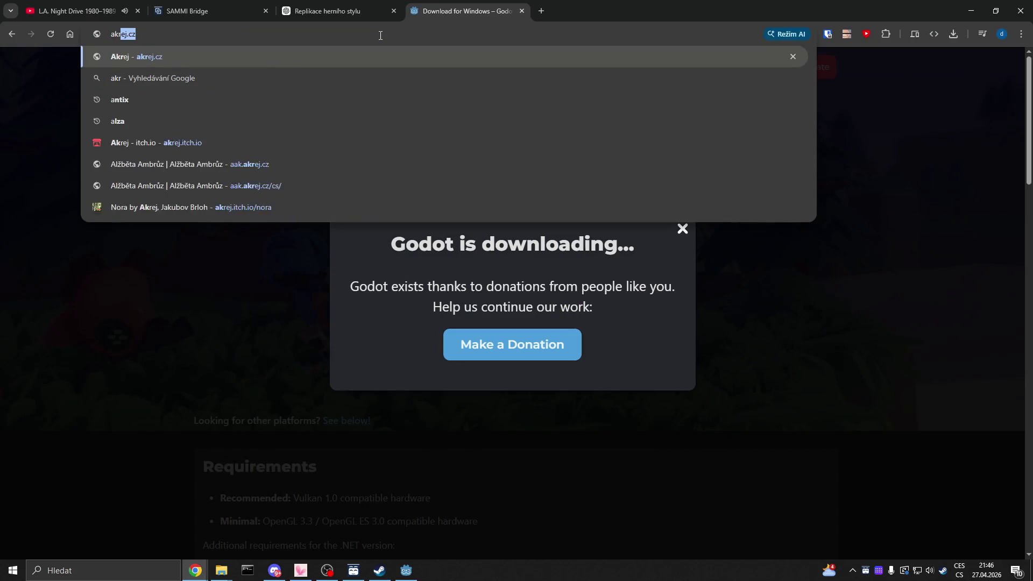
pyautogui.press('Return')
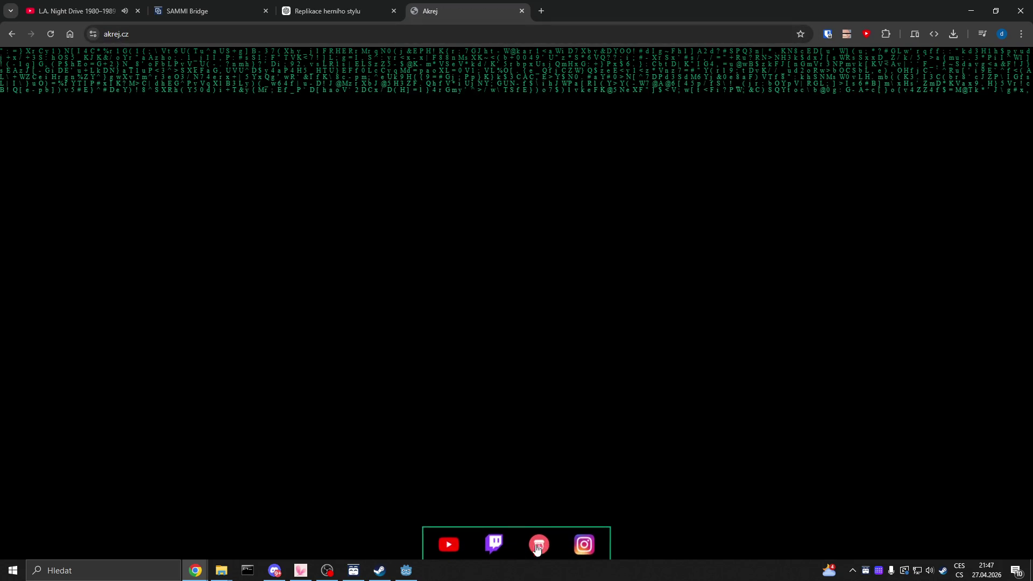
# Open the developer's itch.io profile, close the website tab, and open the Nora page.
pyautogui.click(541, 548)
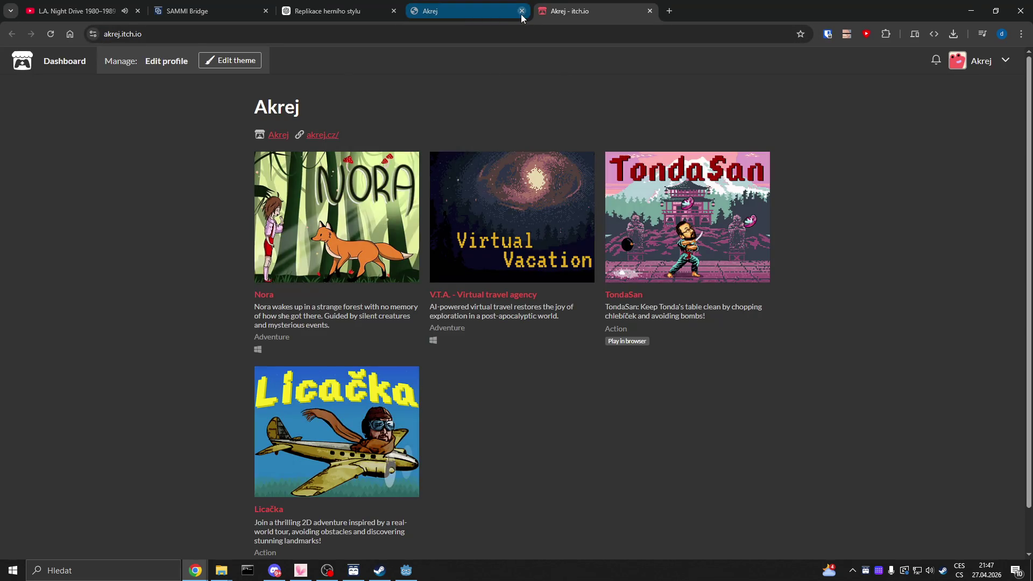
pyautogui.click(521, 13)
pyautogui.click(304, 285)
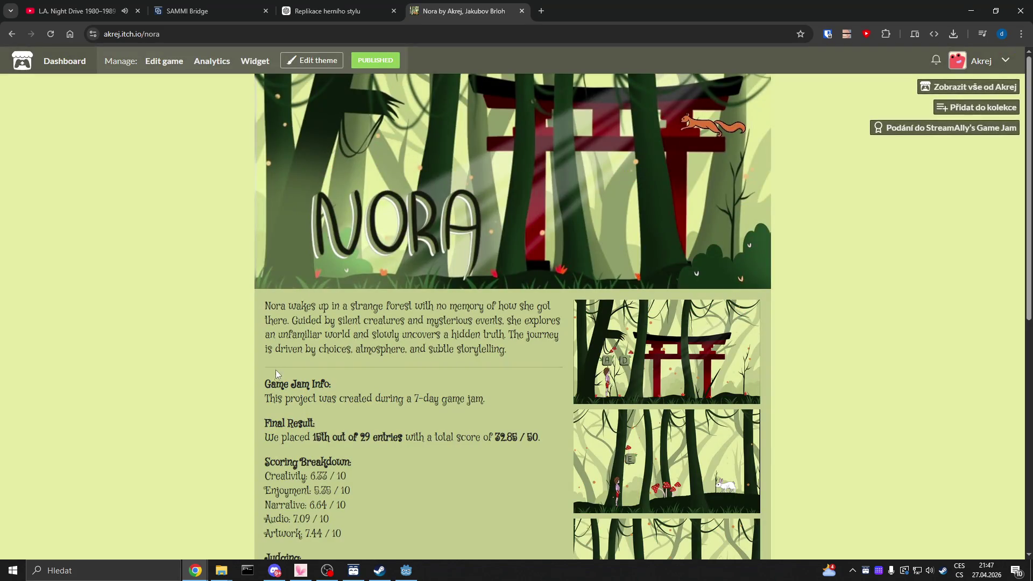
pyautogui.scroll(-4, 276, 379)
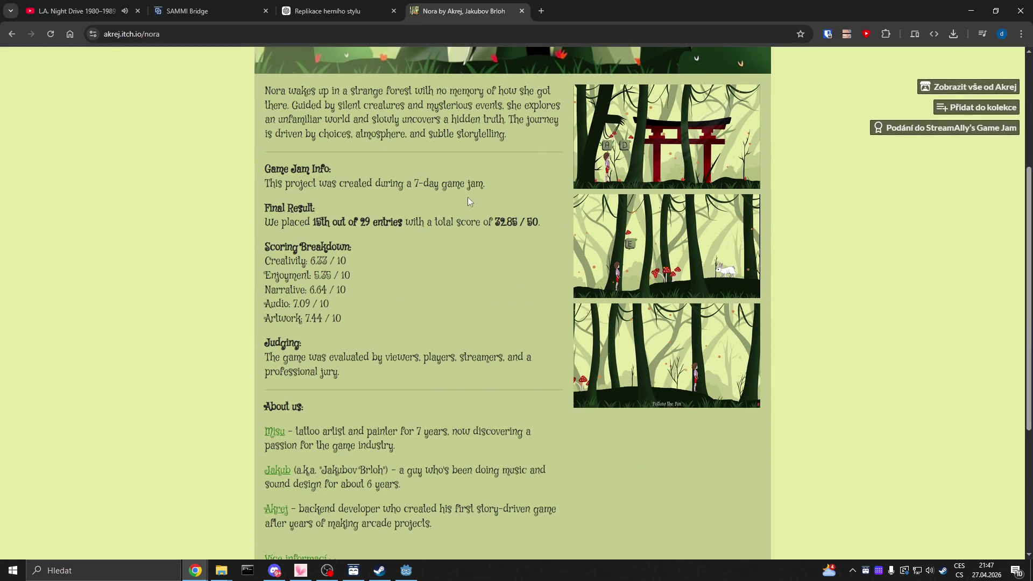
pyautogui.moveTo(313, 223); pyautogui.dragTo(402, 222)
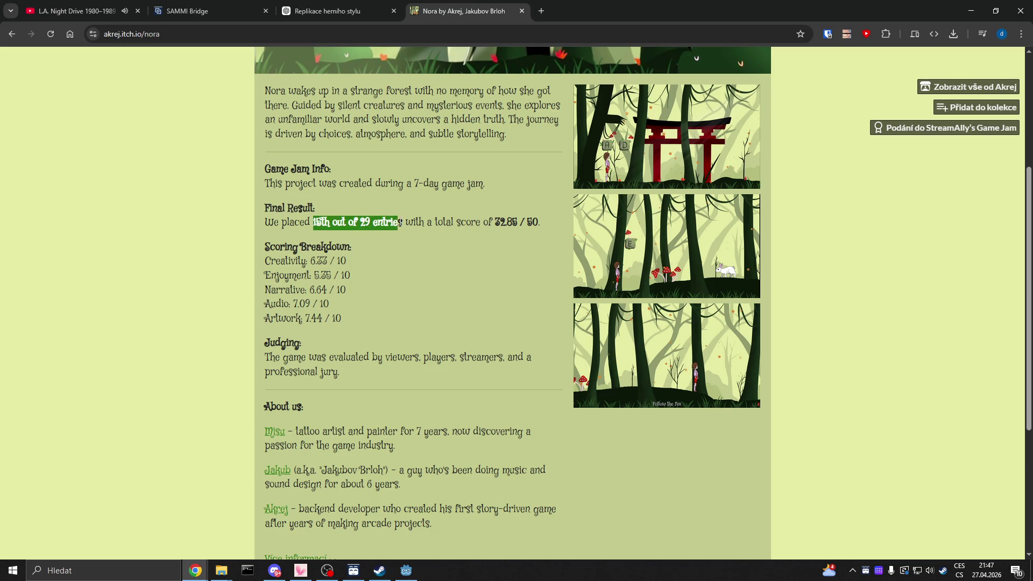
pyautogui.click(334, 234)
pyautogui.moveTo(313, 223); pyautogui.dragTo(386, 222)
pyautogui.click(428, 223)
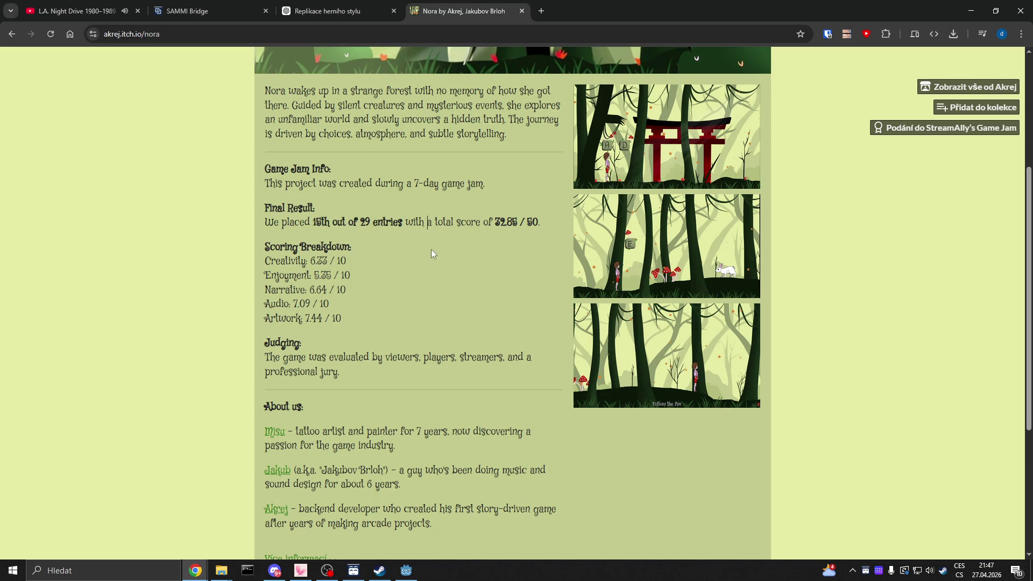
pyautogui.moveTo(495, 222); pyautogui.dragTo(532, 222)
pyautogui.click(541, 250)
pyautogui.moveTo(266, 246); pyautogui.dragTo(365, 272)
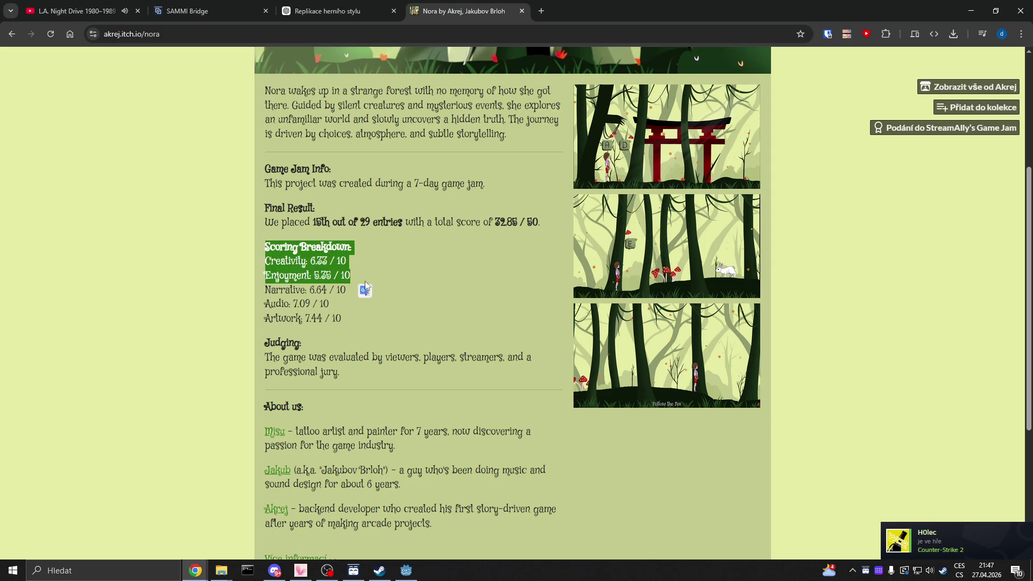
pyautogui.click(347, 321)
pyautogui.moveTo(347, 318); pyautogui.dragTo(234, 305)
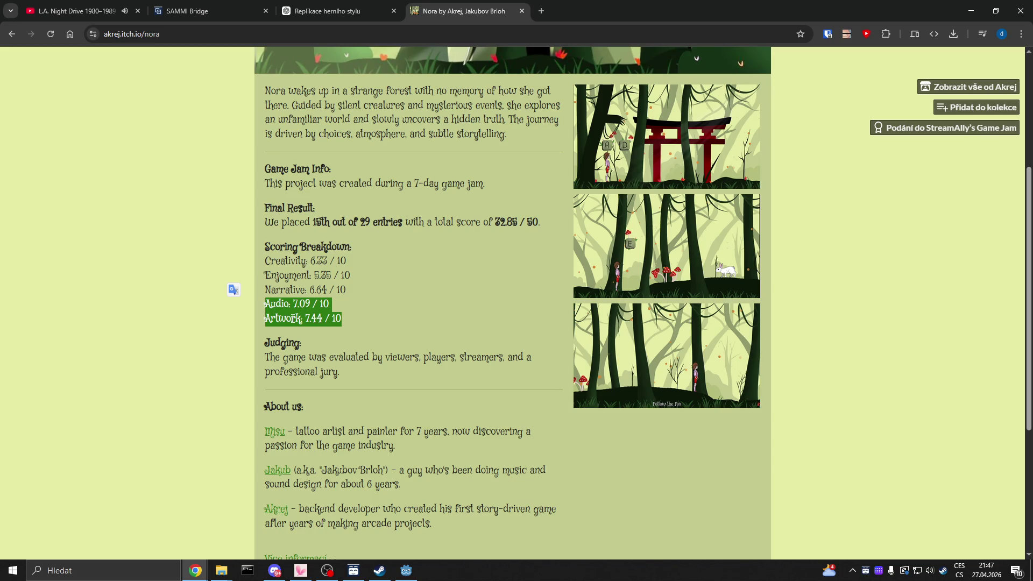
pyautogui.moveTo(266, 276); pyautogui.dragTo(389, 276)
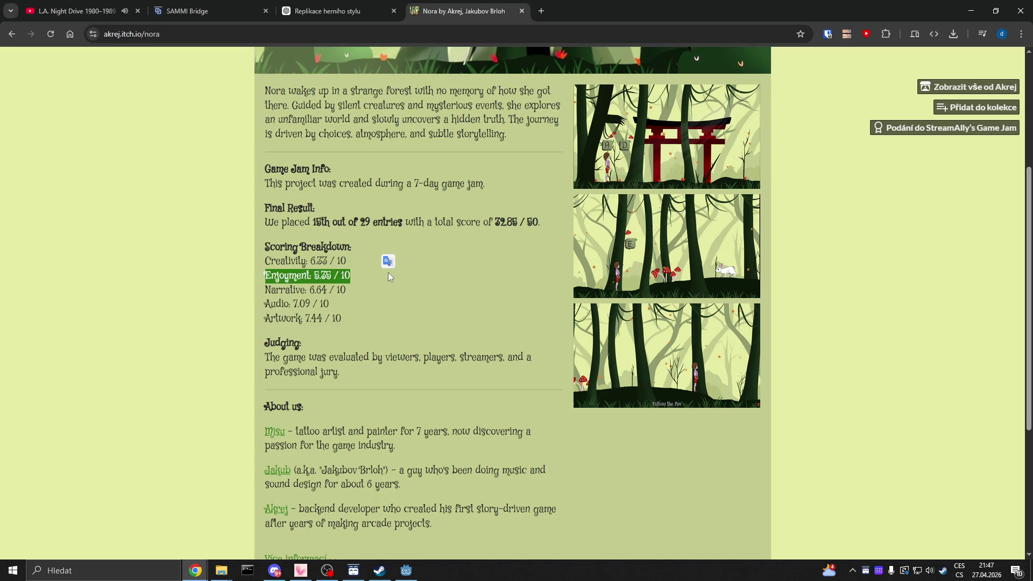
pyautogui.click(390, 304)
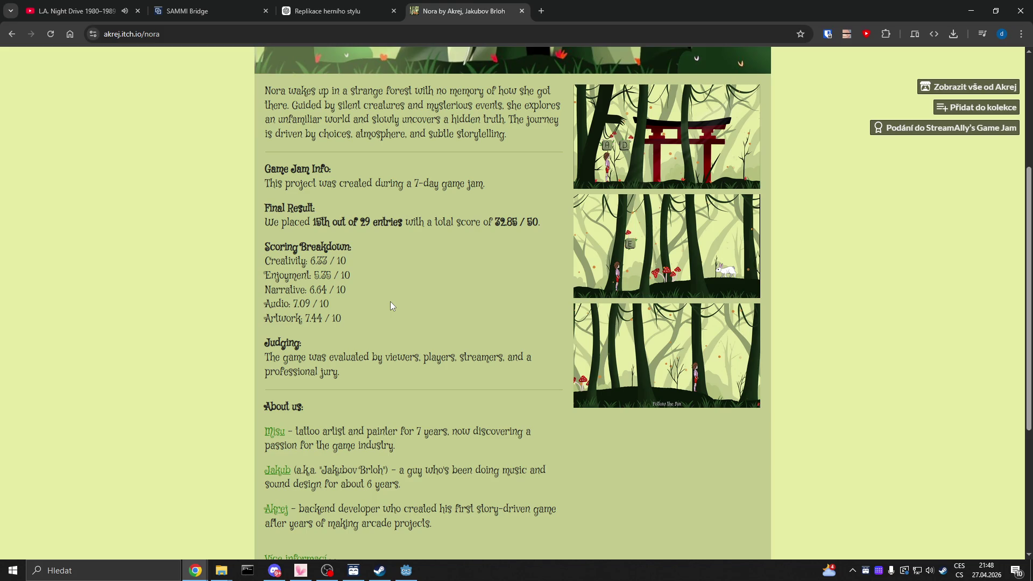
# Scroll through the Nora page description and highlight the Judging paragraph.
pyautogui.scroll(-4, 391, 302)
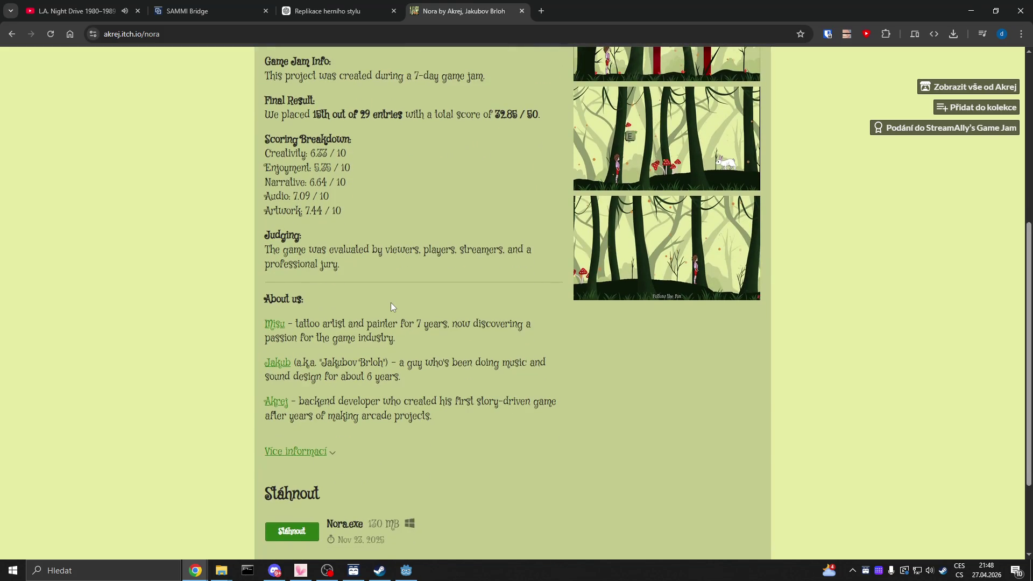
pyautogui.scroll(2, 411, 386)
pyautogui.scroll(7, 412, 390)
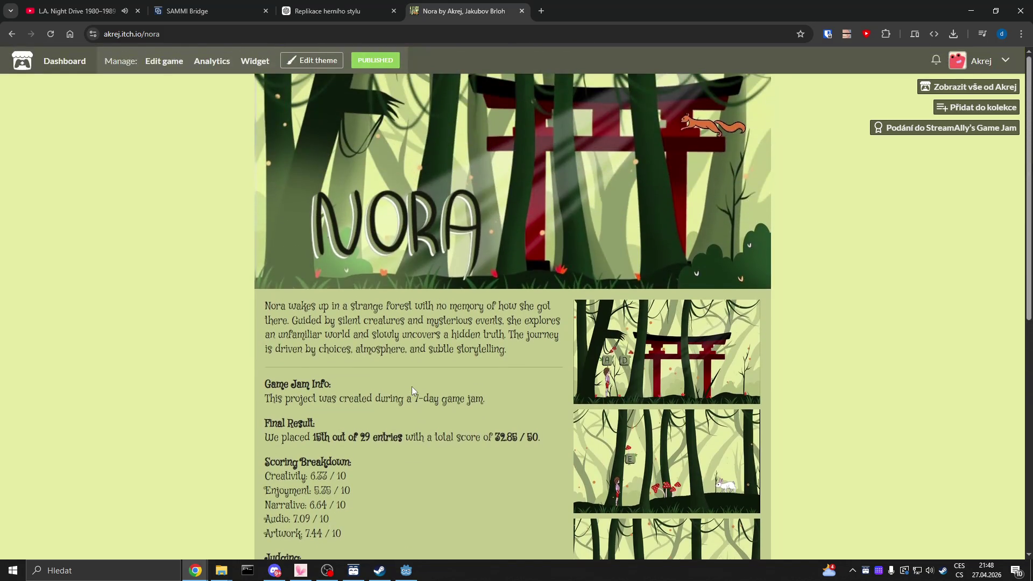
pyautogui.scroll(-2, 411, 390)
pyautogui.scroll(-2, 412, 388)
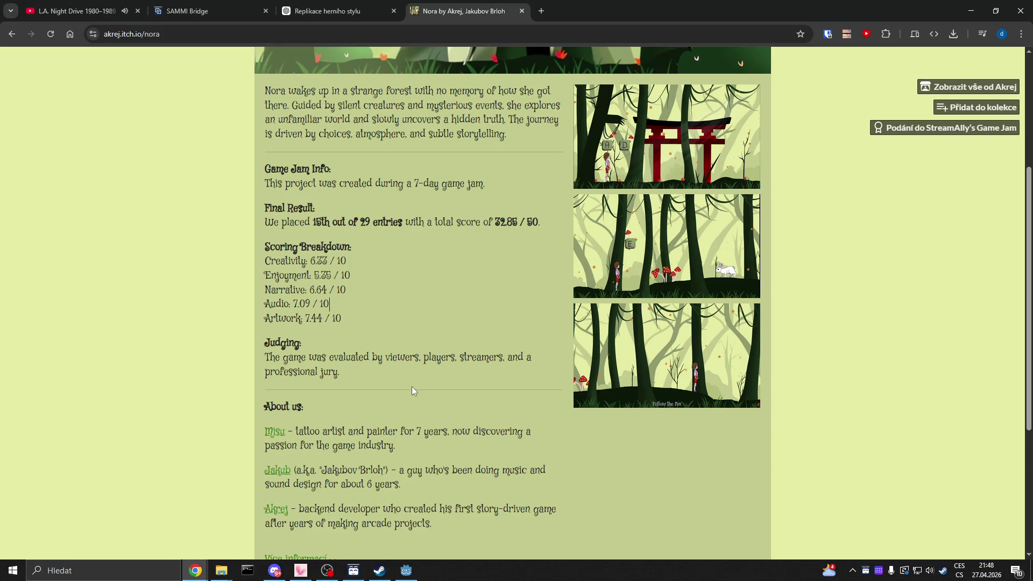
pyautogui.scroll(3, 411, 387)
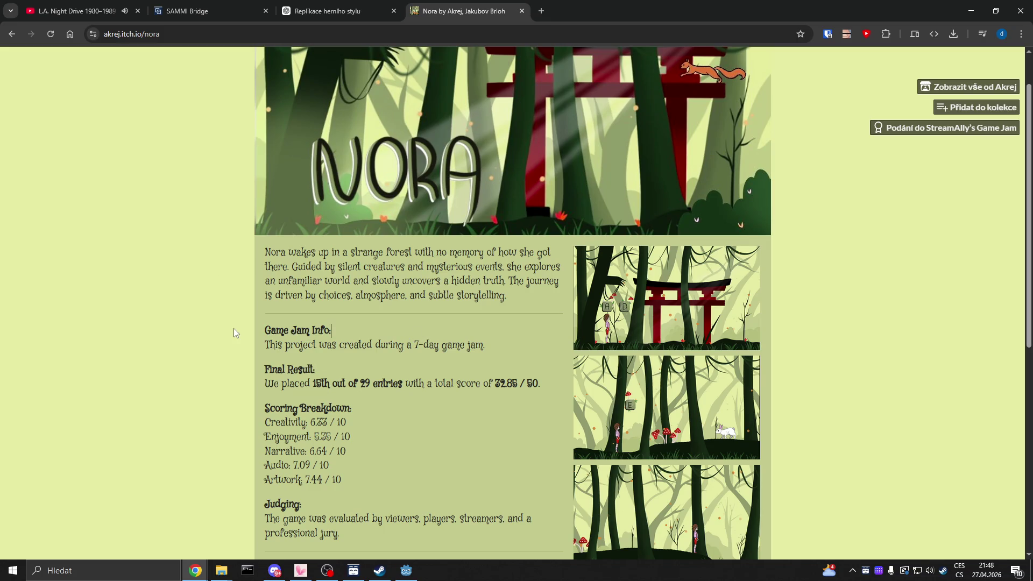
pyautogui.scroll(-3, 234, 328)
pyautogui.moveTo(362, 371); pyautogui.dragTo(266, 342)
pyautogui.click(413, 319)
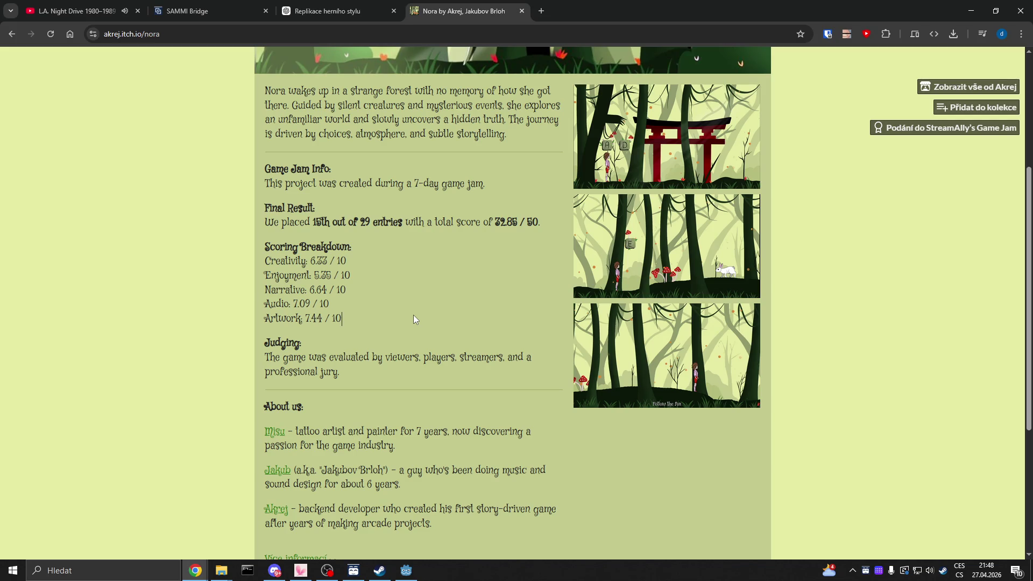
# Expand 'Více informací' and highlight the AI Disclosure row showing AI Assisted, Code.
pyautogui.scroll(-4, 414, 316)
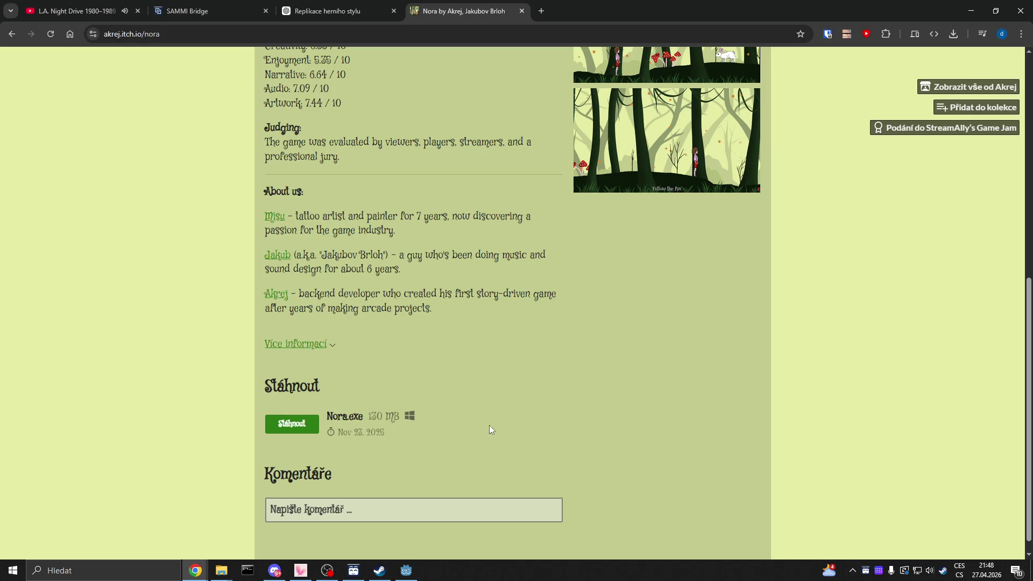
pyautogui.scroll(-1, 514, 376)
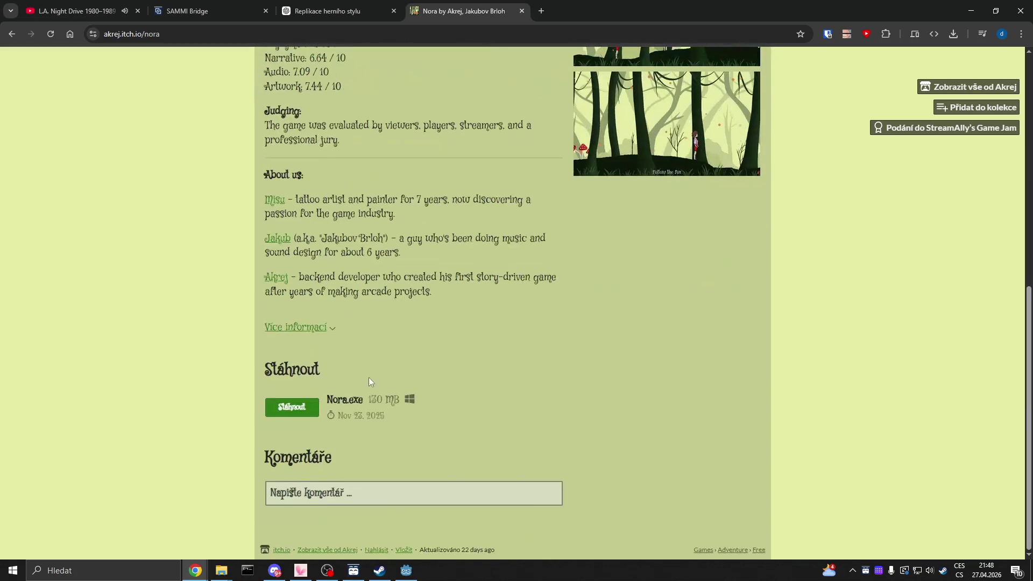
pyautogui.click(310, 334)
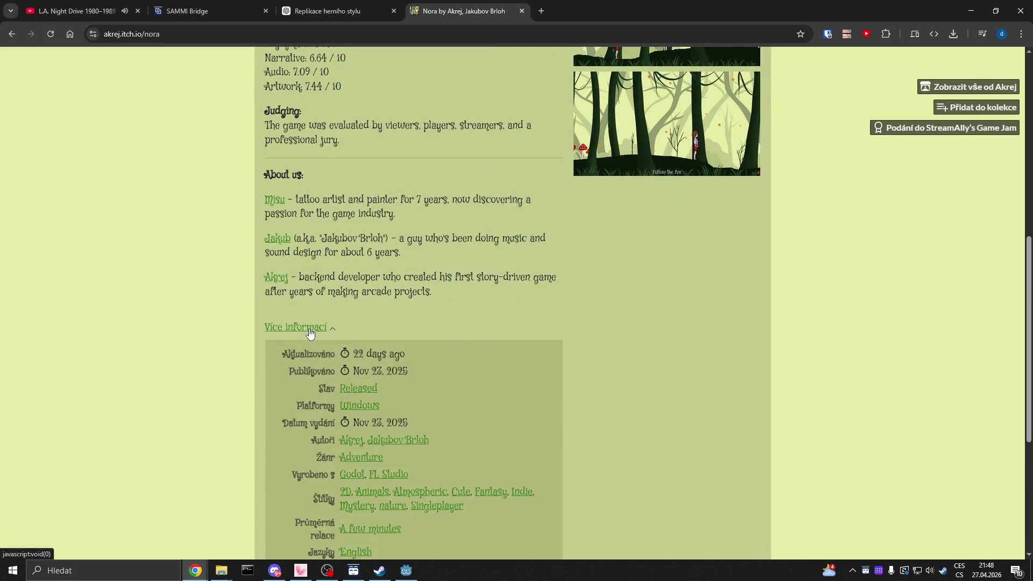
pyautogui.scroll(-3, 301, 336)
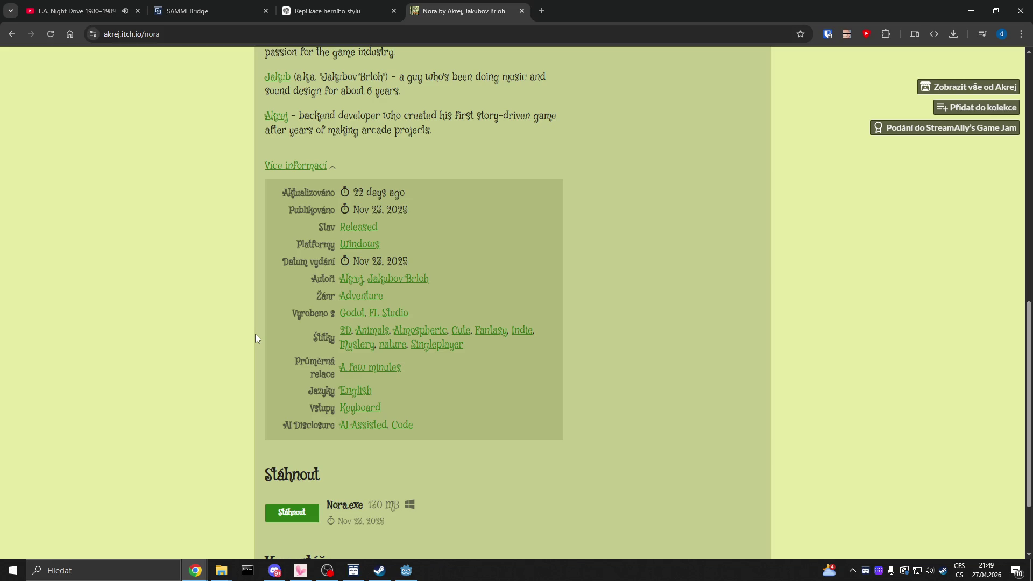
pyautogui.doubleClick(295, 425)
pyautogui.moveTo(372, 440)
pyautogui.mouseDown()
pyautogui.moveTo(409, 428)
pyautogui.moveTo(269, 424)
pyautogui.moveTo(427, 423)
pyautogui.mouseUp()
pyautogui.click(381, 437)
pyautogui.click(427, 423)
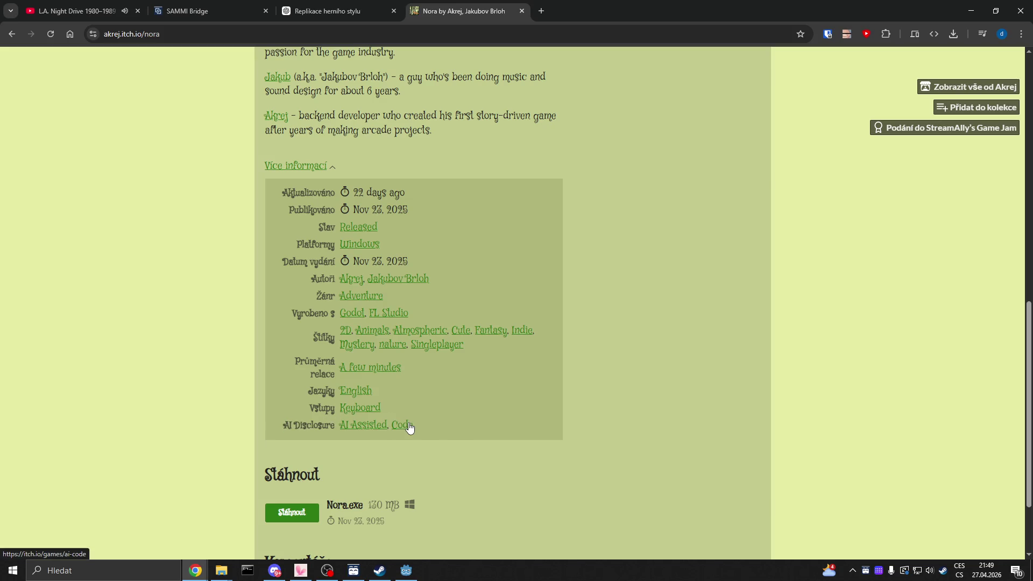
pyautogui.moveTo(451, 429); pyautogui.dragTo(286, 425)
pyautogui.click(294, 427)
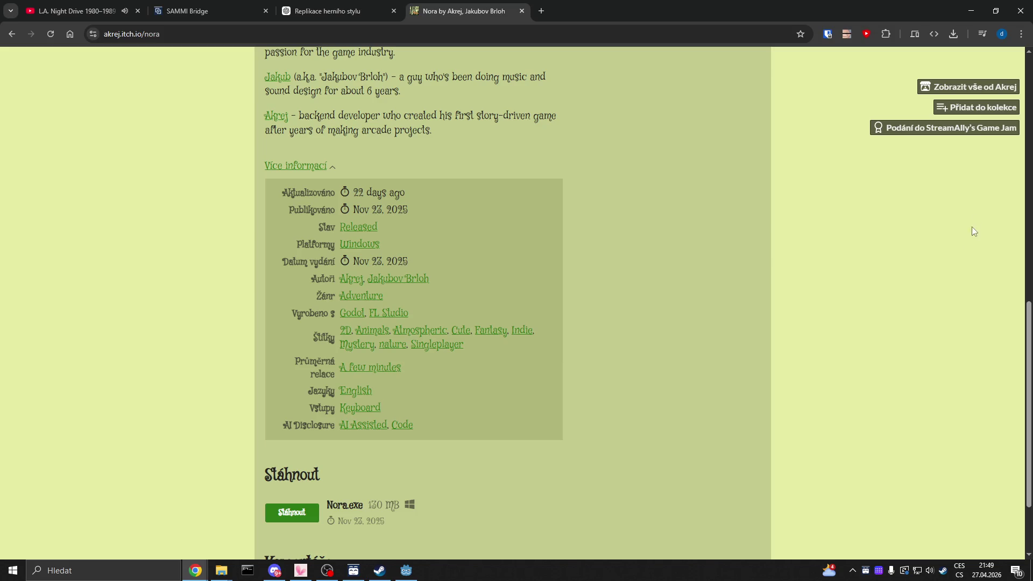
pyautogui.scroll(10, 924, 308)
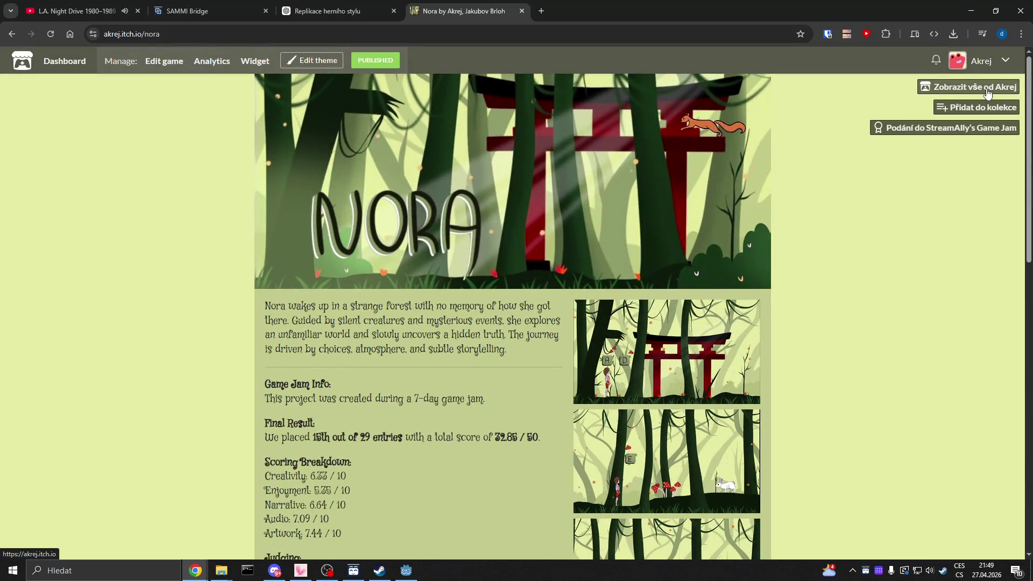
pyautogui.click(988, 93)
# Open V.T.A. Virtual Vacation, check its AI Disclosure (Code, Graphics, Sounds, Text), then go back.
pyautogui.click(508, 276)
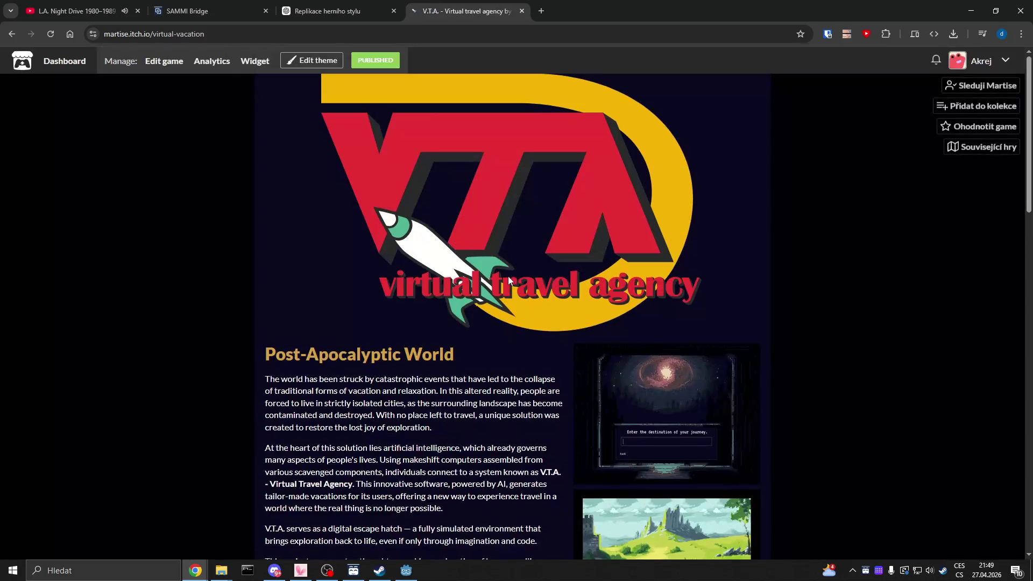
pyautogui.scroll(-20, 506, 277)
pyautogui.click(318, 342)
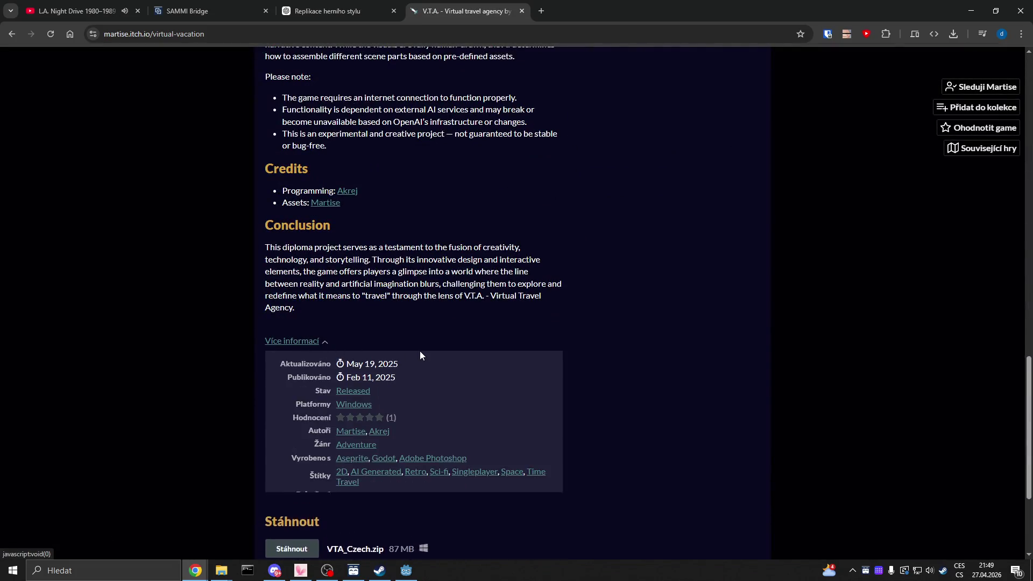
pyautogui.scroll(-3, 419, 351)
pyautogui.moveTo(508, 382); pyautogui.dragTo(275, 391)
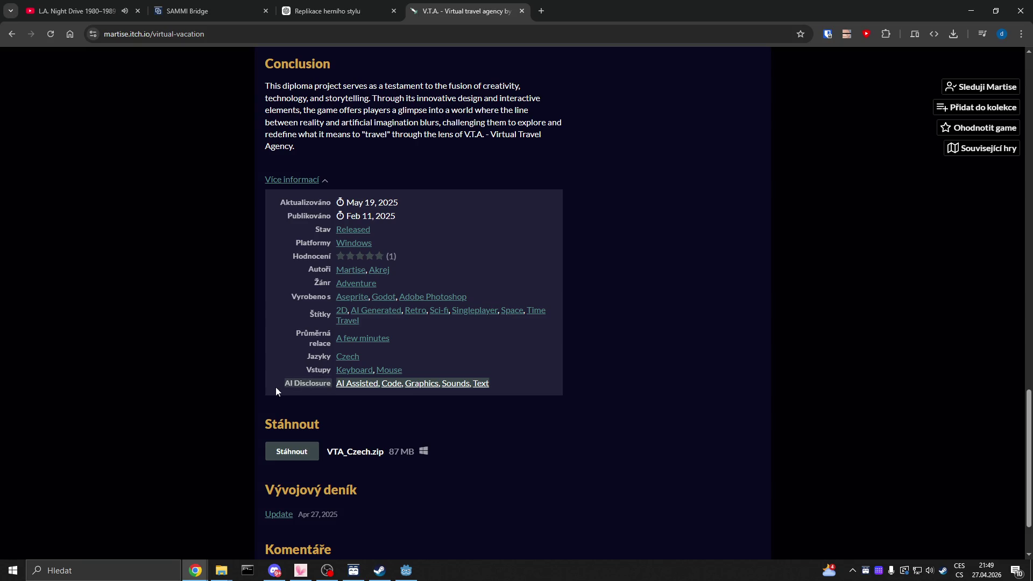
pyautogui.click(234, 359)
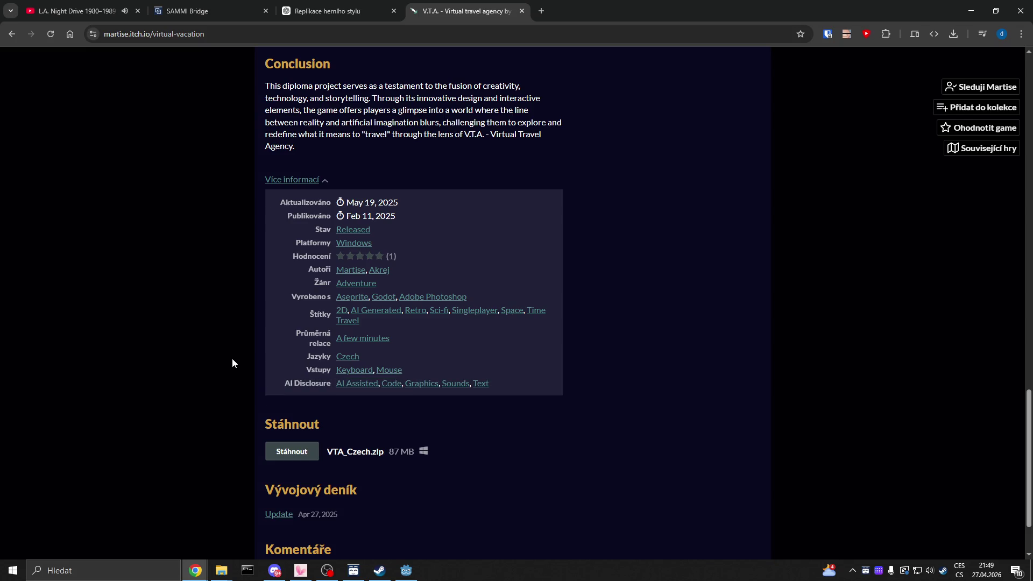
pyautogui.click(11, 40)
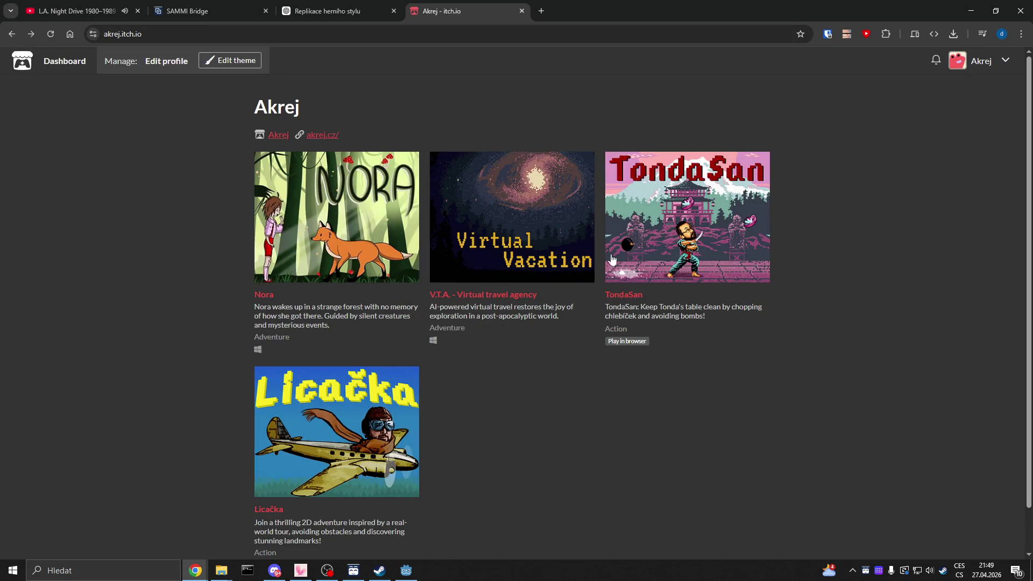
# Expand TondaSan's details, highlight its 'No generative AI was used' note, then go back.
pyautogui.click(688, 257)
pyautogui.scroll(-10, 417, 324)
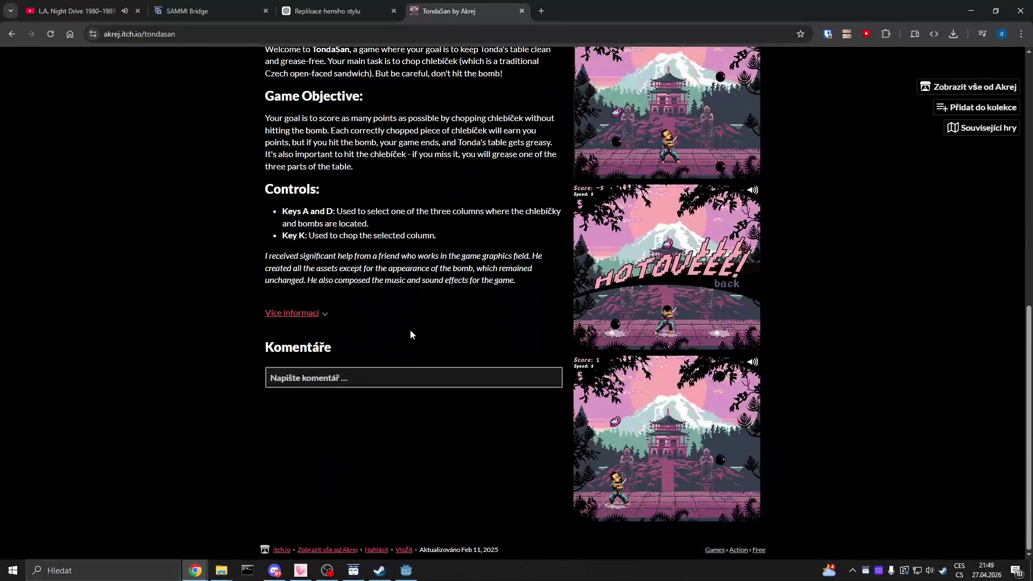
pyautogui.click(293, 313)
pyautogui.scroll(-2, 398, 311)
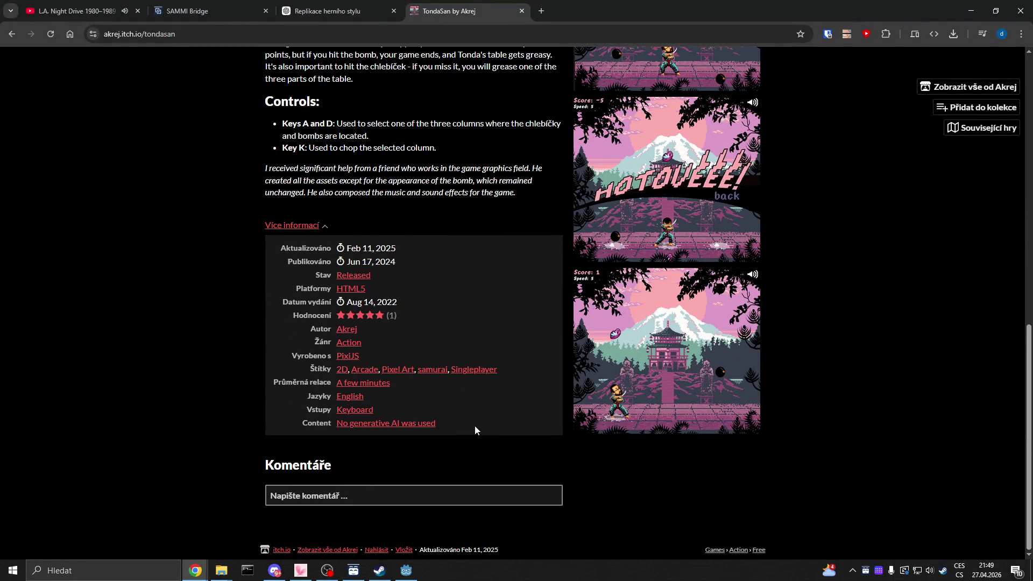
pyautogui.moveTo(473, 426); pyautogui.dragTo(292, 423)
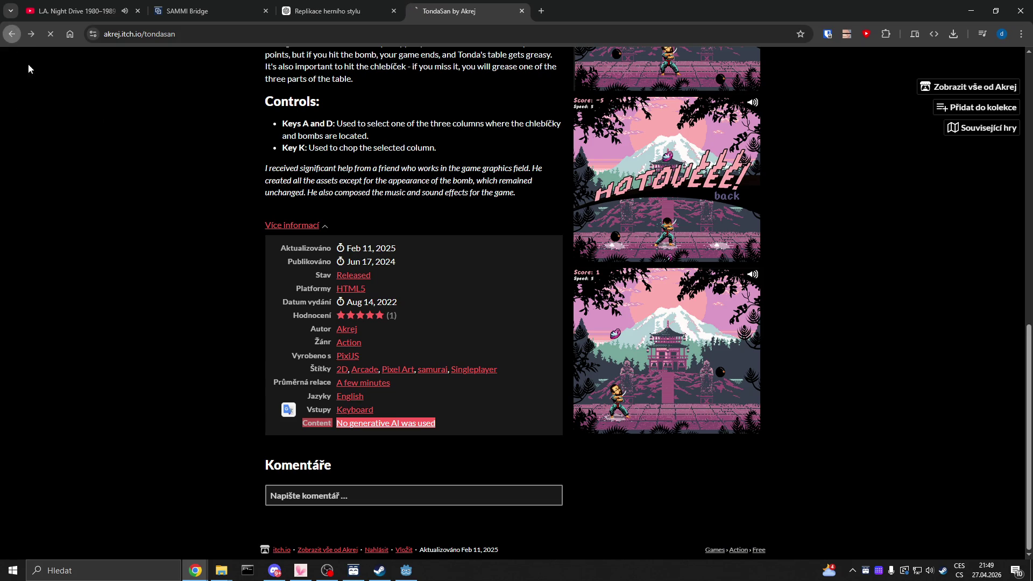
pyautogui.click(12, 36)
# Open the Licačka page, expand its extra details and scroll back to the top.
pyautogui.click(345, 446)
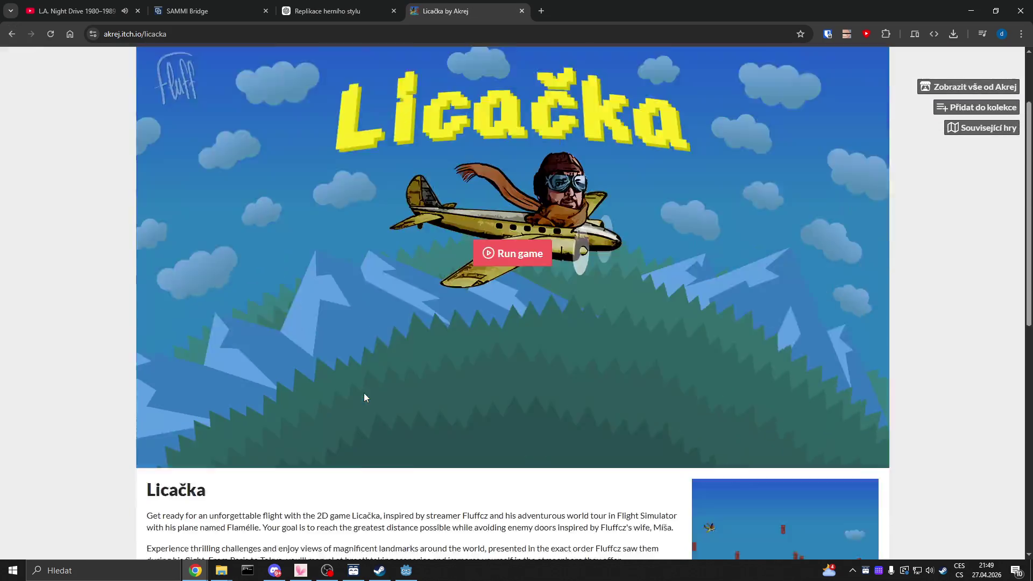
pyautogui.scroll(-10, 364, 393)
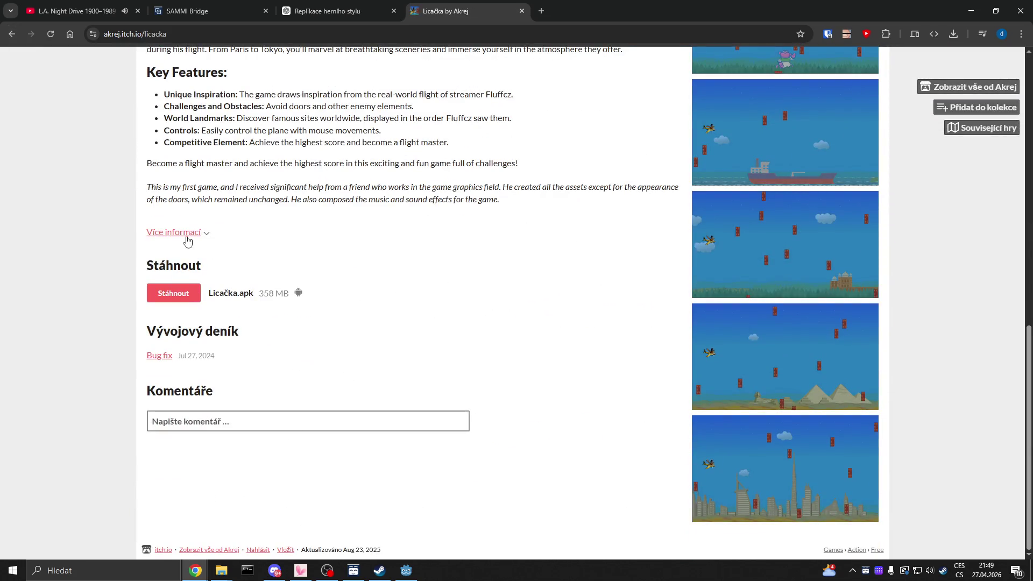
pyautogui.click(187, 237)
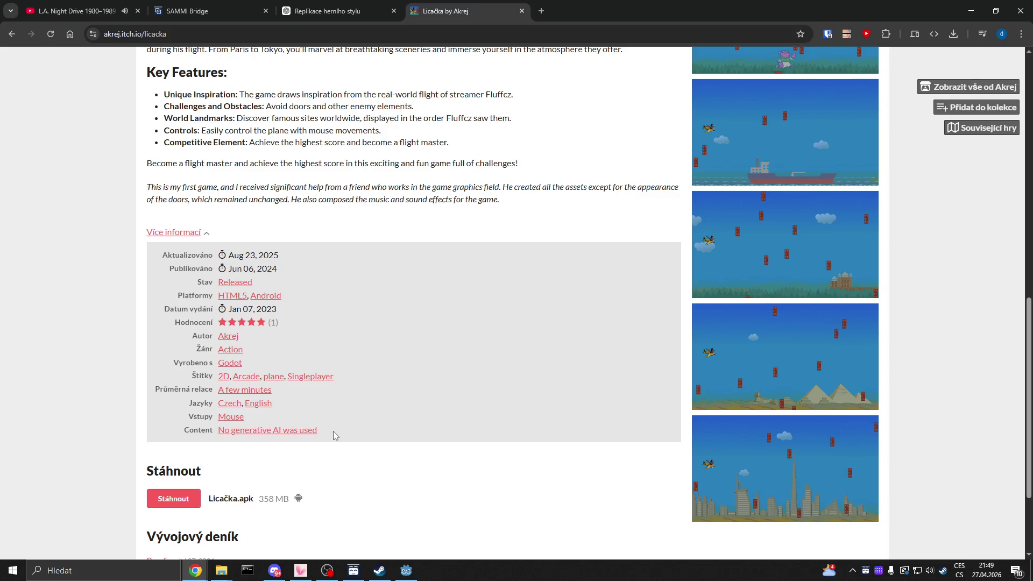
pyautogui.scroll(4, 505, 403)
pyautogui.scroll(8, 505, 401)
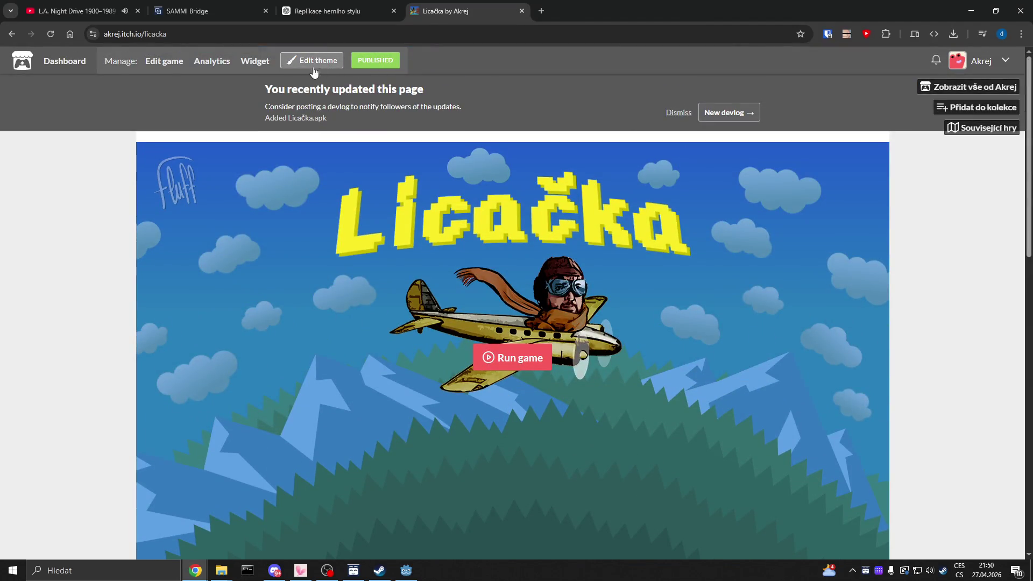
# Open Licačka's project edit page and find the AI generation disclosure section.
pyautogui.click(171, 62)
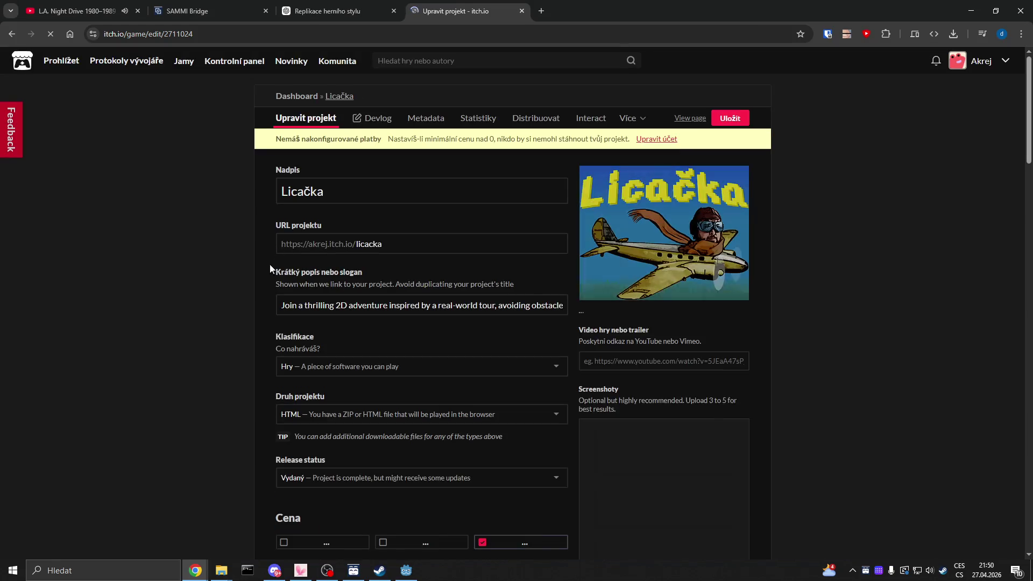
pyautogui.scroll(-5, 227, 312)
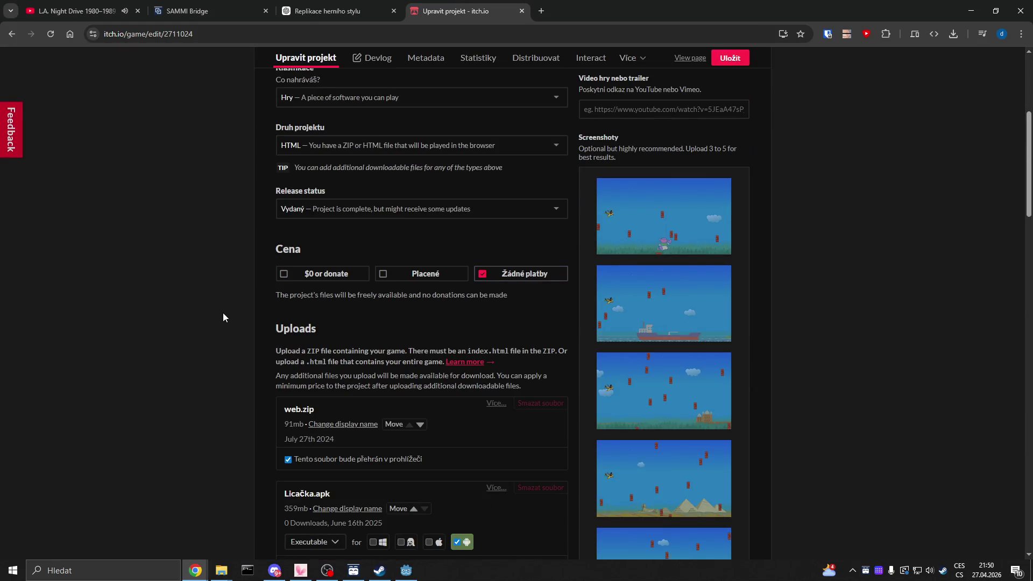
pyautogui.scroll(-4, 223, 313)
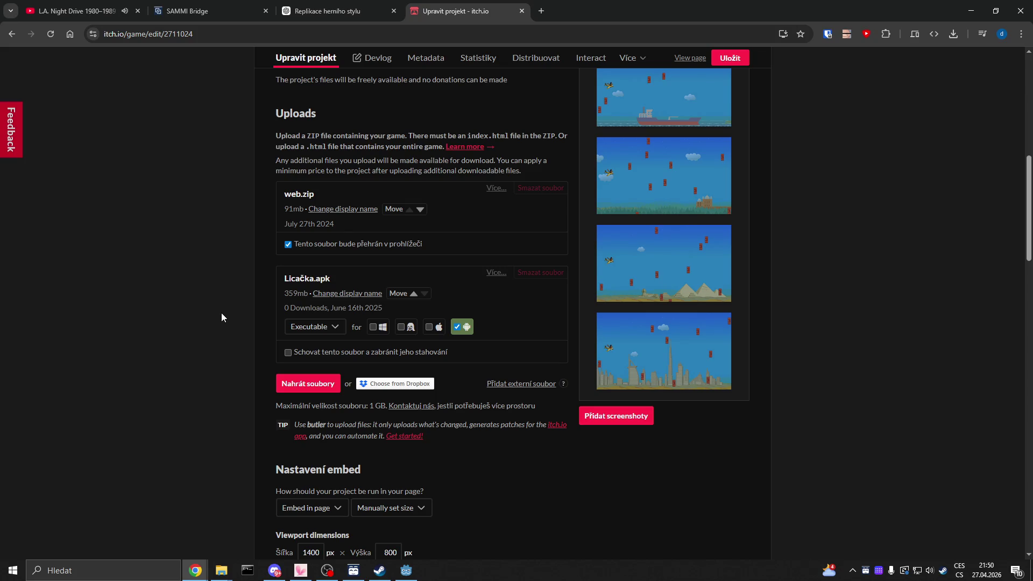
pyautogui.scroll(-5, 221, 317)
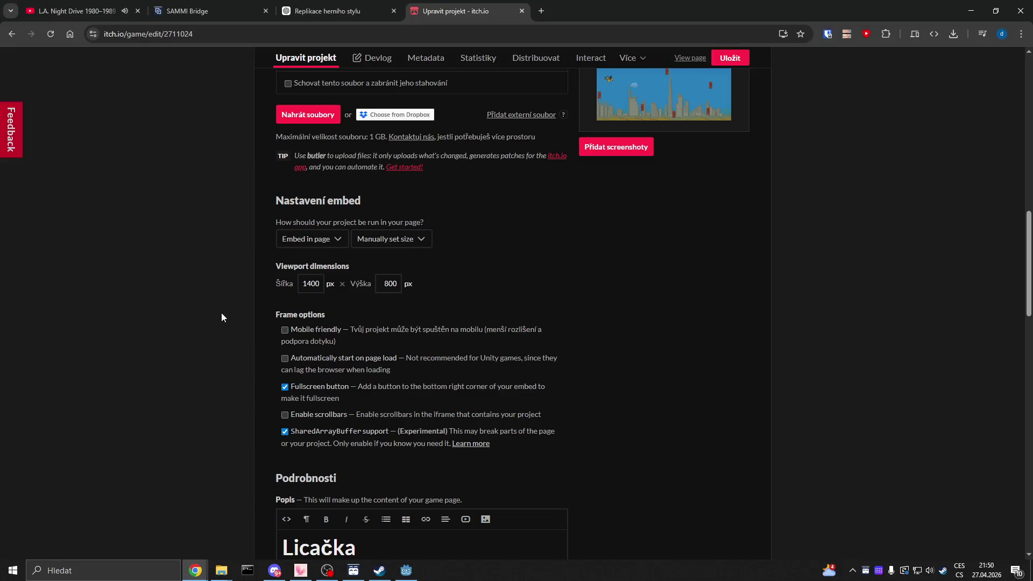
pyautogui.scroll(-3, 221, 316)
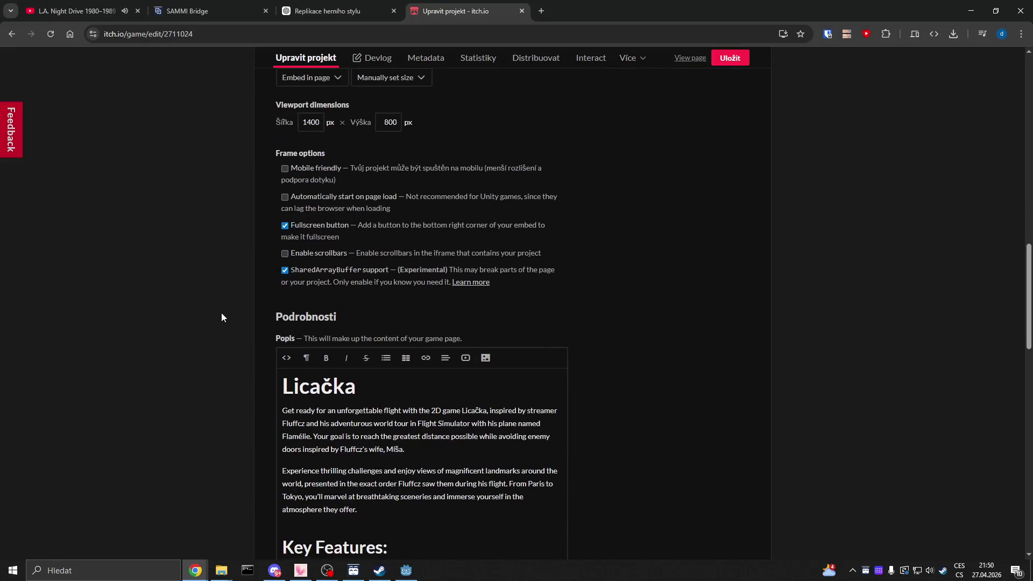
pyautogui.scroll(-10, 220, 301)
pyautogui.scroll(-3, 226, 326)
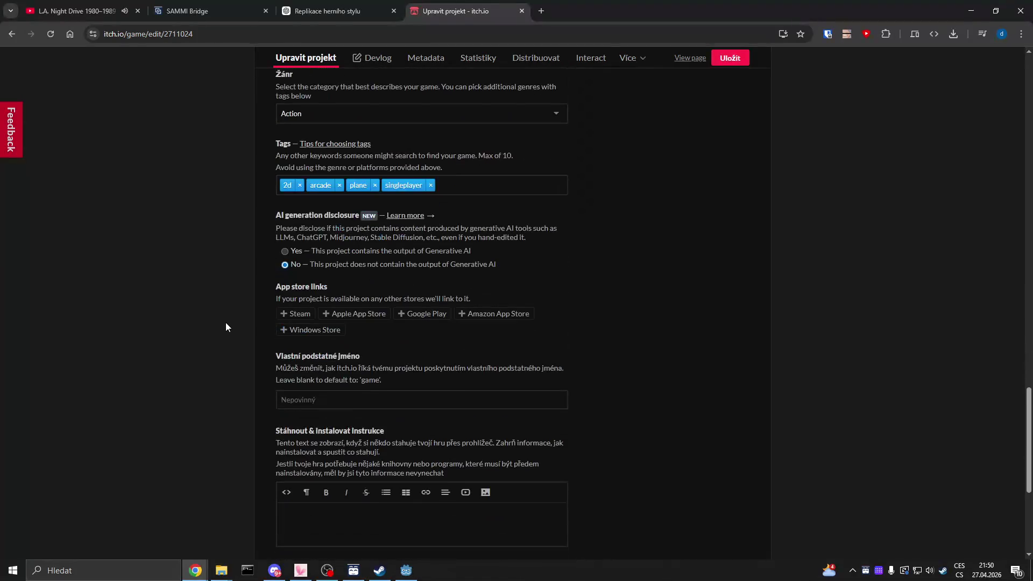
pyautogui.scroll(-5, 225, 326)
pyautogui.scroll(12, 225, 326)
pyautogui.scroll(6, 224, 326)
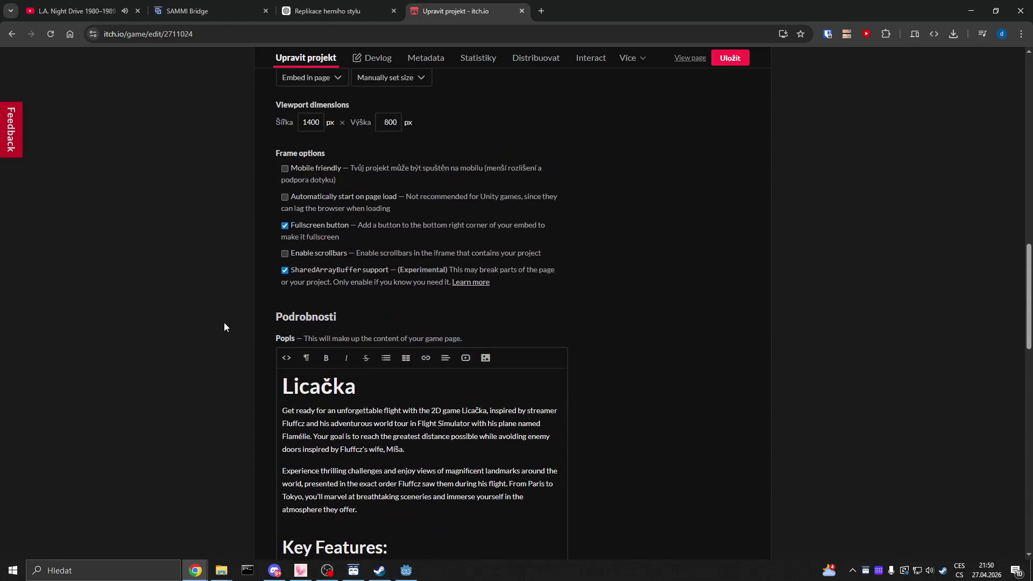
pyautogui.scroll(4, 224, 326)
pyautogui.scroll(10, 224, 326)
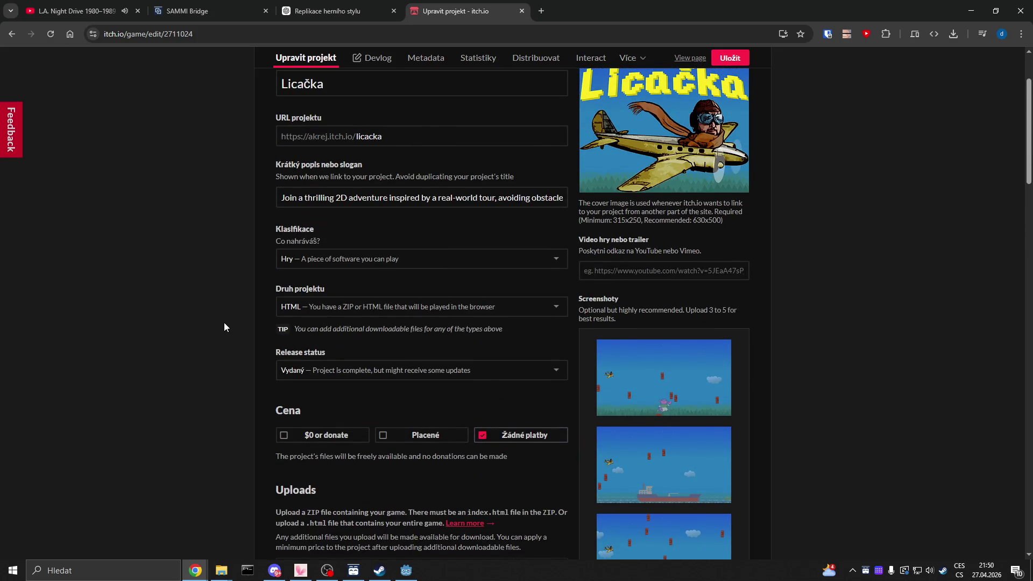
pyautogui.scroll(2, 224, 324)
pyautogui.scroll(-7, 224, 323)
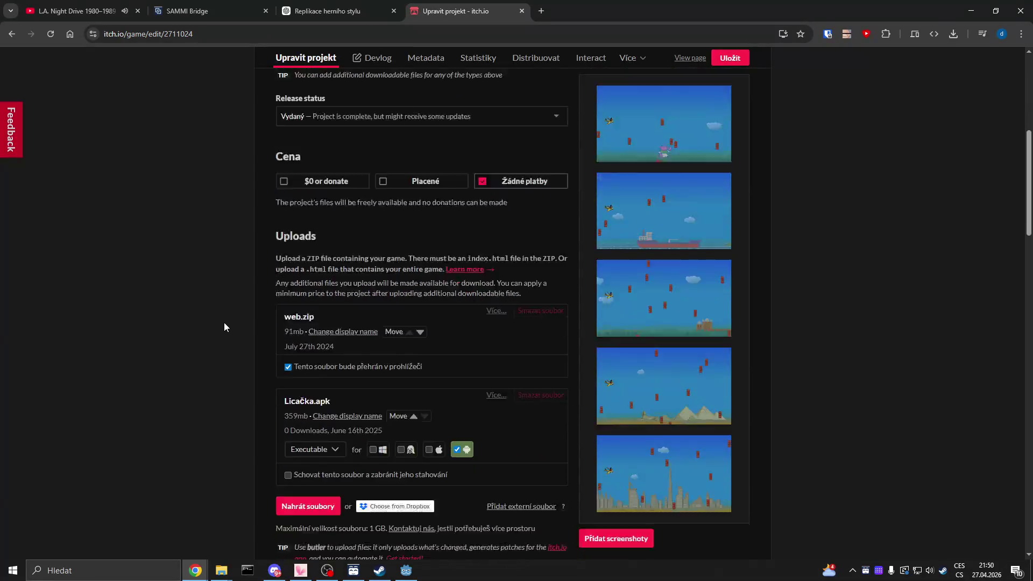
pyautogui.scroll(-4, 224, 327)
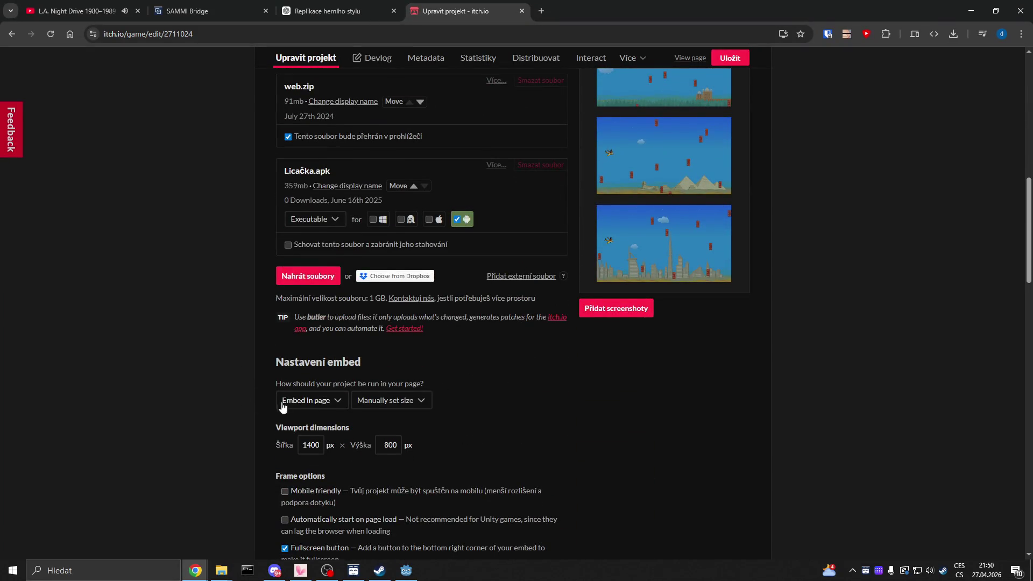
pyautogui.scroll(-4, 226, 381)
pyautogui.scroll(-9, 222, 378)
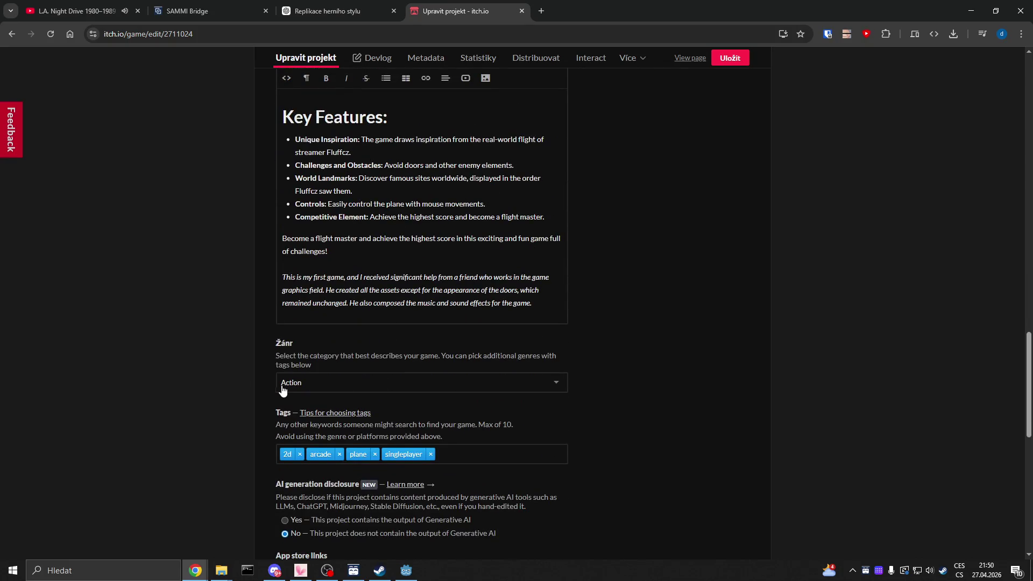
pyautogui.scroll(-1, 220, 403)
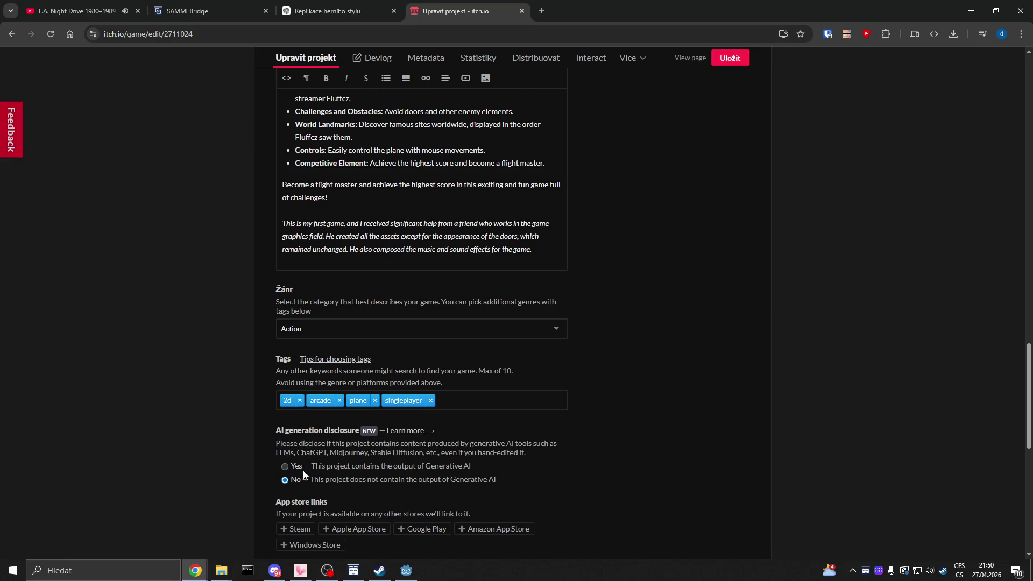
# Set AI generation disclosure to Yes, mark Code as AI-generated, and save with Uložit.
pyautogui.click(286, 466)
pyautogui.scroll(-4, 227, 445)
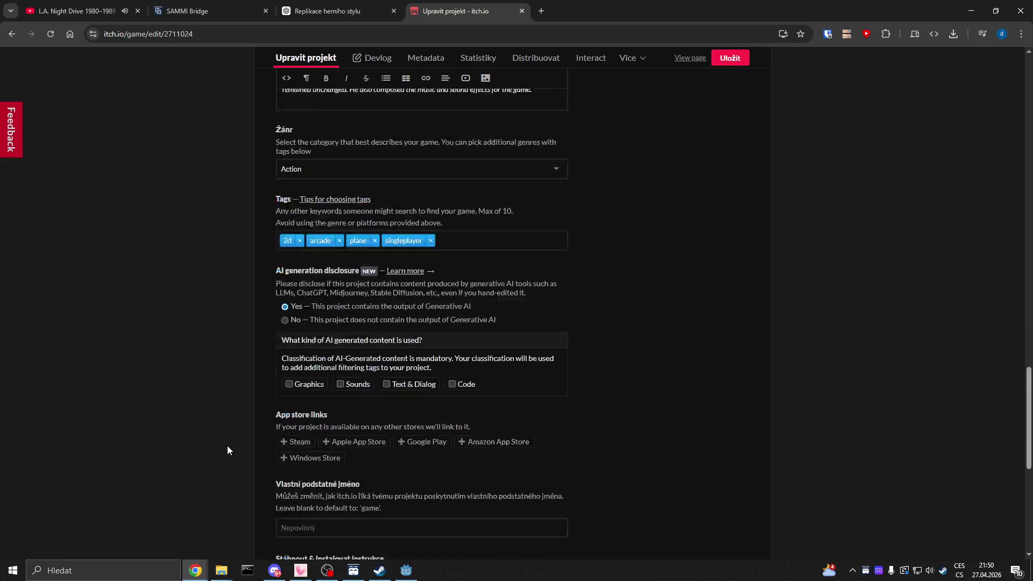
pyautogui.click(466, 331)
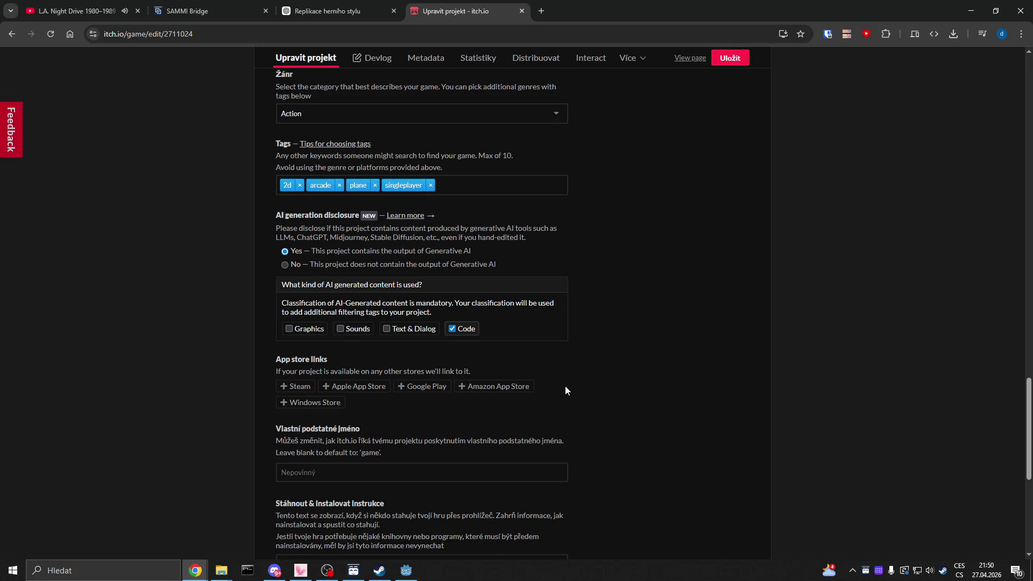
pyautogui.tripleClick(501, 304)
pyautogui.click(499, 293)
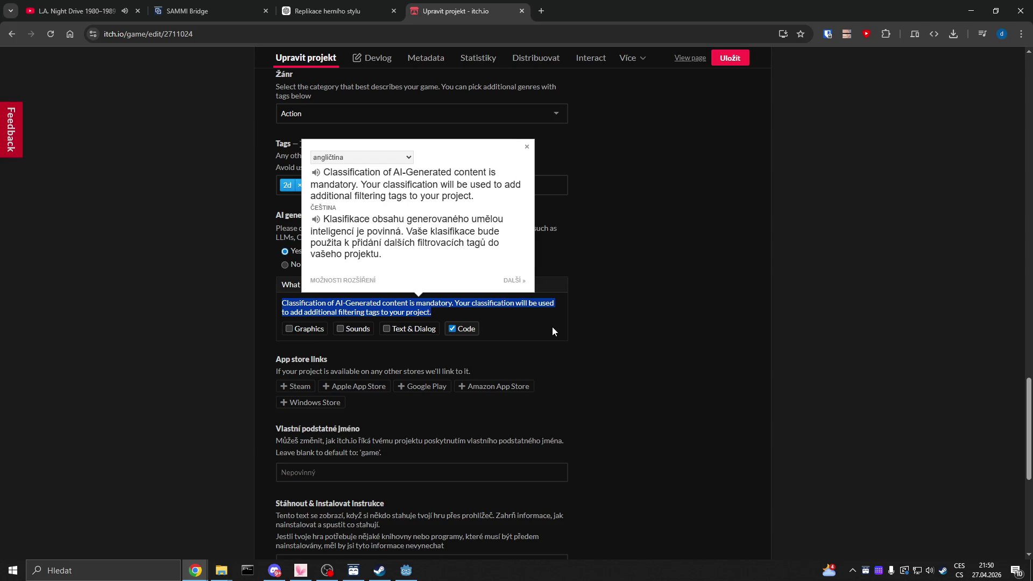
pyautogui.click(578, 336)
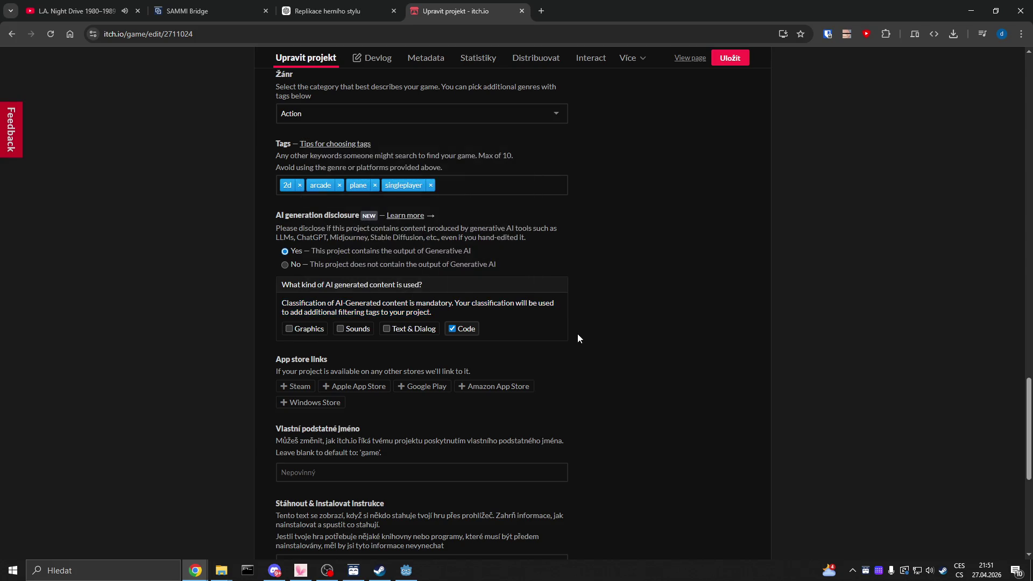
pyautogui.click(732, 59)
pyautogui.scroll(4, 541, 323)
pyautogui.scroll(20, 541, 319)
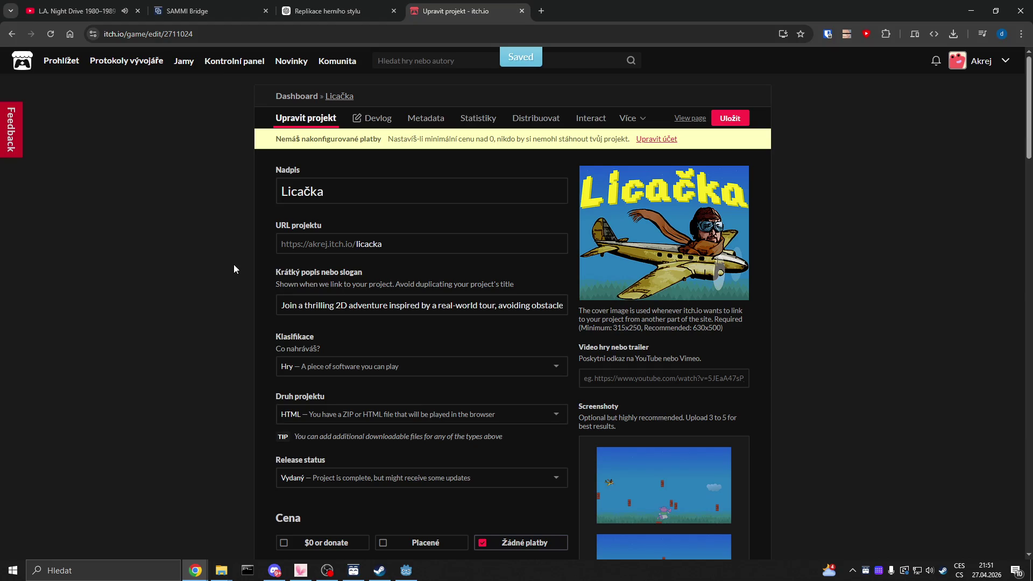
pyautogui.click(693, 119)
pyautogui.scroll(-5, 328, 273)
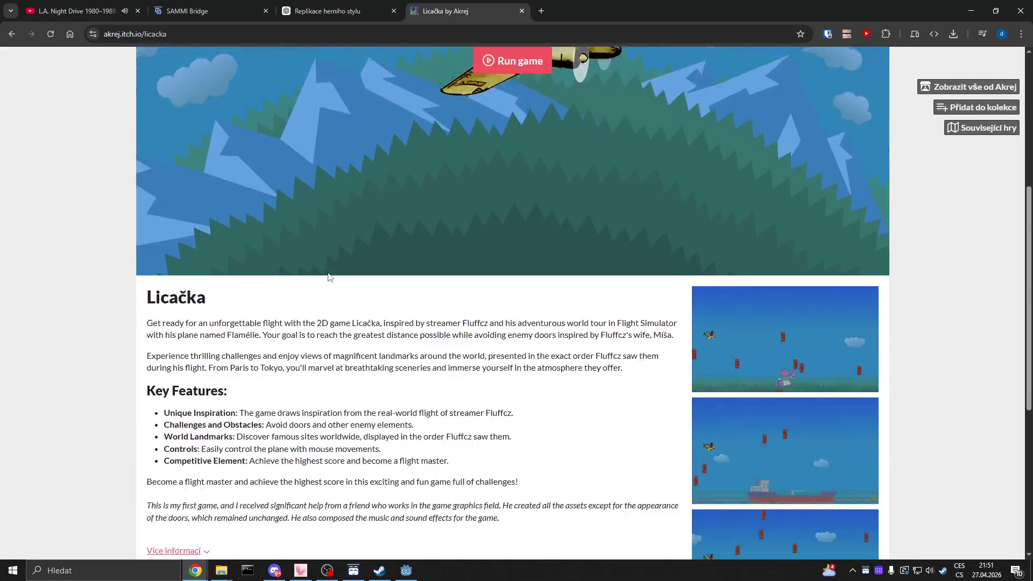
pyautogui.scroll(-4, 330, 276)
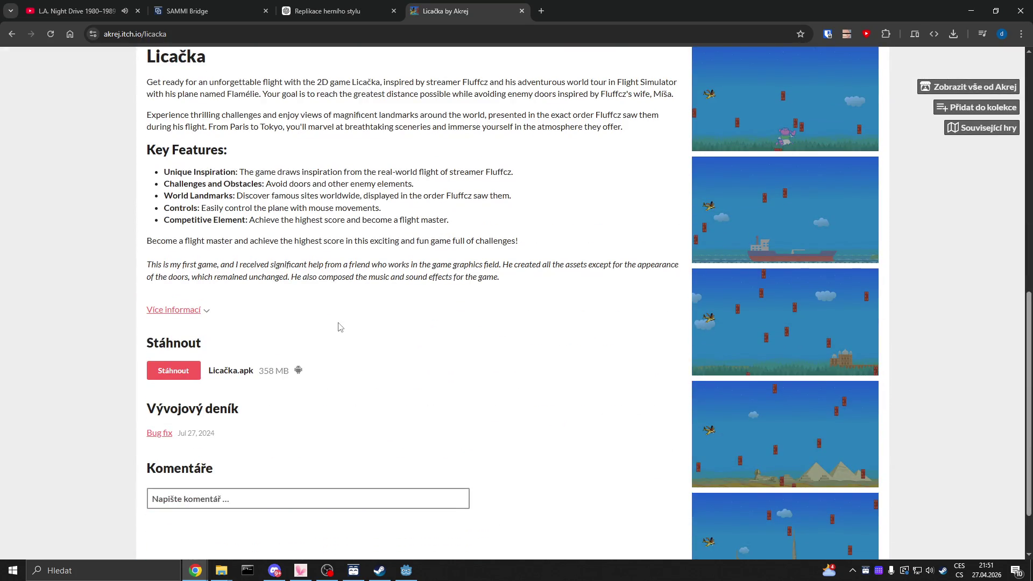
pyautogui.click(199, 311)
pyautogui.scroll(-4, 334, 328)
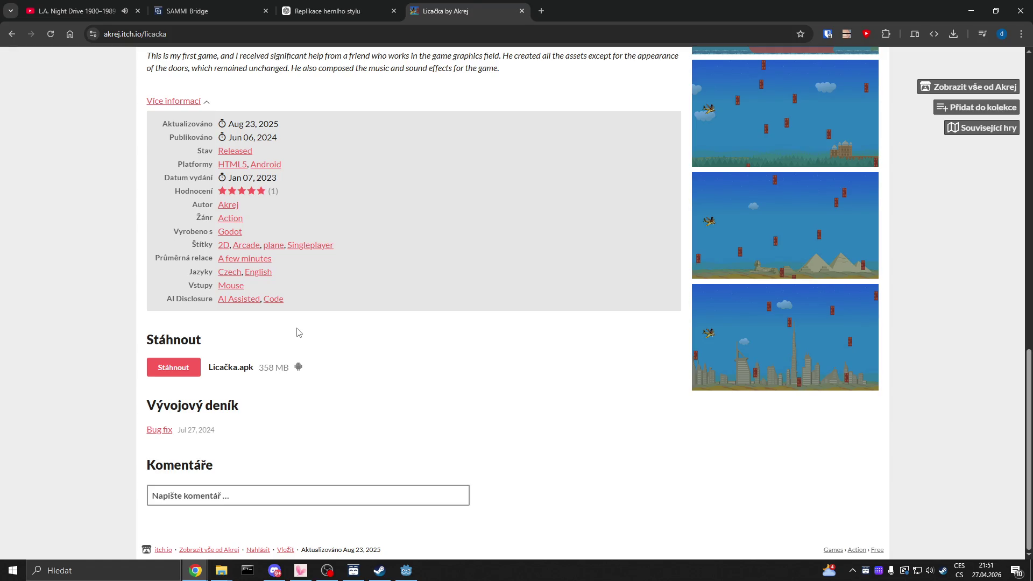
pyautogui.moveTo(260, 194)
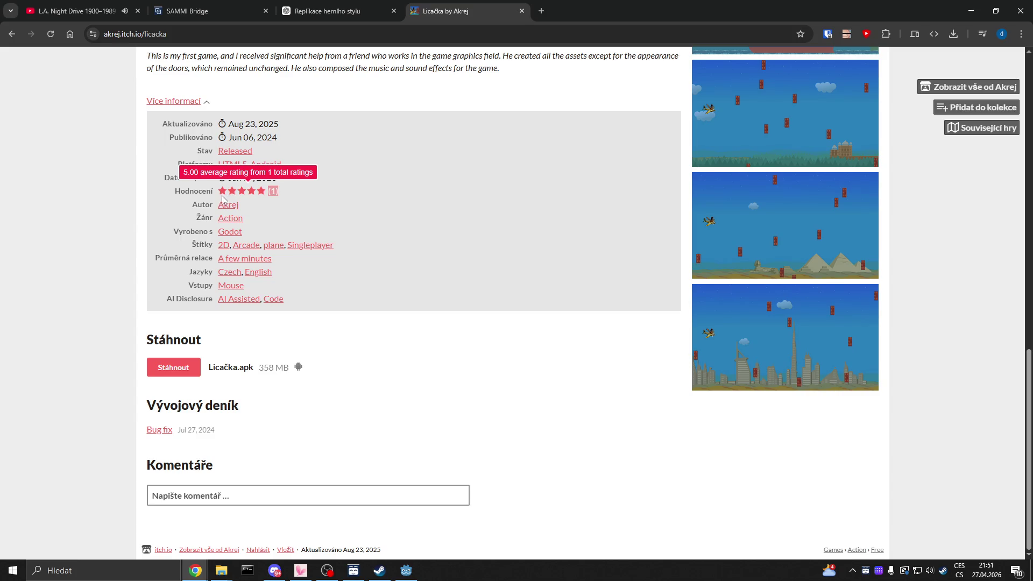
pyautogui.moveTo(317, 195); pyautogui.dragTo(206, 189)
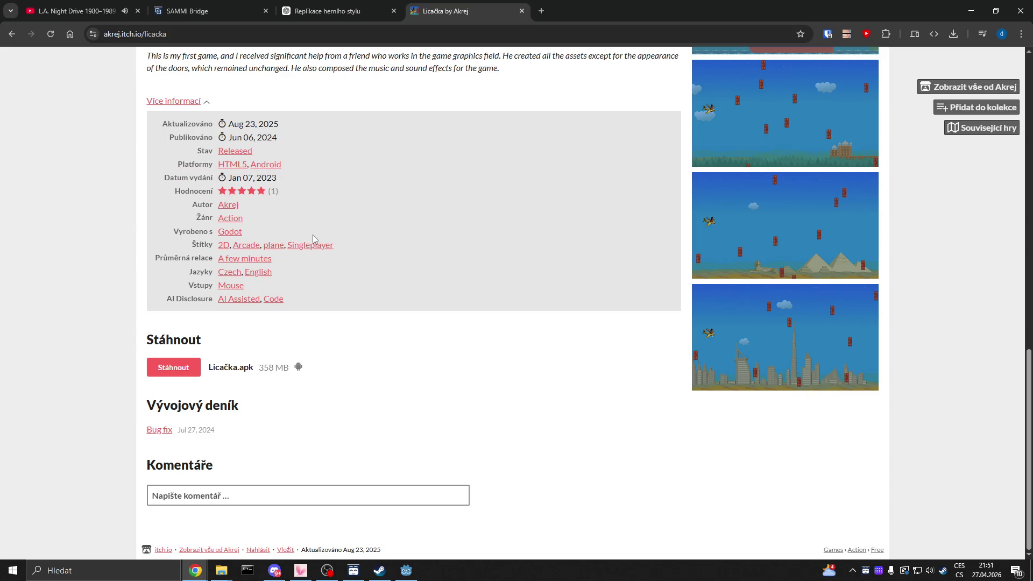
pyautogui.click(12, 34)
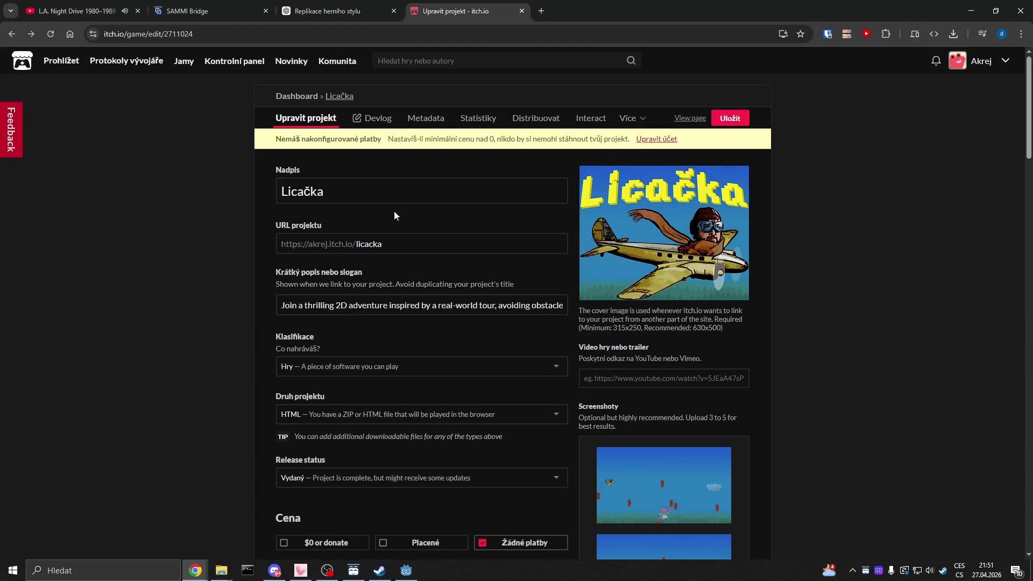
# Open Hlavní panel from the Akrej menu, review the Views chart, then close the itch.io tab.
pyautogui.click(1008, 69)
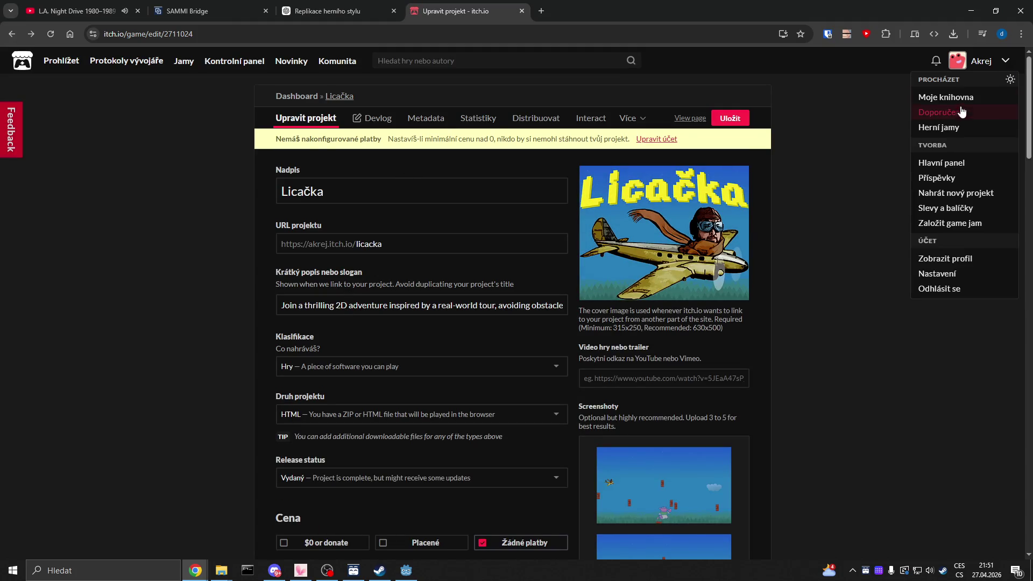
pyautogui.click(937, 163)
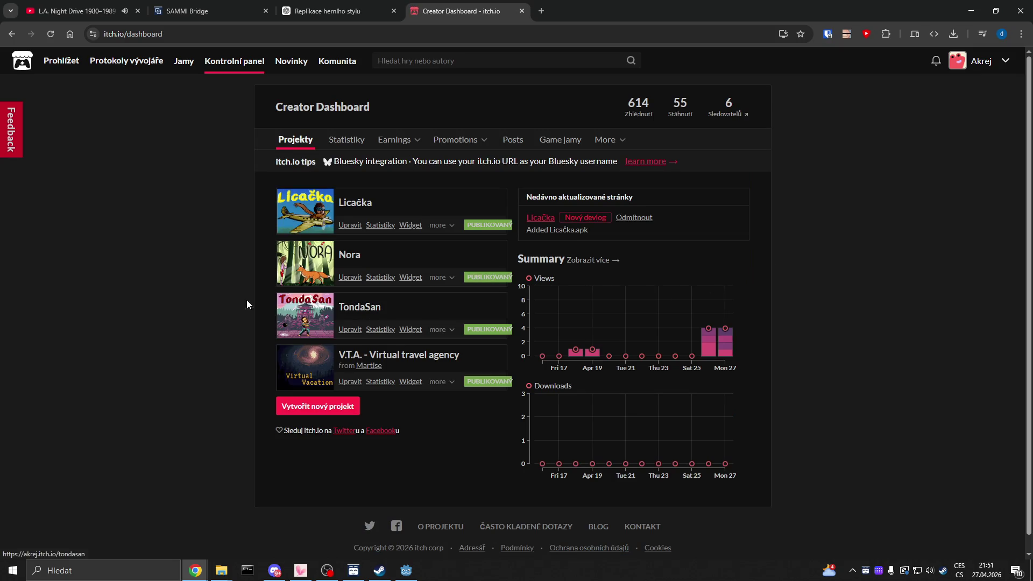
pyautogui.moveTo(730, 332)
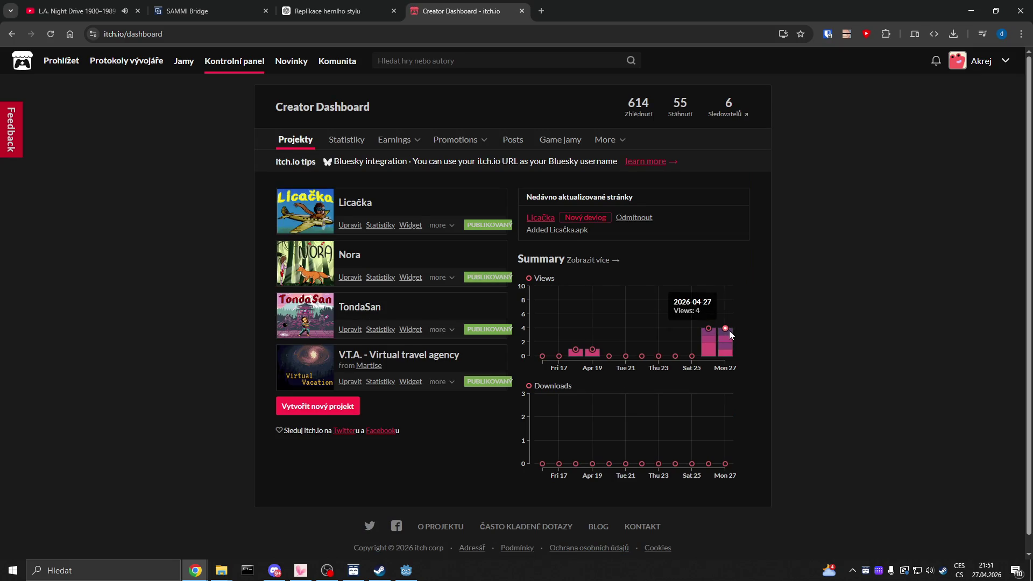
pyautogui.moveTo(729, 357)
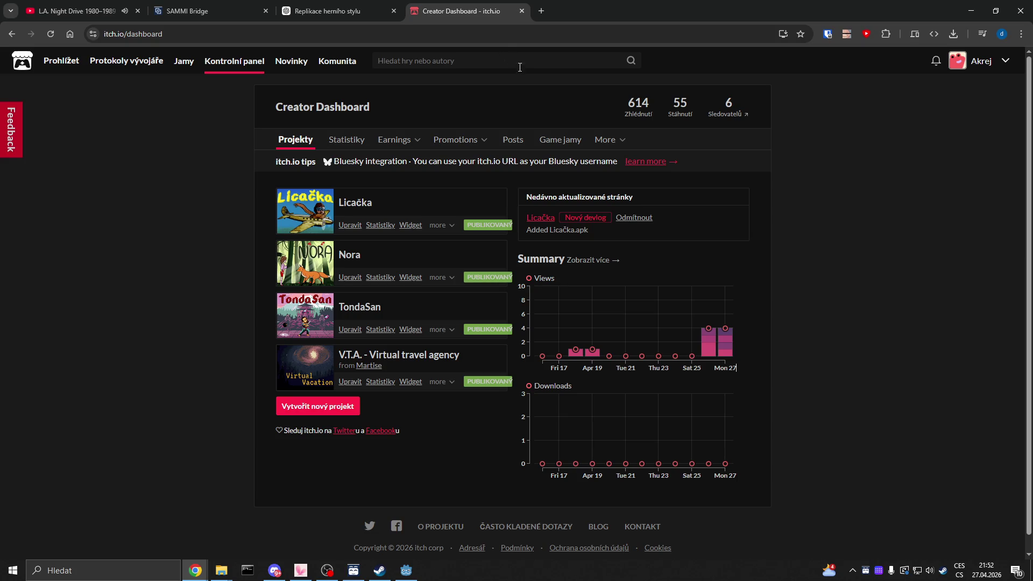
pyautogui.click(522, 12)
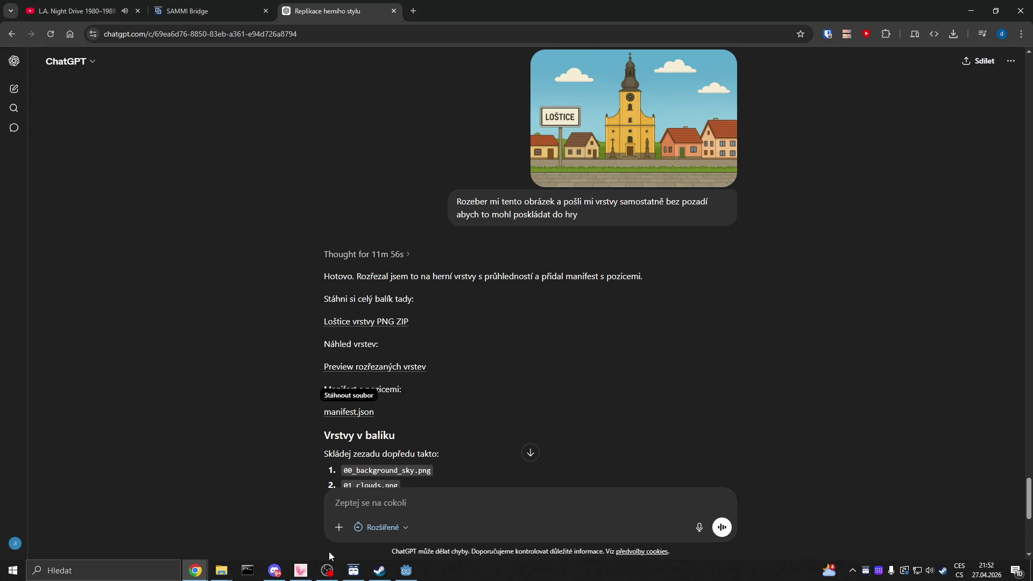
# Switch to the Godot Engine window showing Nora's pozadi scene.
pyautogui.click(406, 571)
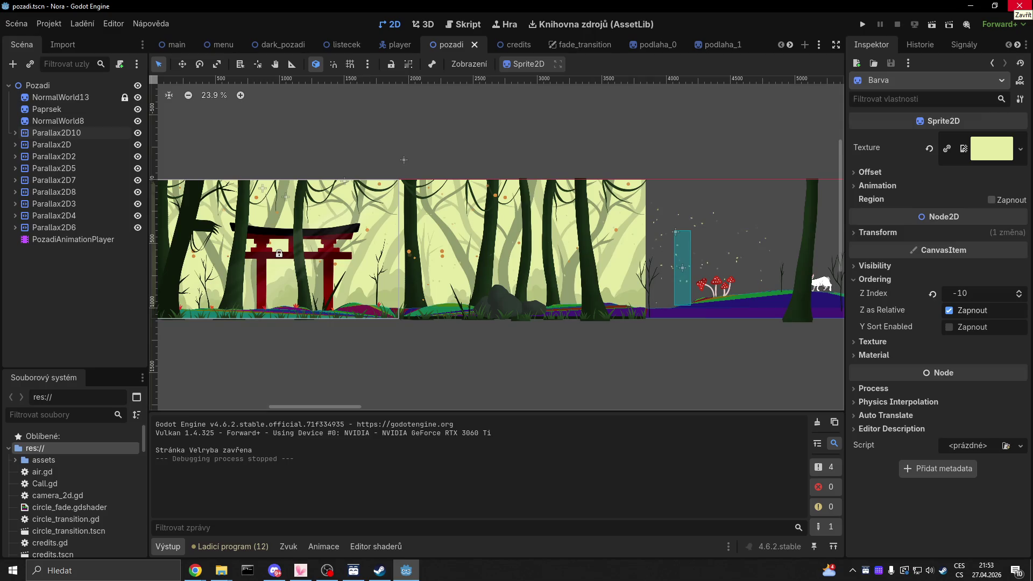
# Close the Nora editor and open the test project from the Project Manager.
pyautogui.click(1019, 5)
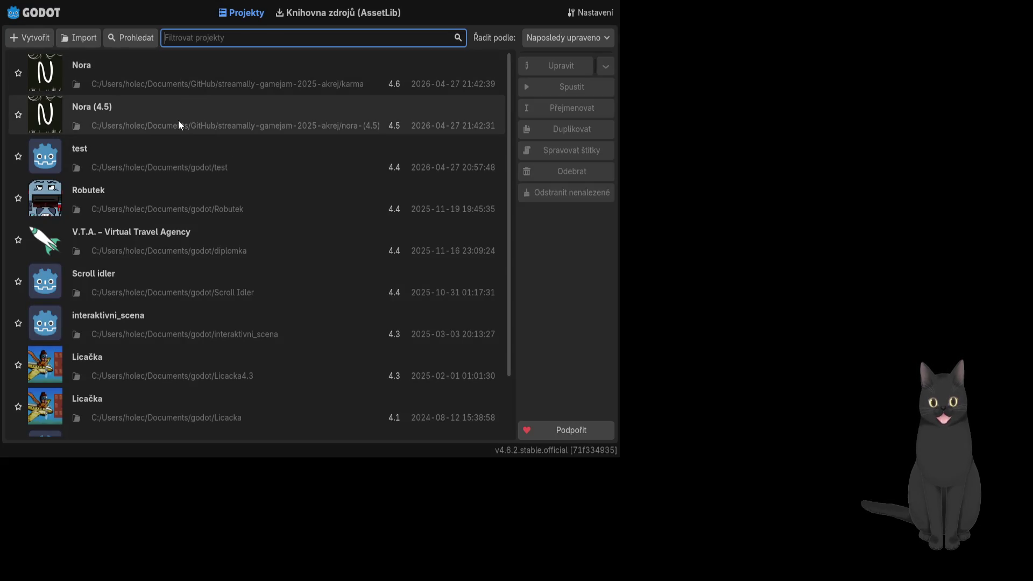
pyautogui.click(254, 163)
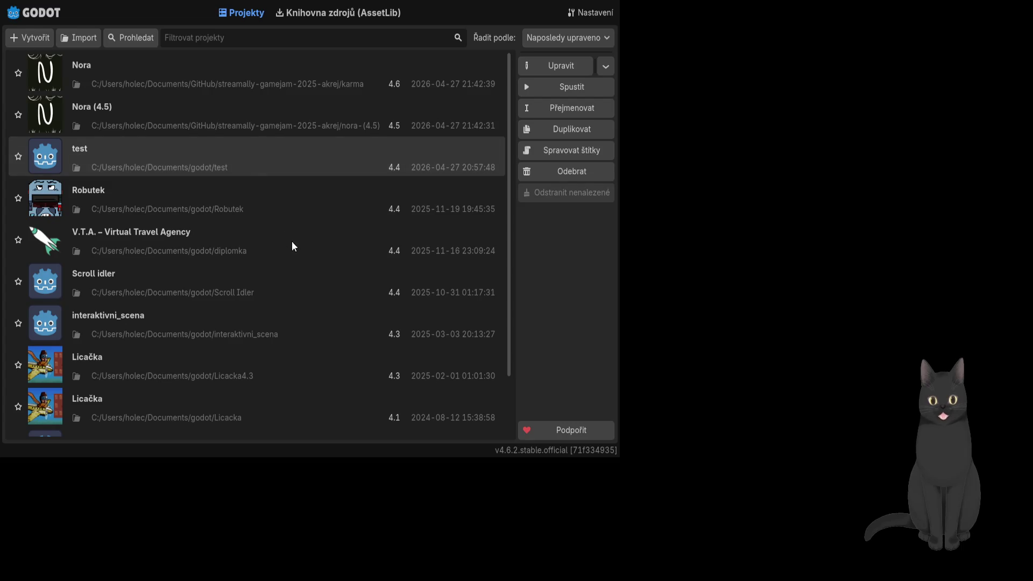
pyautogui.press('Return')
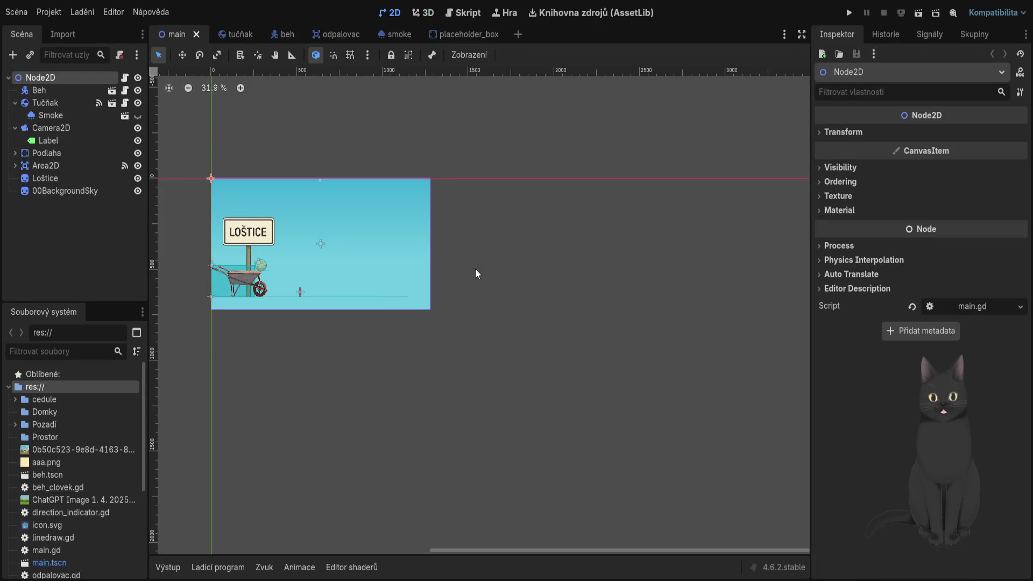
pyautogui.moveTo(473, 316); pyautogui.dragTo(610, 366)
pyautogui.scroll(3, 482, 311)
pyautogui.press('F5')
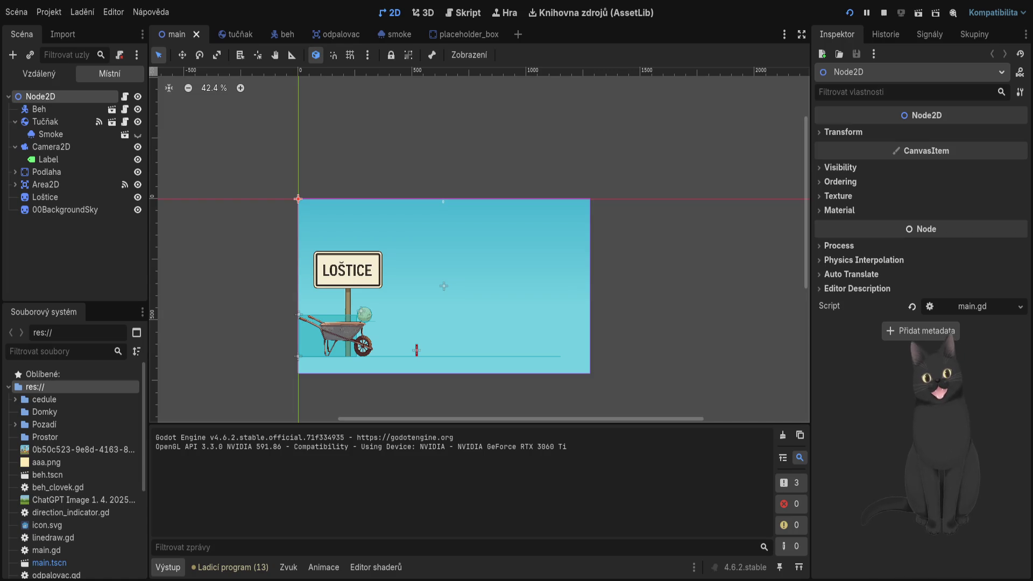
pyautogui.press('F8')
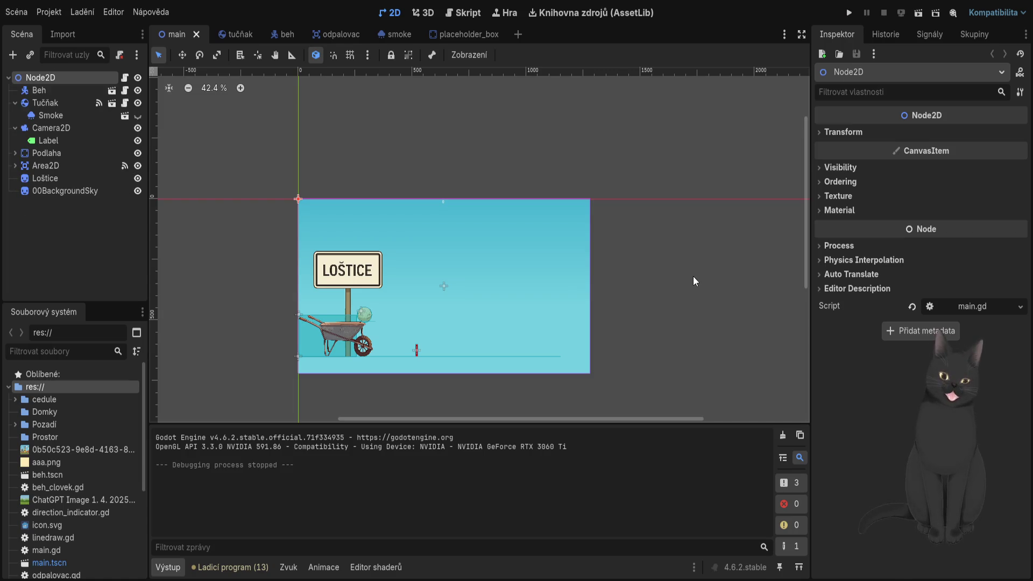
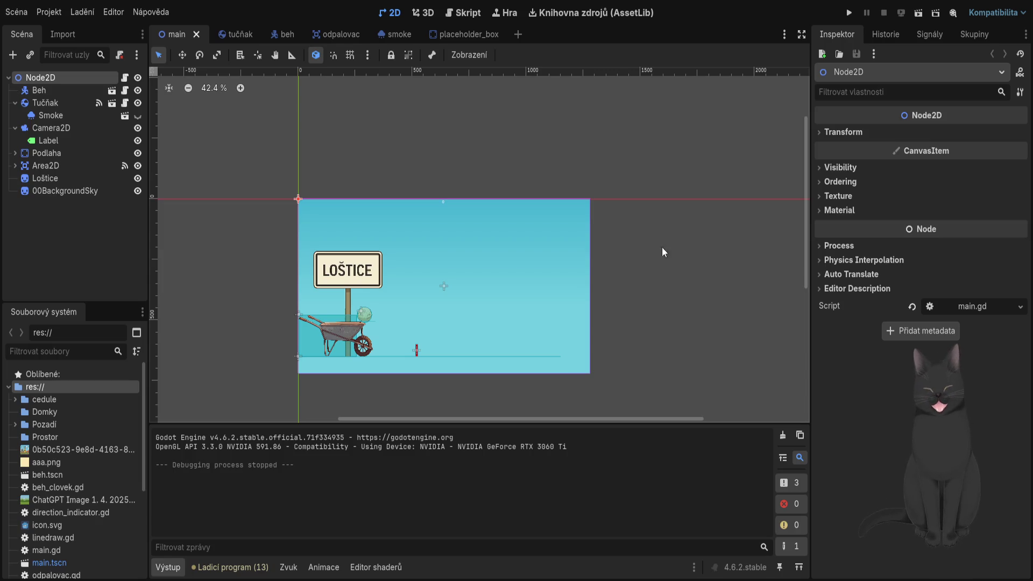
# Delete the 00BackgroundSky sprite, add a Parallax2D node, and drop the sky image back in.
pyautogui.moveTo(441, 143); pyautogui.dragTo(485, 132)
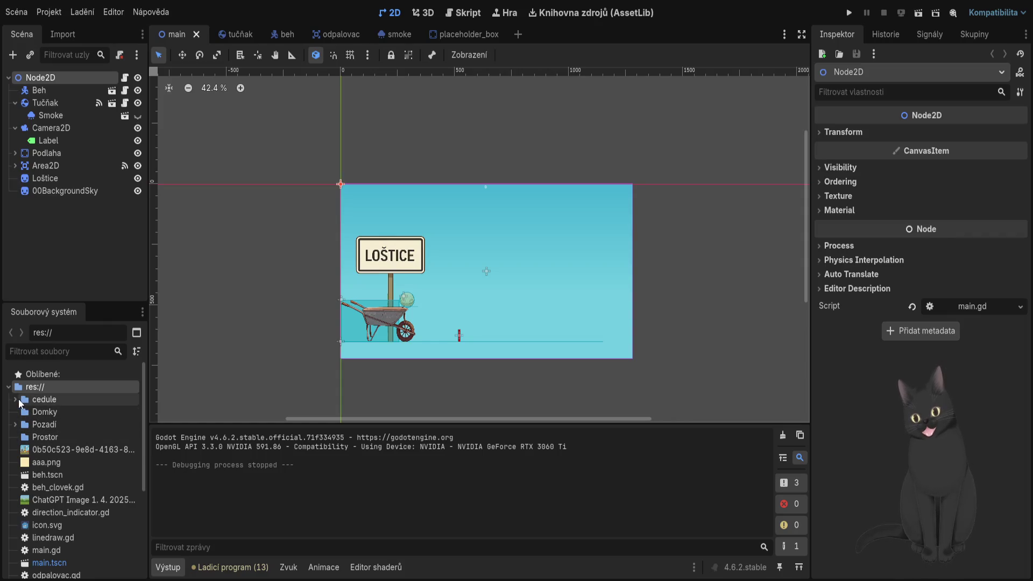
pyautogui.click(15, 424)
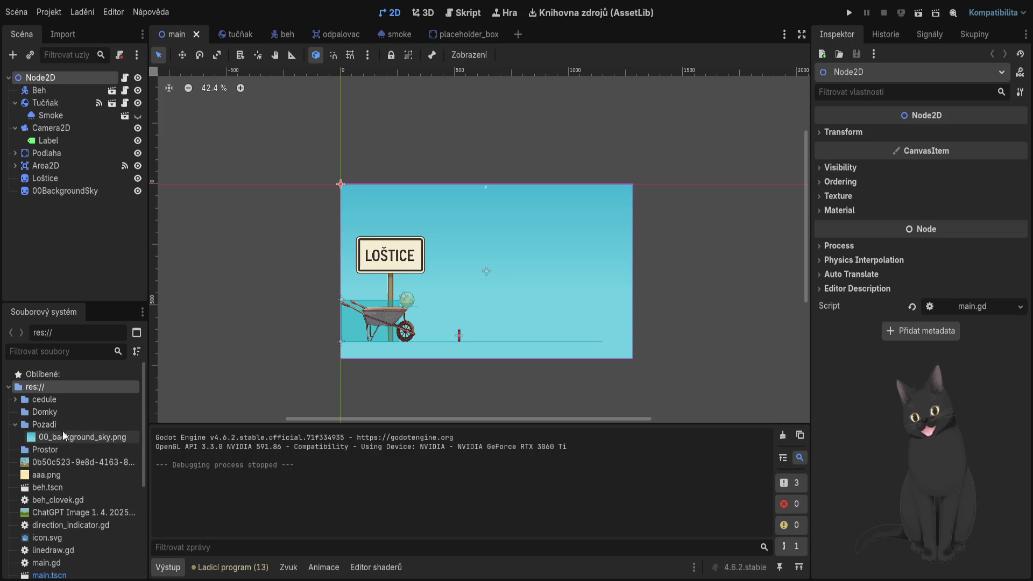
pyautogui.click(80, 191)
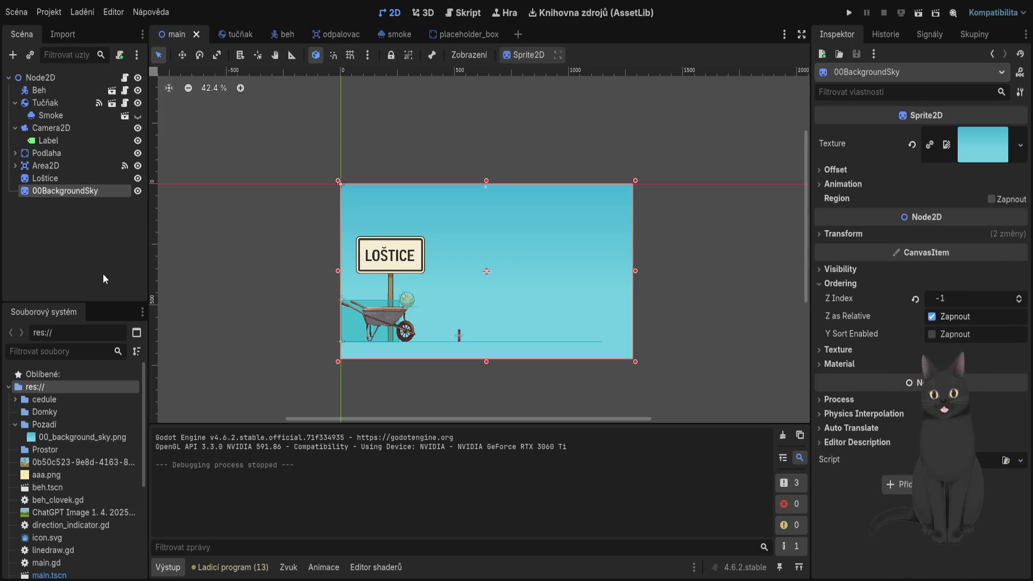
pyautogui.press('Delete')
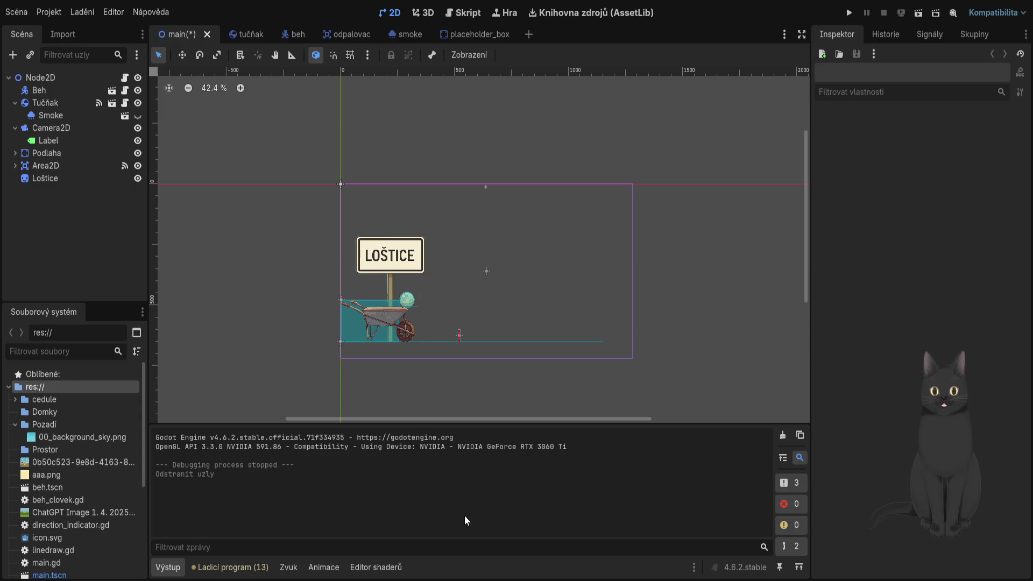
pyautogui.hotkey('ctrl', 'shift', 'z')
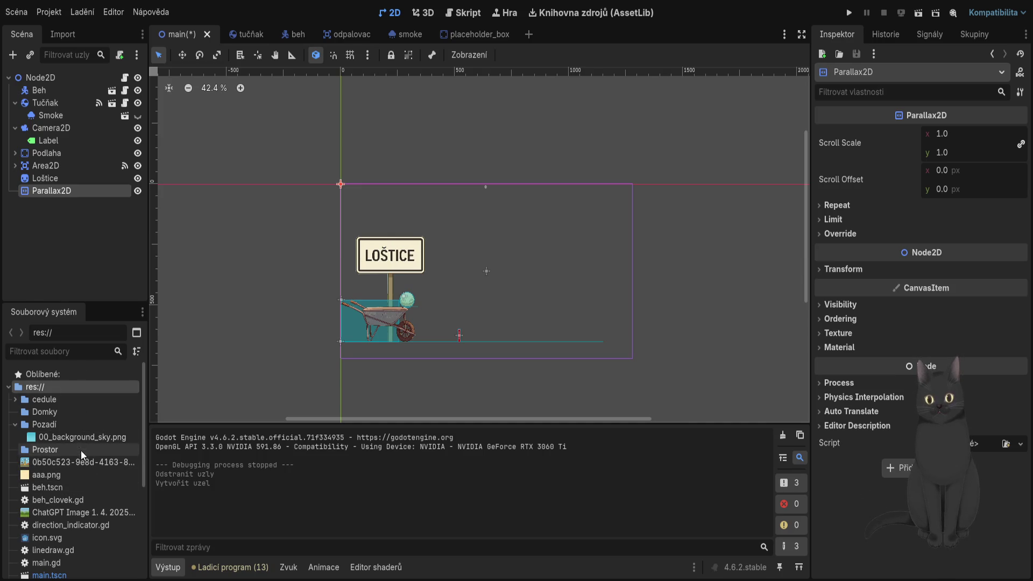
pyautogui.moveTo(80, 434); pyautogui.dragTo(486, 290)
# Move the sky sprite under Parallax2D, shrink it to about 0.63 × 0.53, and save.
pyautogui.scroll(-2, 424, 292)
pyautogui.moveTo(30, 200); pyautogui.dragTo(51, 191)
pyautogui.moveTo(291, 164); pyautogui.dragTo(359, 208)
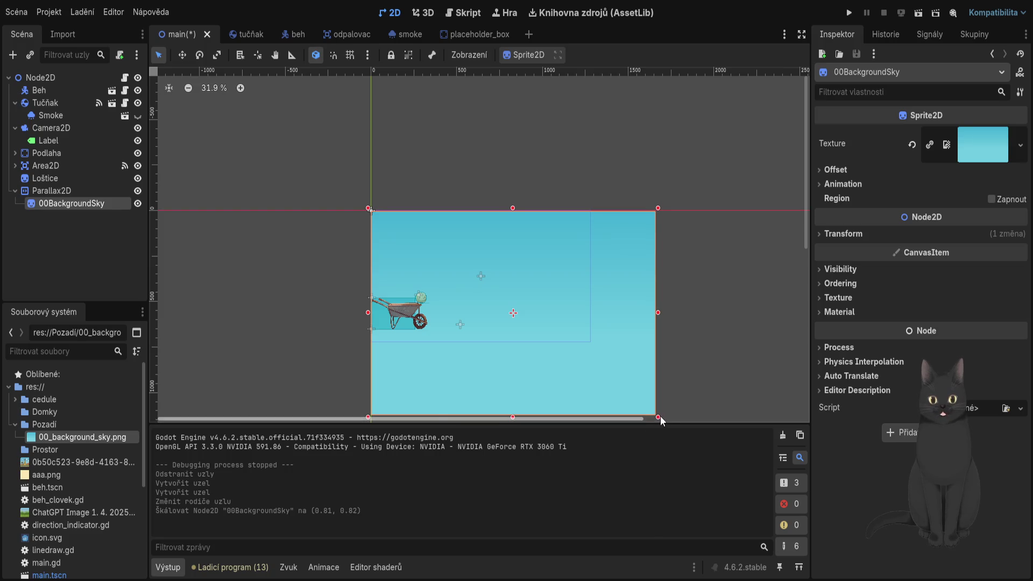
pyautogui.hscroll(2, 660, 416)
pyautogui.scroll(-2, 589, 404)
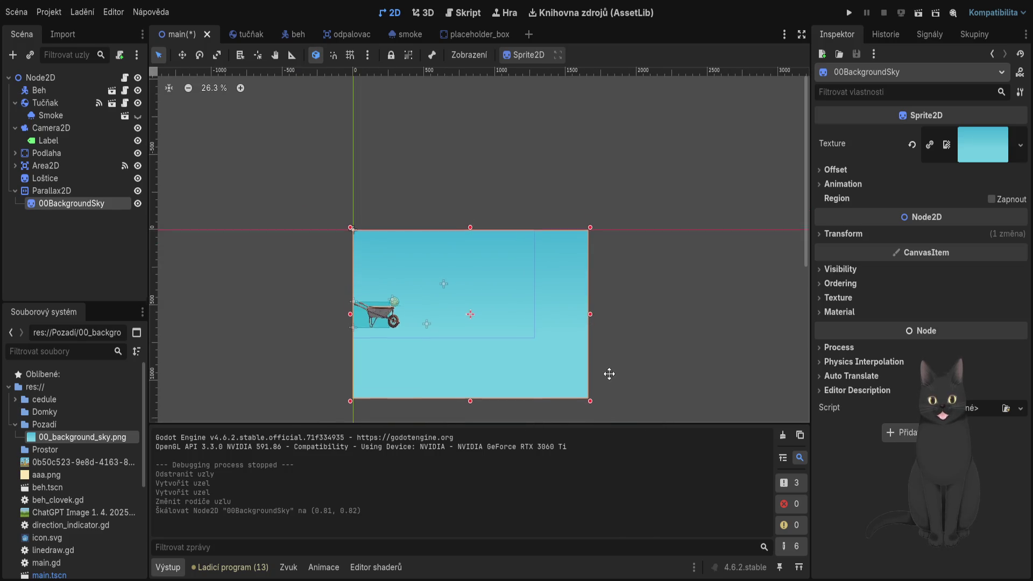
pyautogui.moveTo(590, 356); pyautogui.dragTo(536, 294)
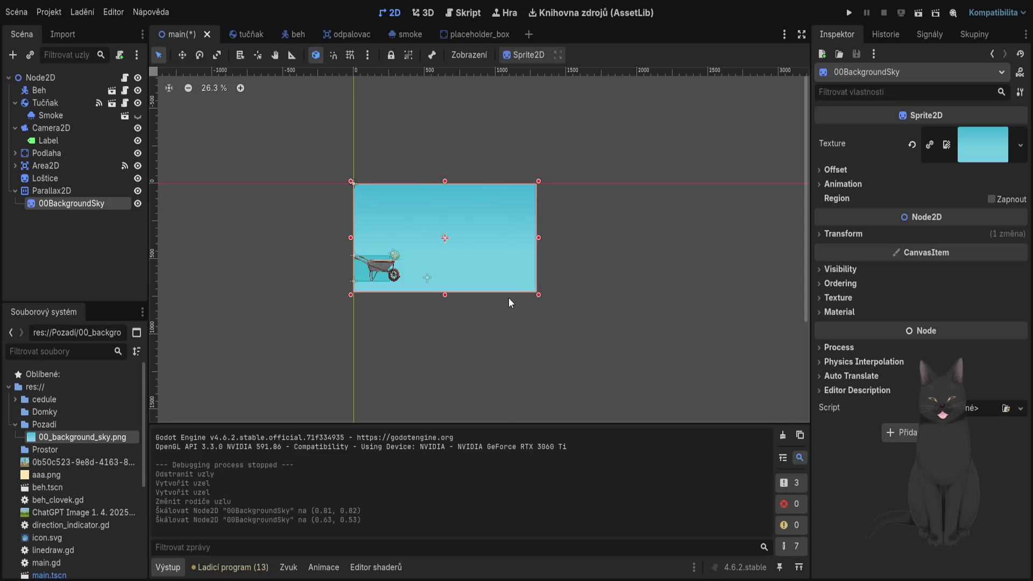
pyautogui.scroll(3, 464, 257)
pyautogui.hotkey('ctrl', 's')
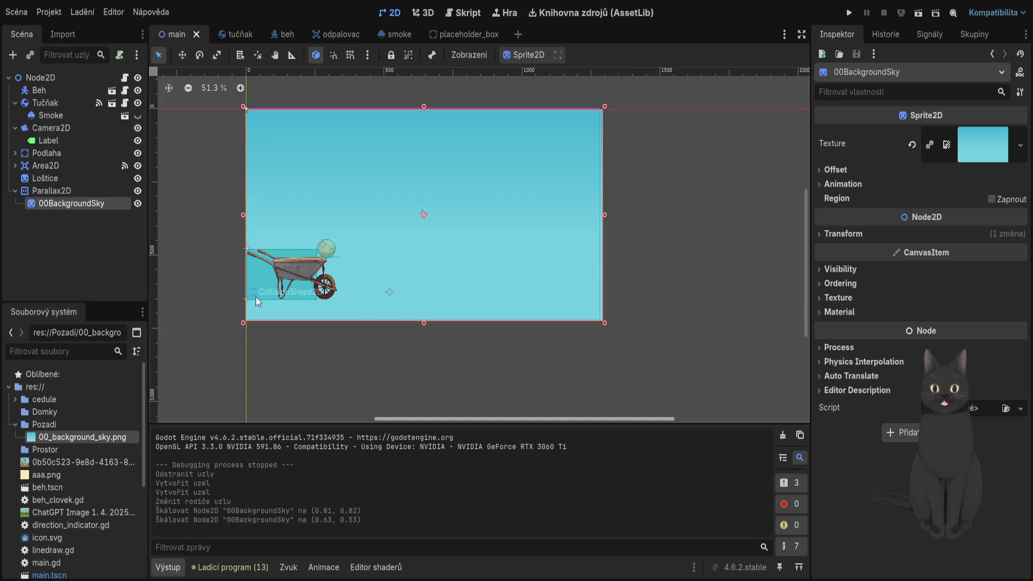
pyautogui.click(113, 190)
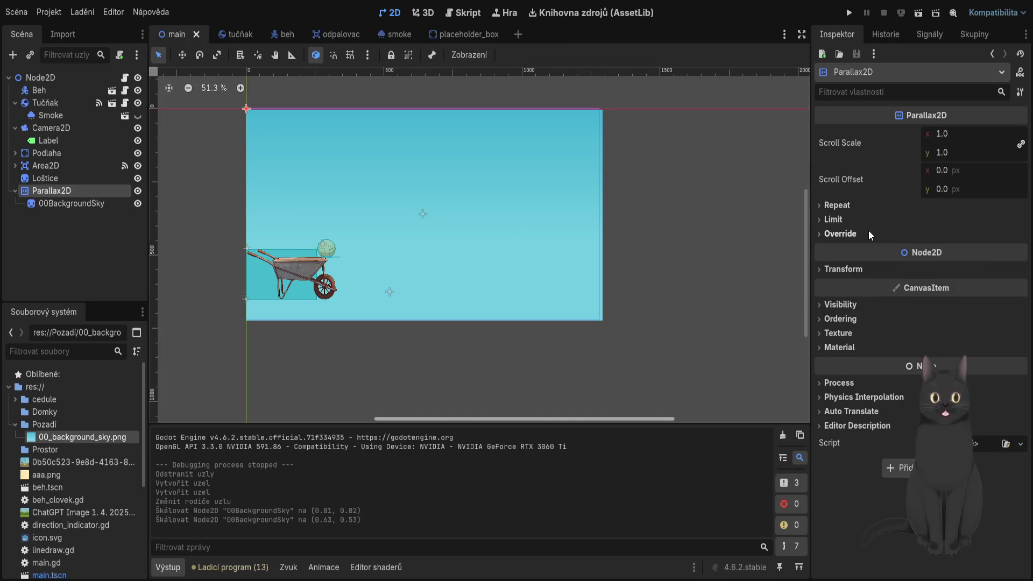
pyautogui.click(57, 204)
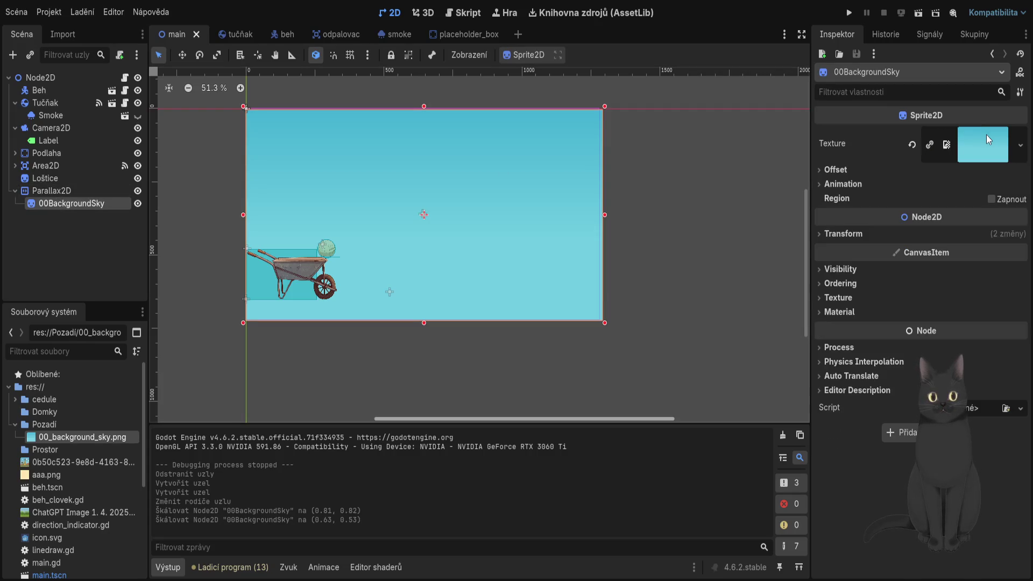
pyautogui.click(987, 139)
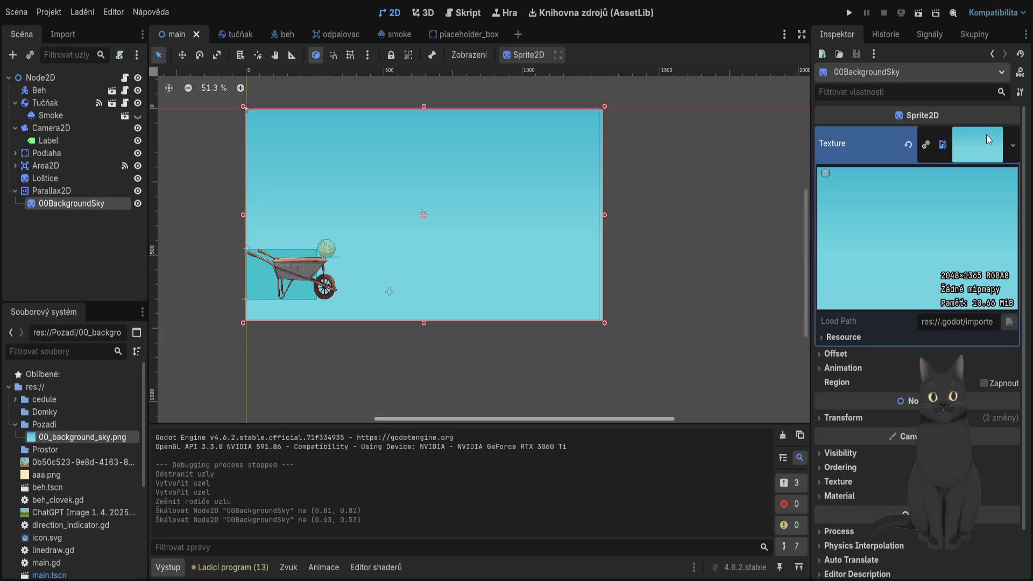
pyautogui.click(76, 189)
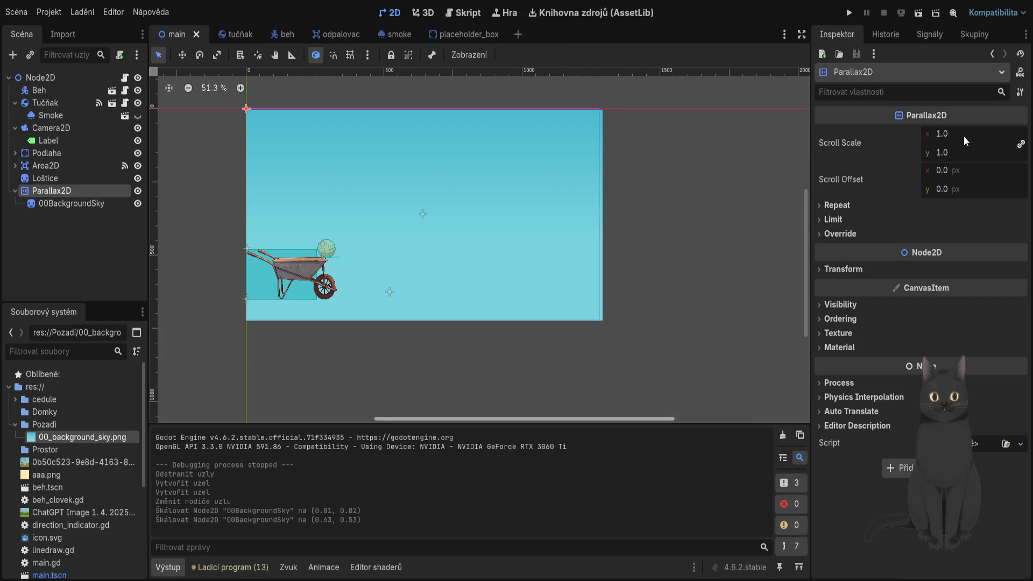
pyautogui.click(975, 135)
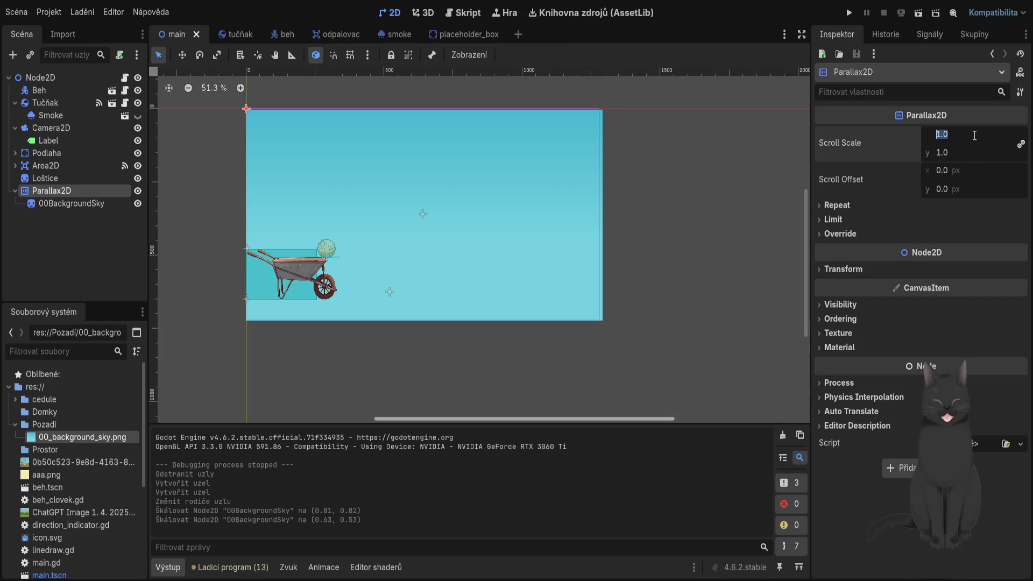
pyautogui.press('Return')
pyautogui.write('2048')
pyautogui.press('Return')
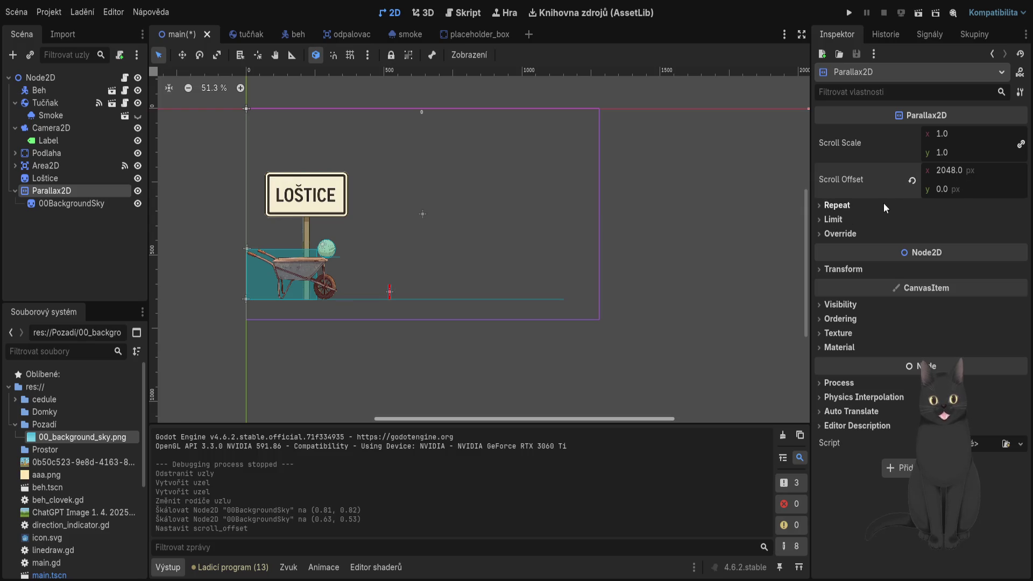
pyautogui.click(911, 181)
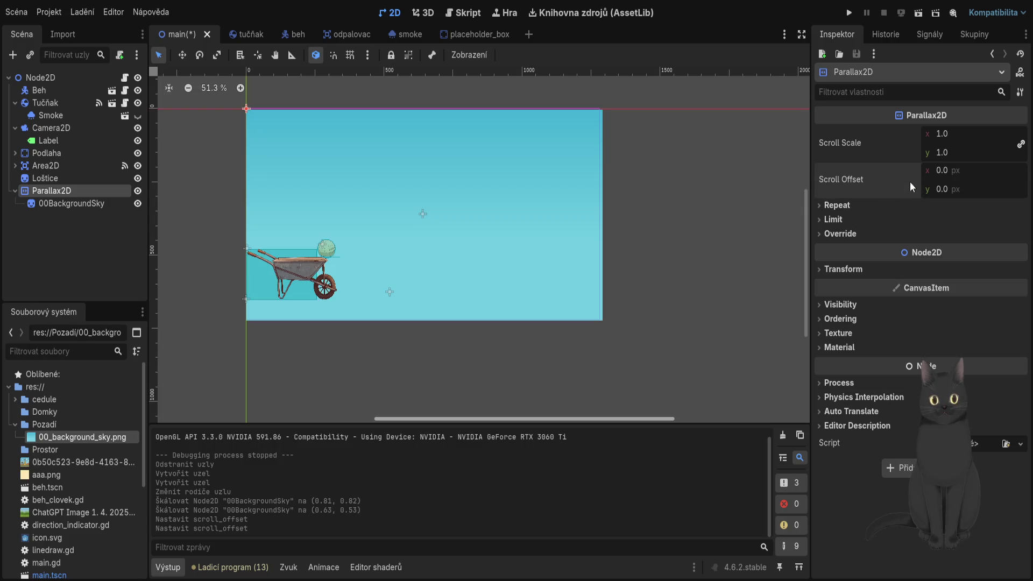
# Set the Parallax2D Repeat Size to 2048 × 1356.
pyautogui.click(821, 207)
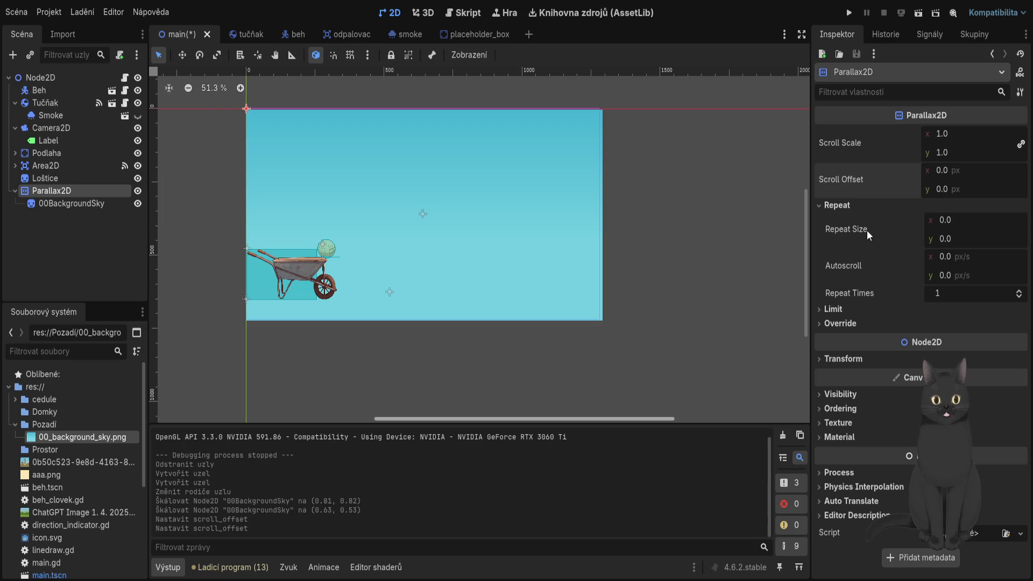
pyautogui.click(966, 222)
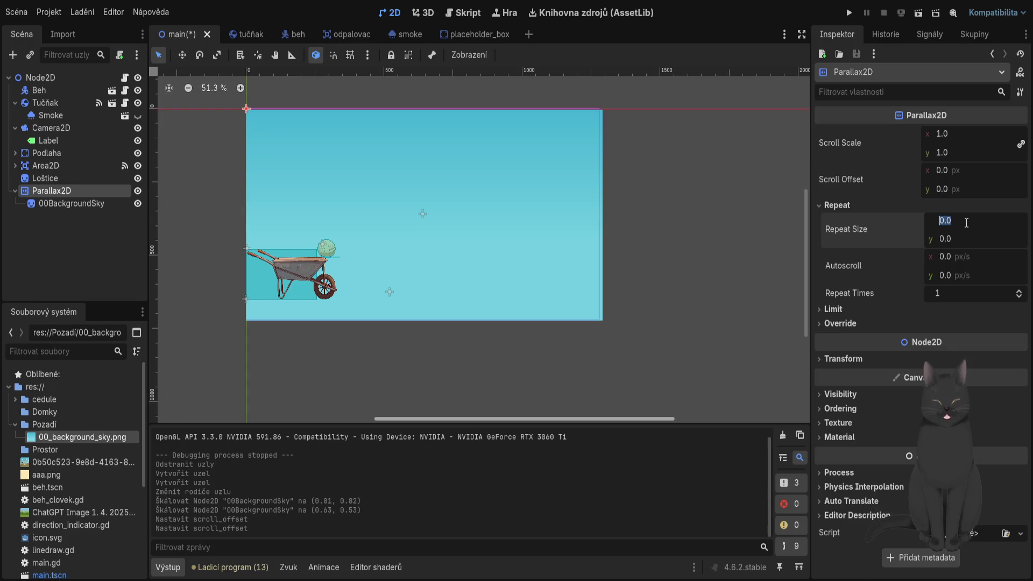
pyautogui.write('2048')
pyautogui.press('Return')
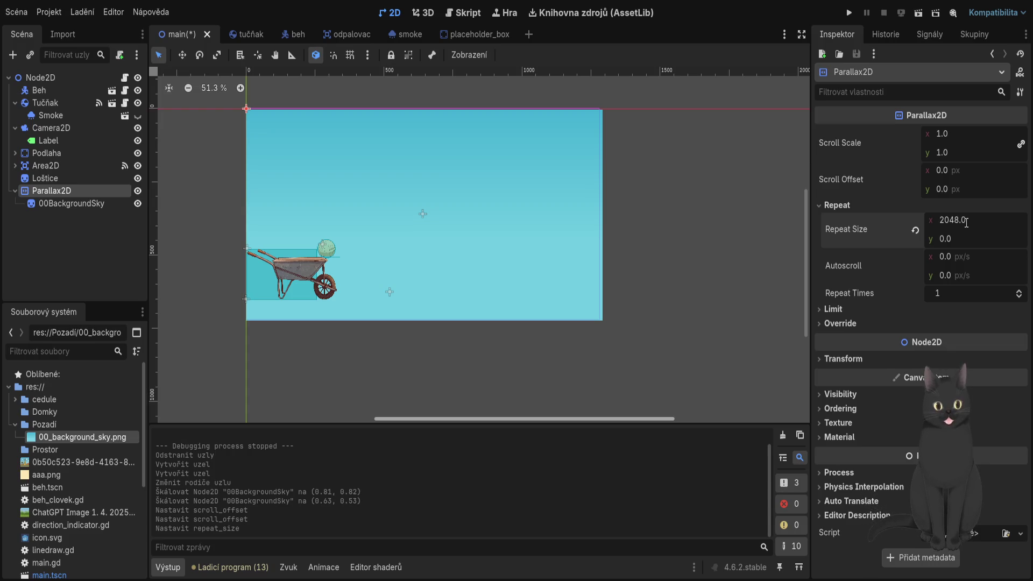
pyautogui.click(974, 240)
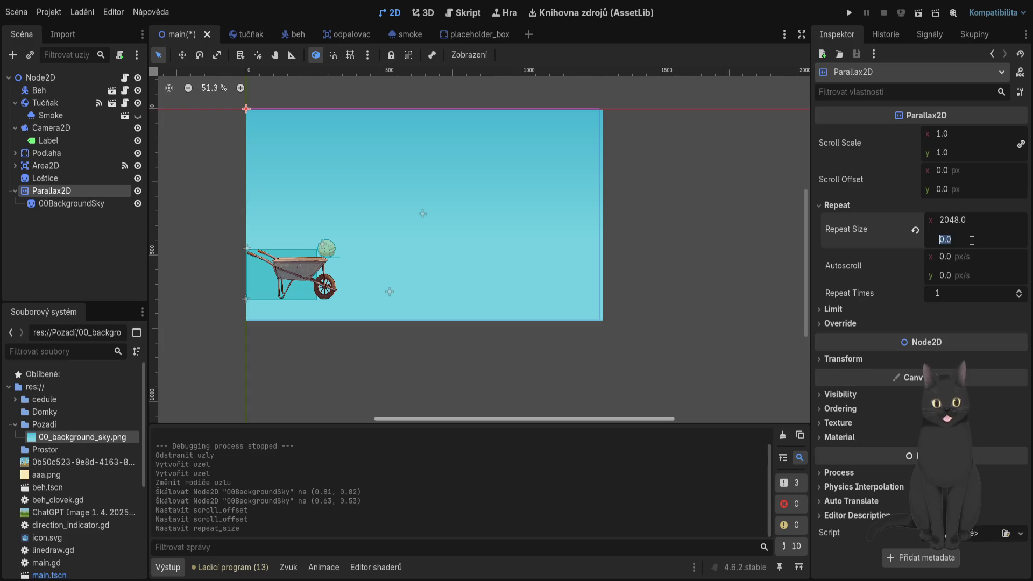
pyautogui.click(74, 203)
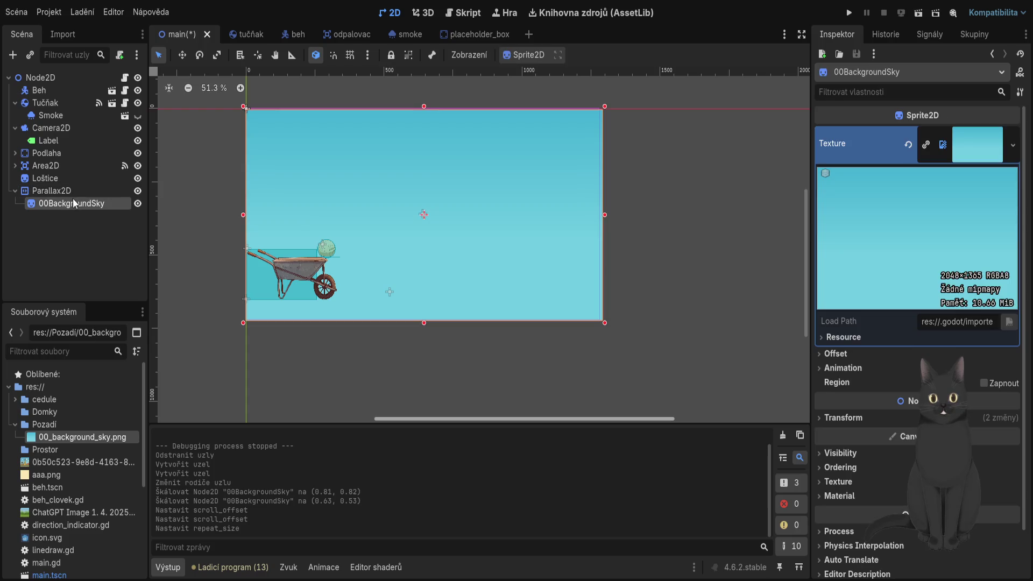
pyautogui.click(50, 191)
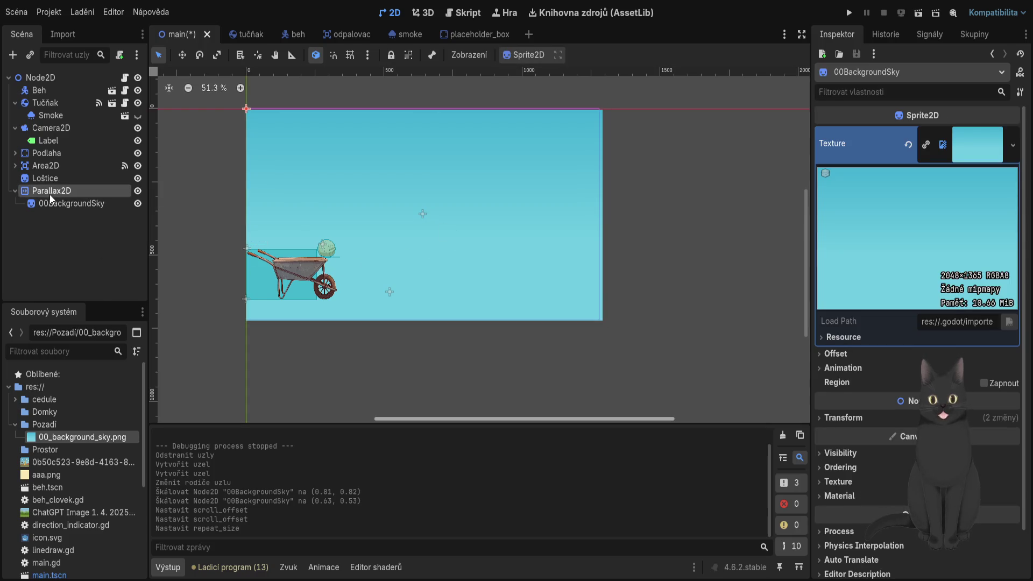
pyautogui.click(959, 240)
pyautogui.write('1')
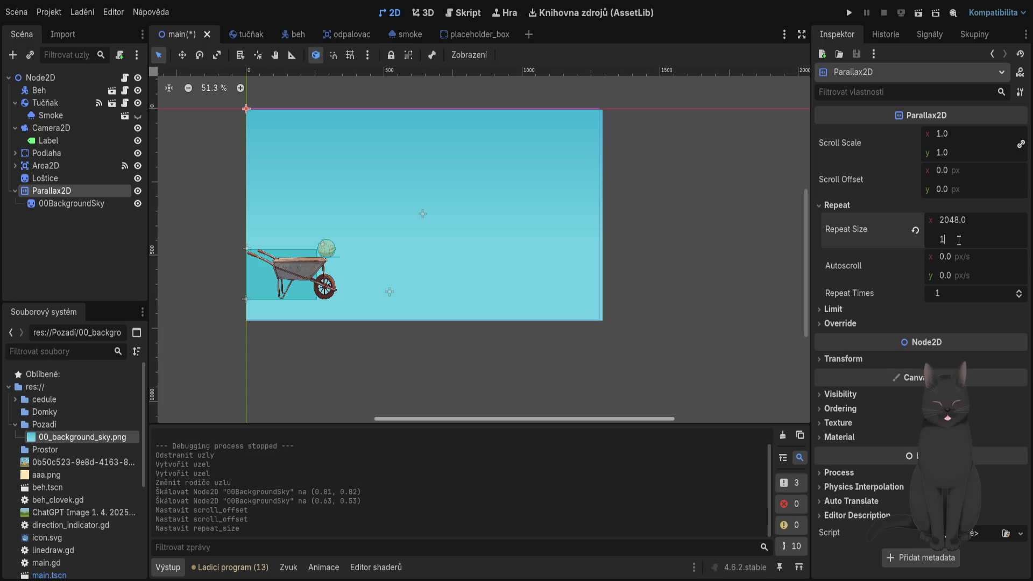
pyautogui.write('356')
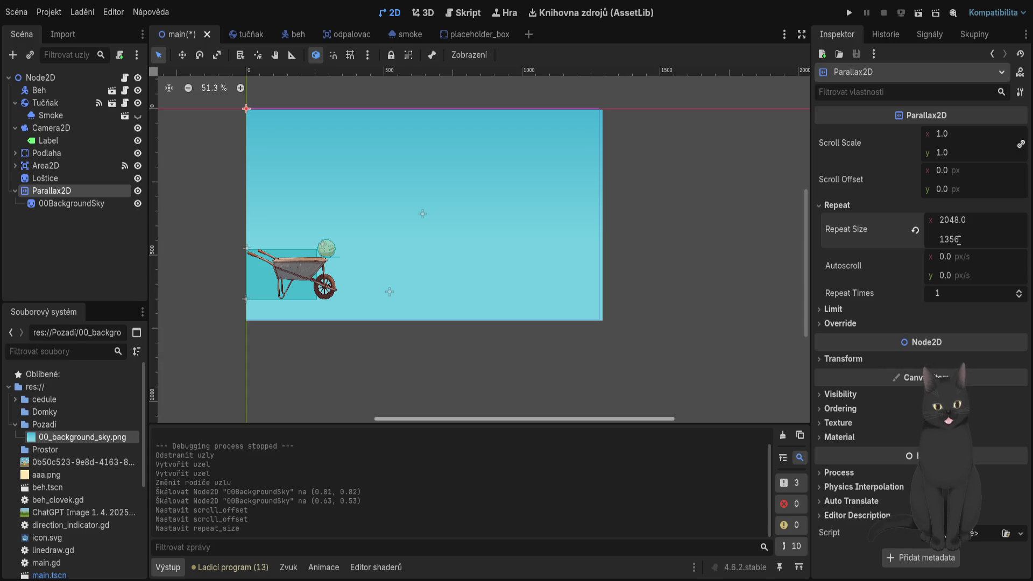
pyautogui.press('Return')
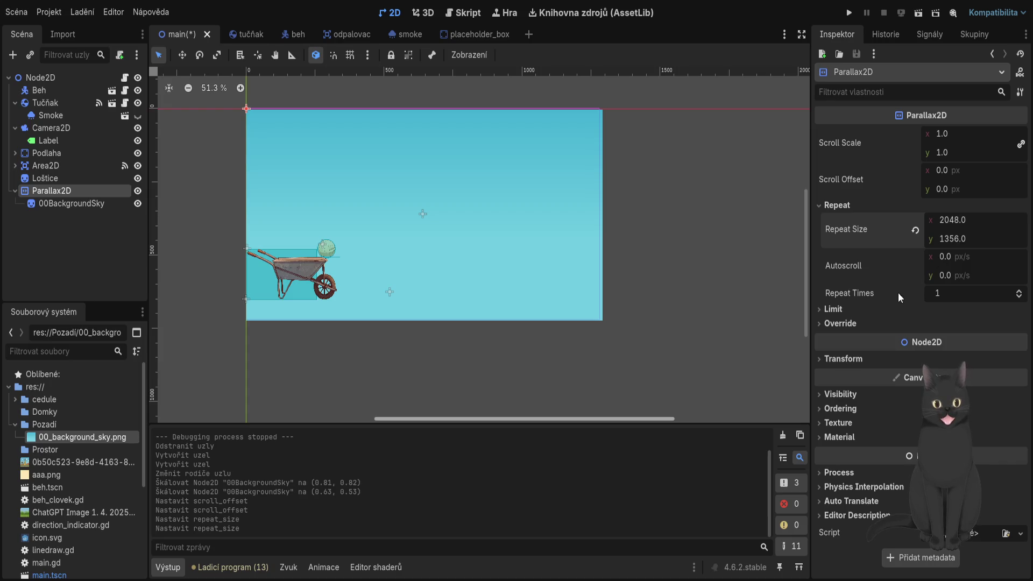
# Raise Repeat Times to 2, save the scene, and start a test run.
pyautogui.click(1019, 291)
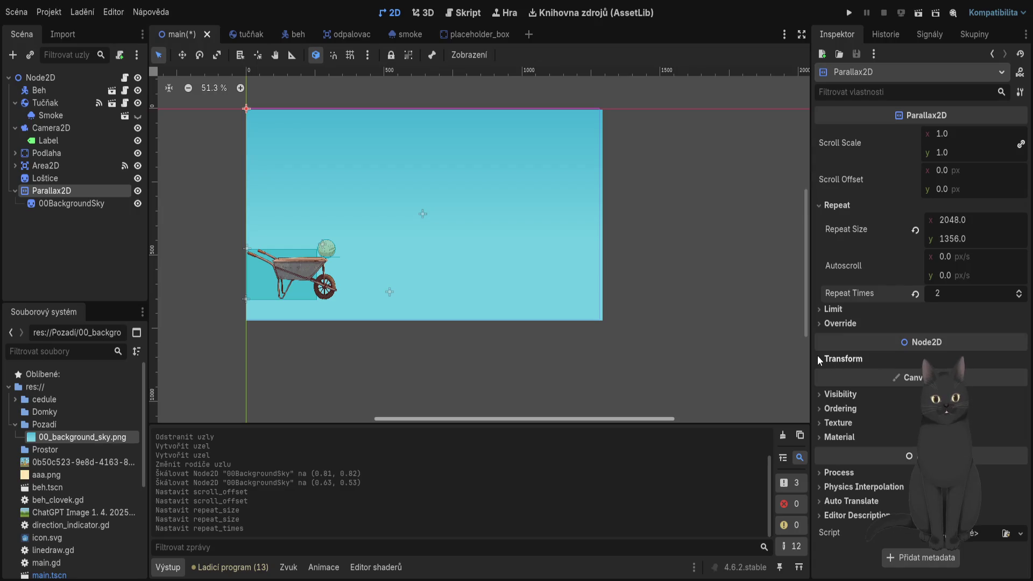
pyautogui.click(819, 308)
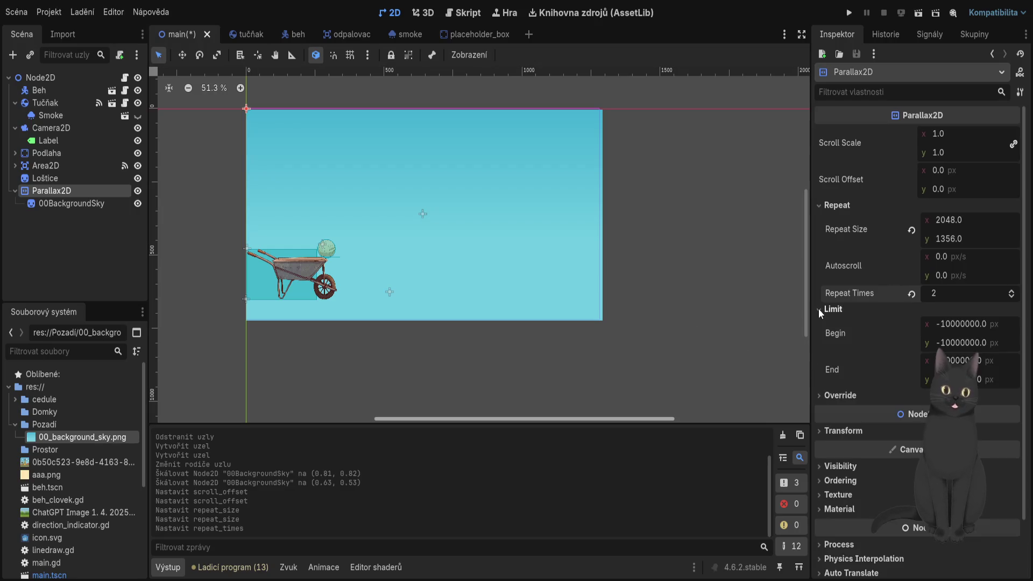
pyautogui.click(819, 308)
pyautogui.hotkey('ctrl', 's')
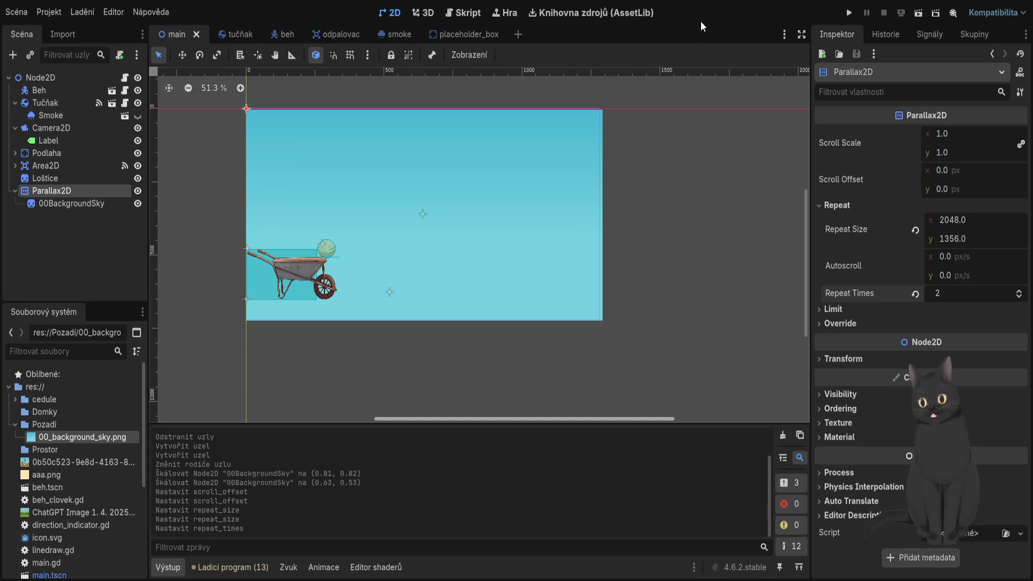
pyautogui.press('F5')
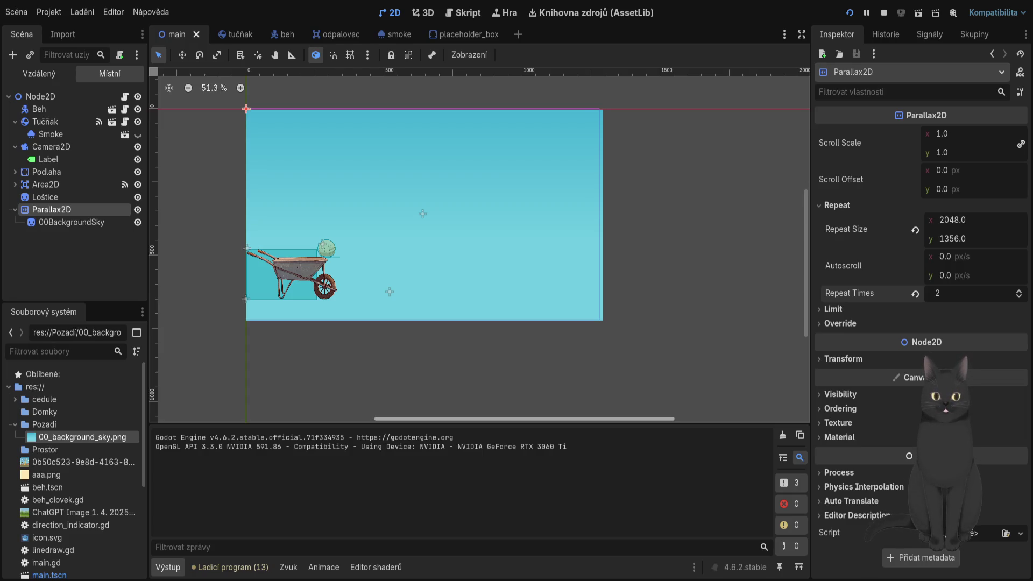
# Stop the test run and zoom out to see the repeated sky tiles.
pyautogui.press('F8')
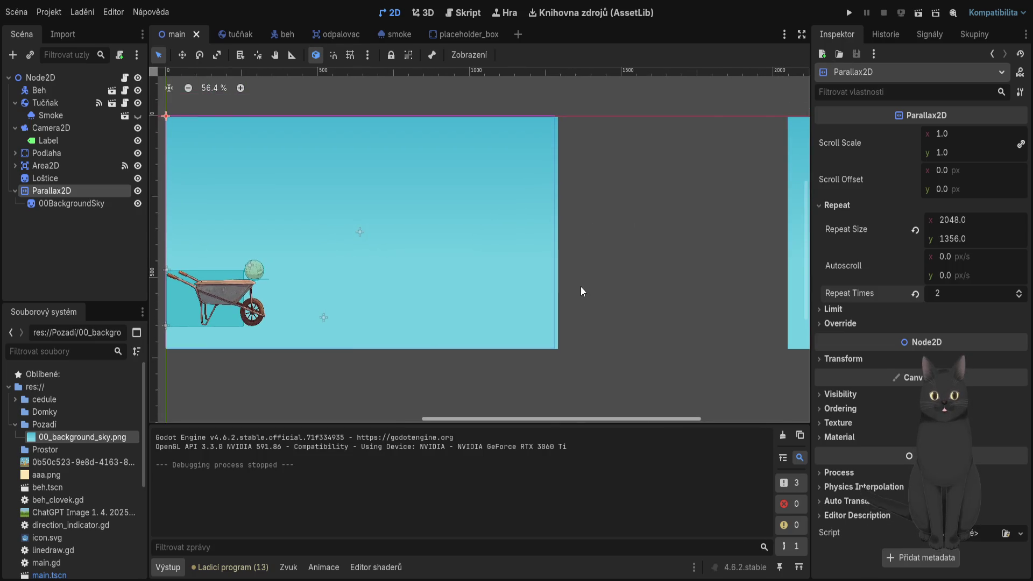
pyautogui.scroll(-3, 580, 286)
pyautogui.scroll(-2, 517, 347)
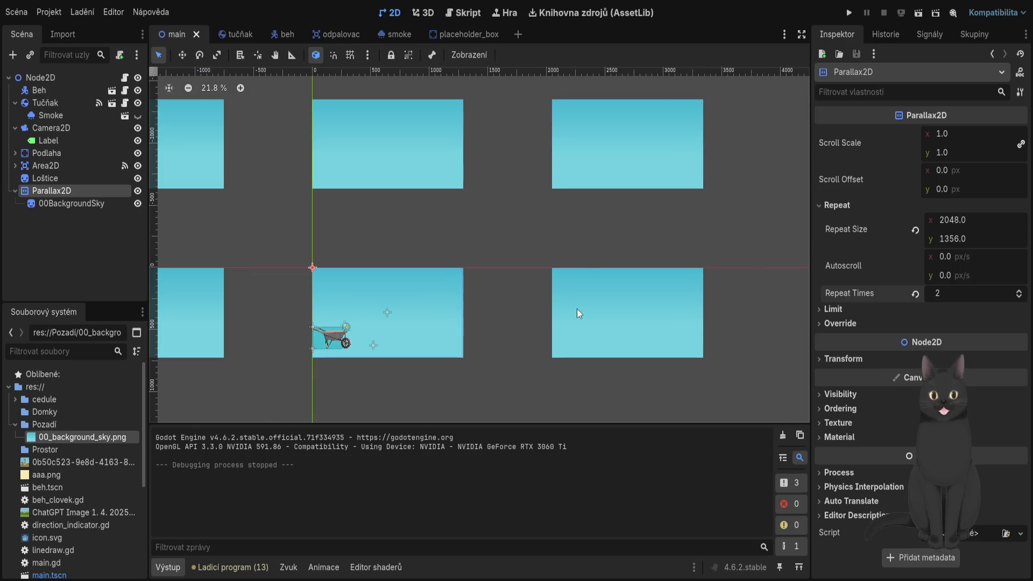
pyautogui.click(963, 239)
# Set the vertical Repeat Size to 0 so the sky repeats only sideways.
pyautogui.write('0')
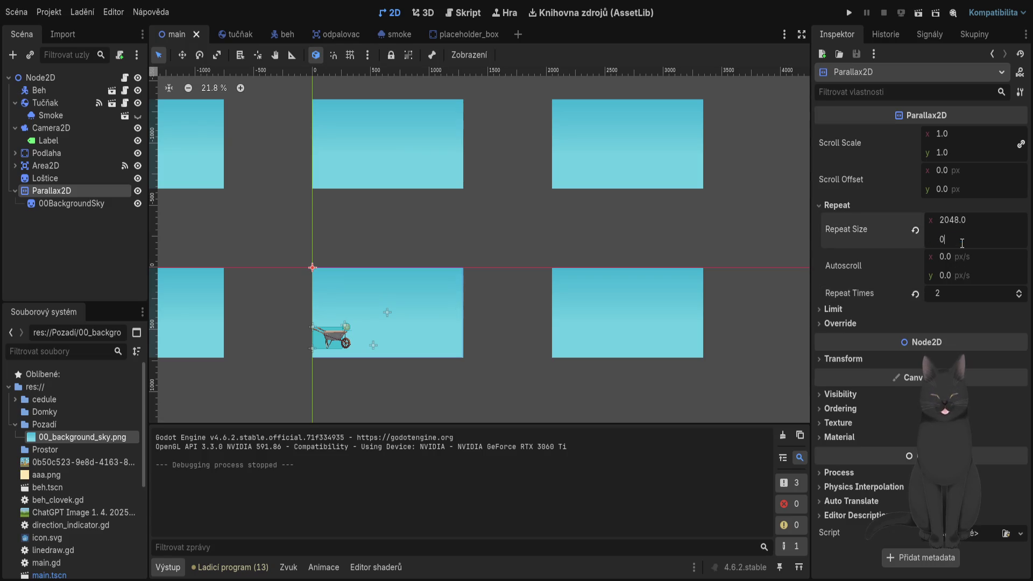
pyautogui.press('Return')
pyautogui.scroll(-2, 451, 314)
pyautogui.hscroll(-5, 451, 315)
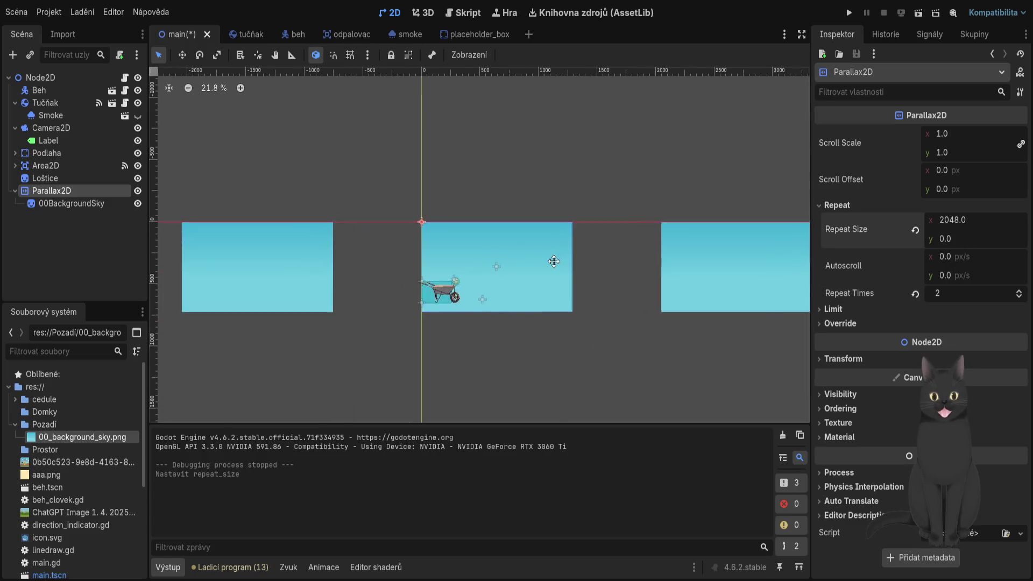
pyautogui.hscroll(6, 614, 312)
pyautogui.hscroll(3, 431, 344)
pyautogui.moveTo(450, 353); pyautogui.dragTo(524, 351)
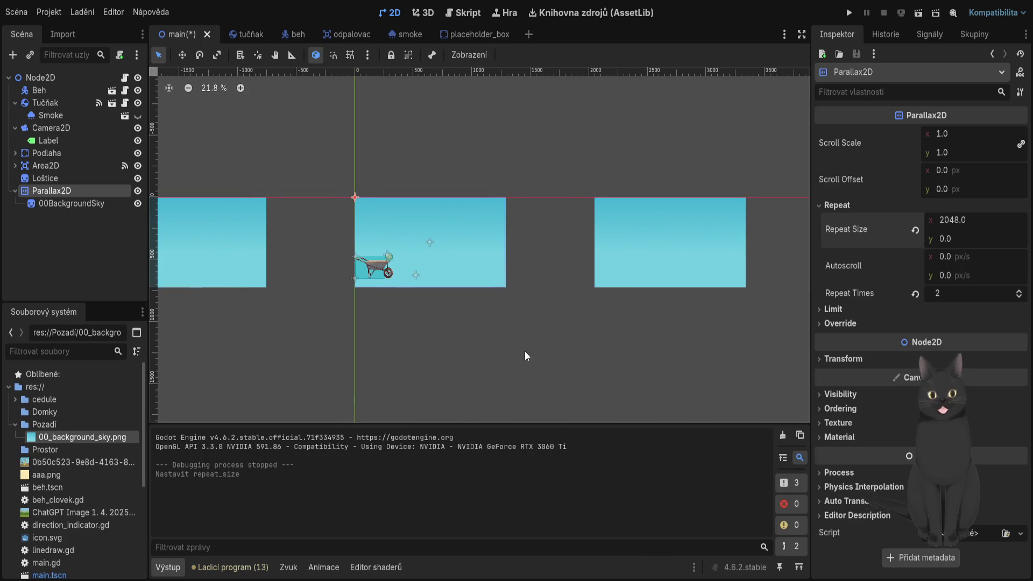
pyautogui.scroll(-1, 524, 351)
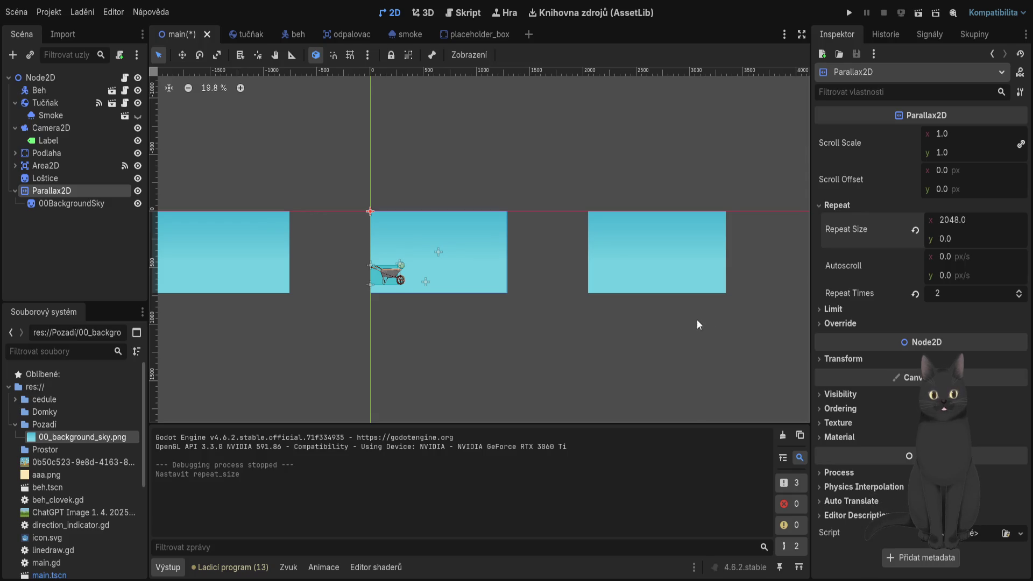
# Try a horizontal scroll offset, reset Repeat Times to 1 and the offset to 0, and save.
pyautogui.click(986, 169)
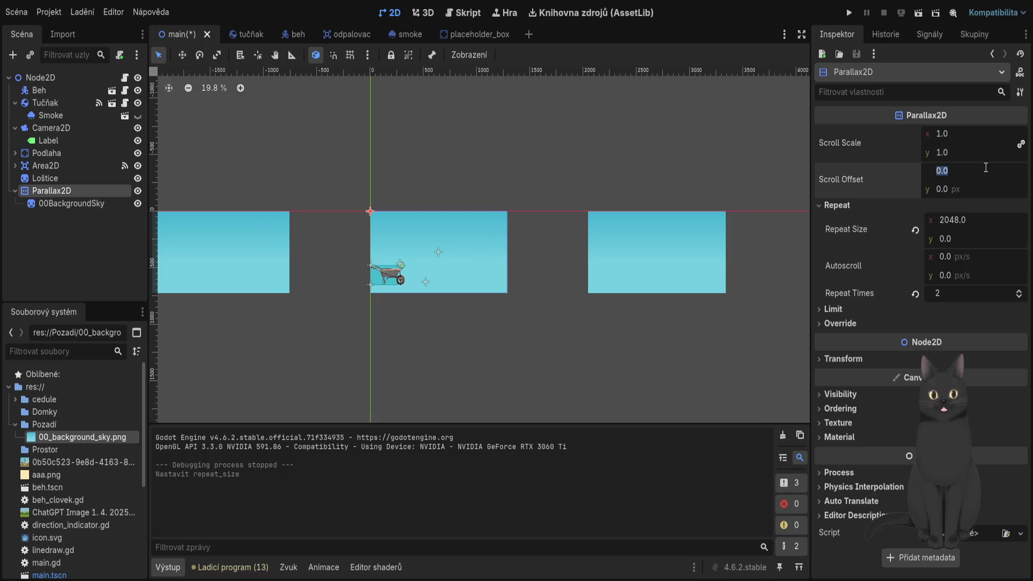
pyautogui.write('2048')
pyautogui.press('Return')
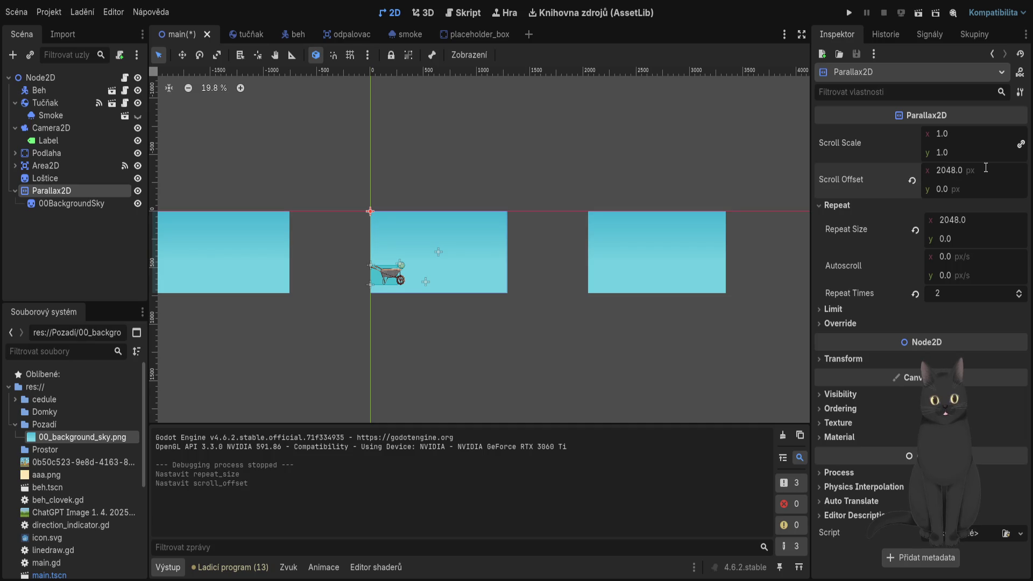
pyautogui.scroll(-6, 493, 262)
pyautogui.scroll(2, 525, 312)
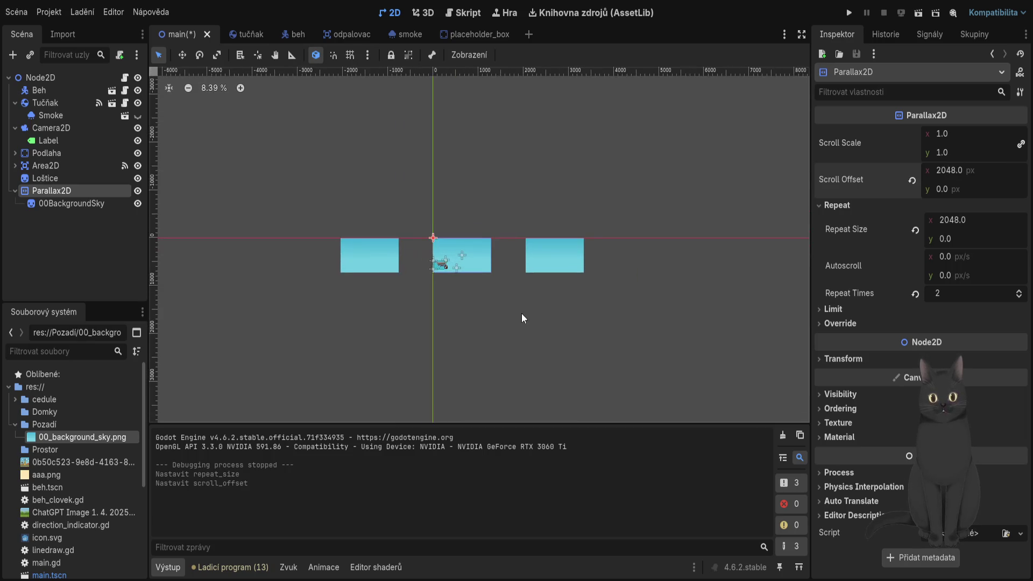
pyautogui.click(916, 294)
pyautogui.click(912, 180)
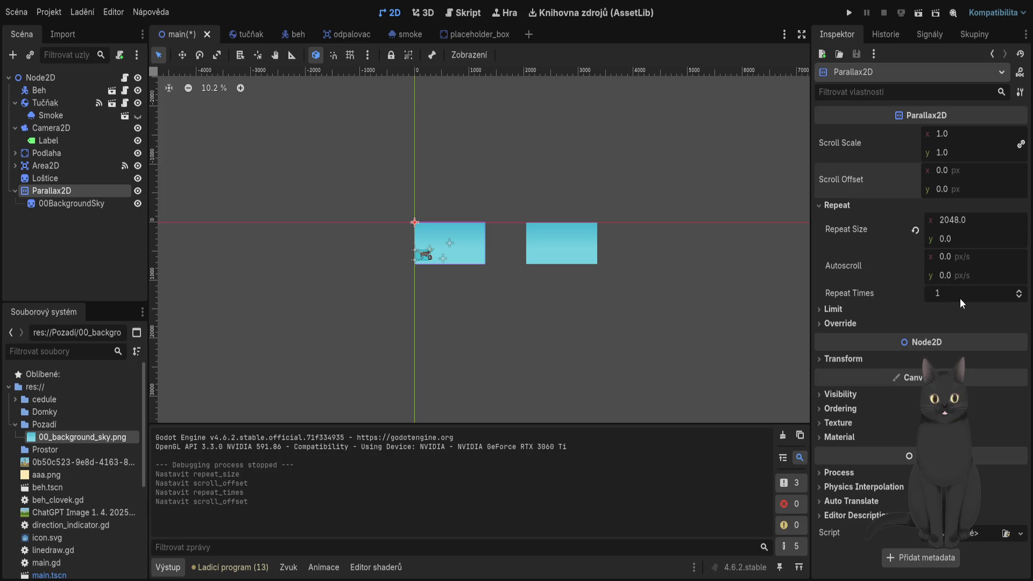
pyautogui.click(818, 318)
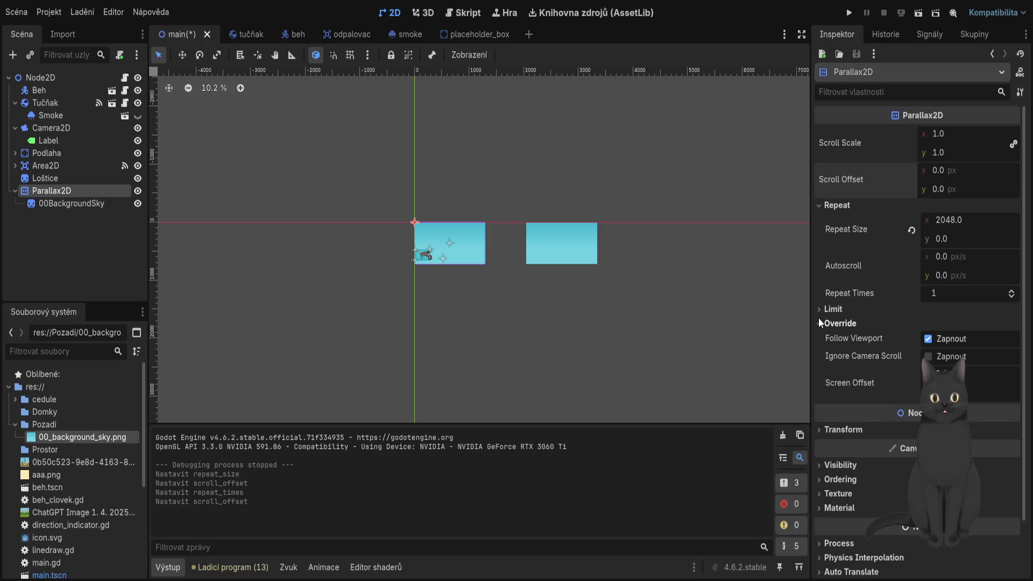
pyautogui.click(819, 318)
pyautogui.hotkey('ctrl', 's')
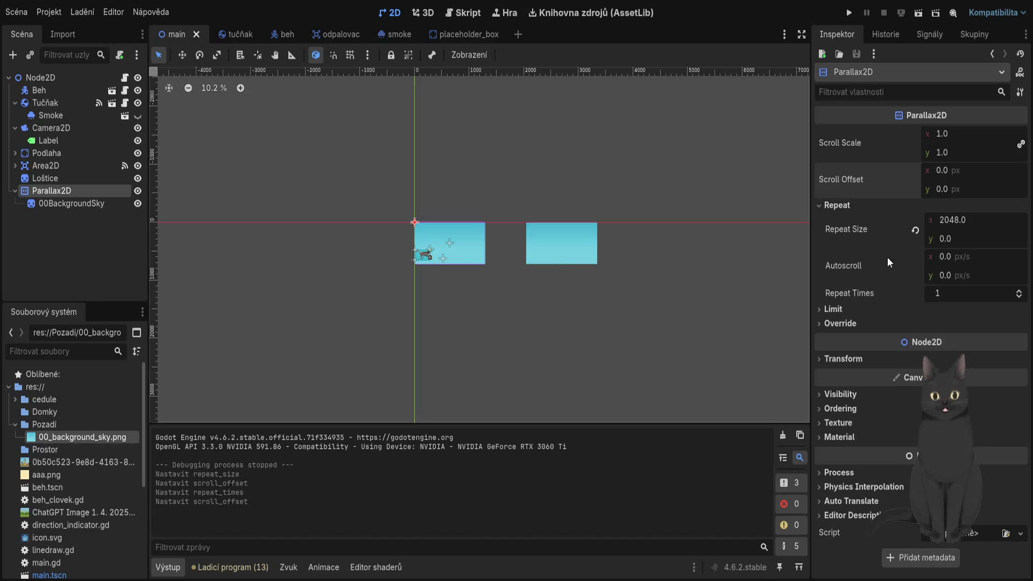
# Try a -2000 horizontal scroll offset, then reset it to zero.
pyautogui.click(971, 173)
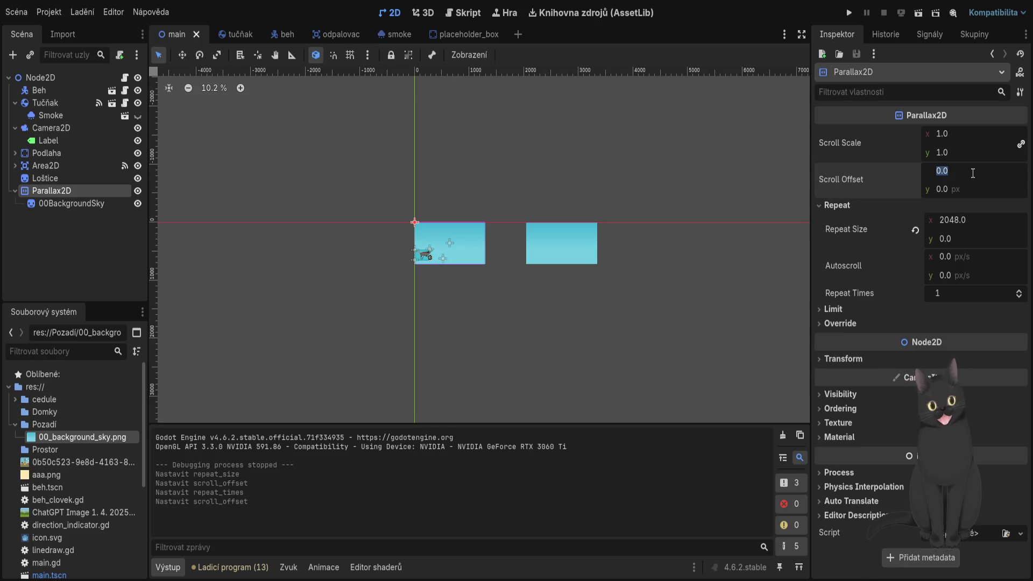
pyautogui.write('-2000')
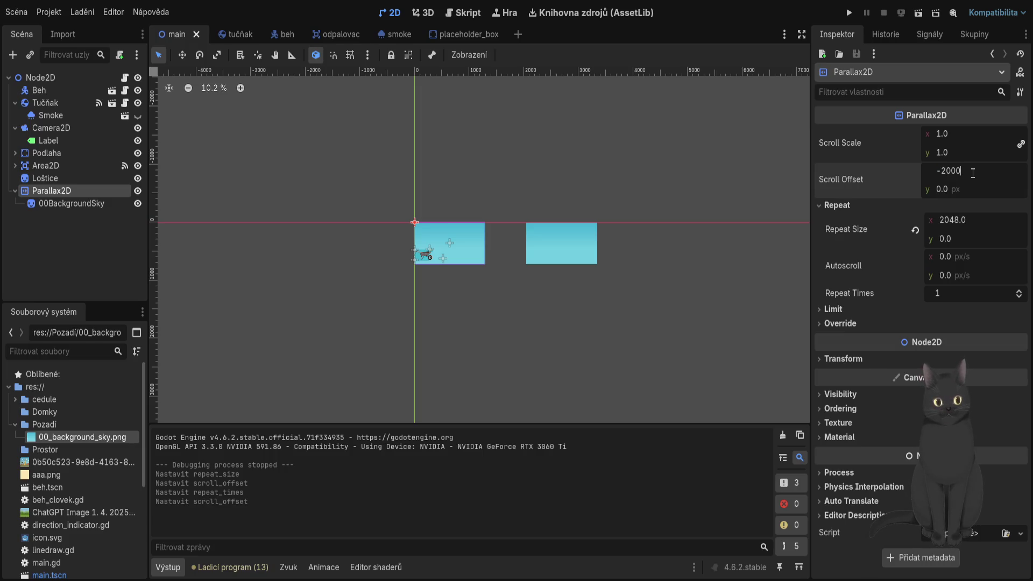
pyautogui.press('Return')
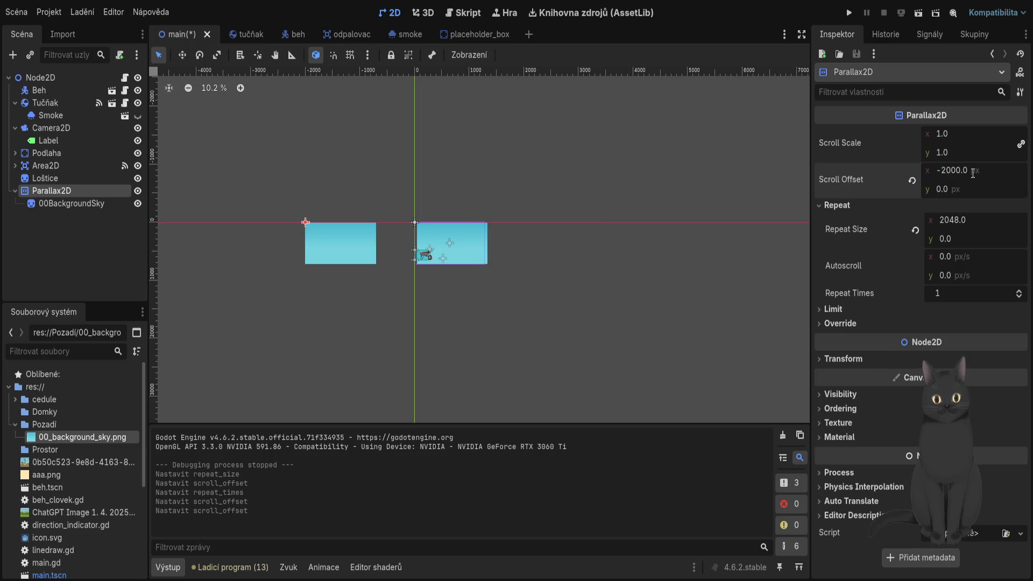
pyautogui.click(912, 181)
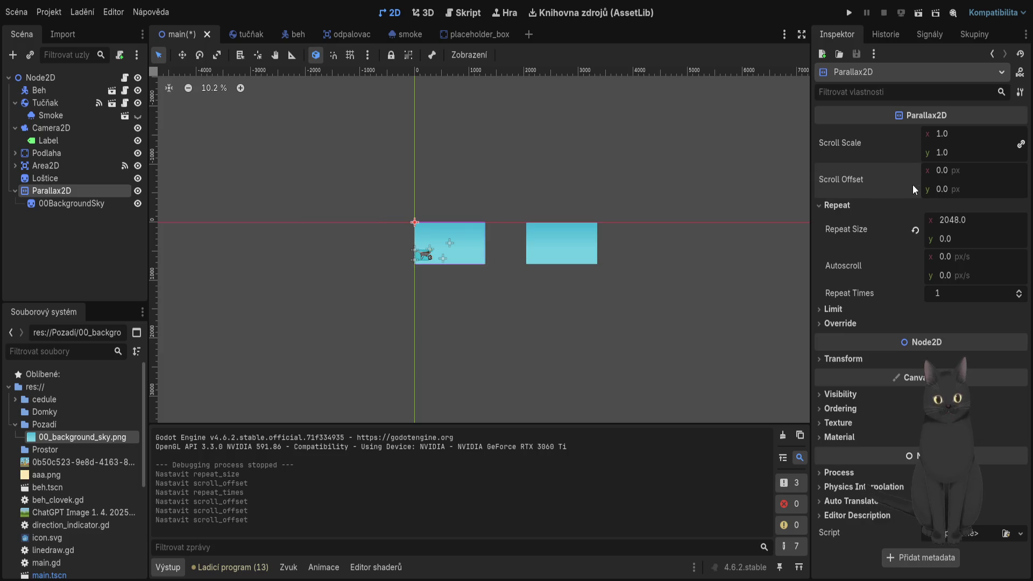
pyautogui.scroll(8, 520, 250)
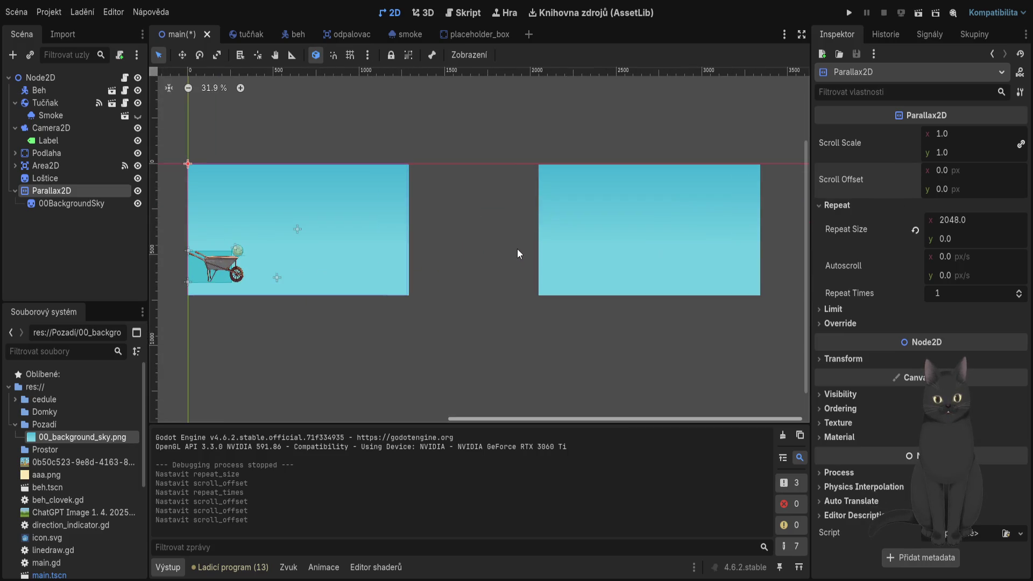
pyautogui.scroll(-5, 491, 246)
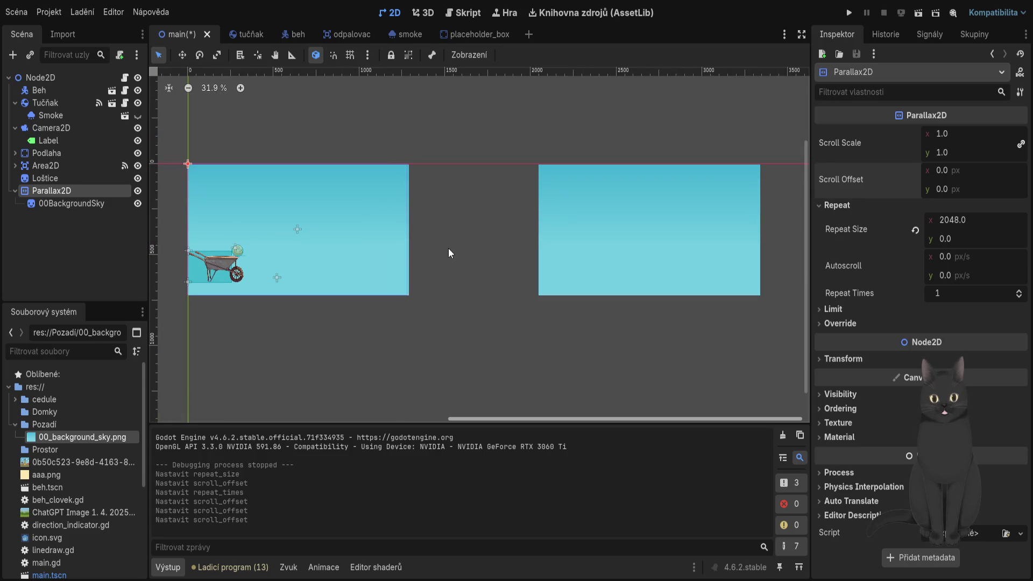
pyautogui.scroll(9, 325, 165)
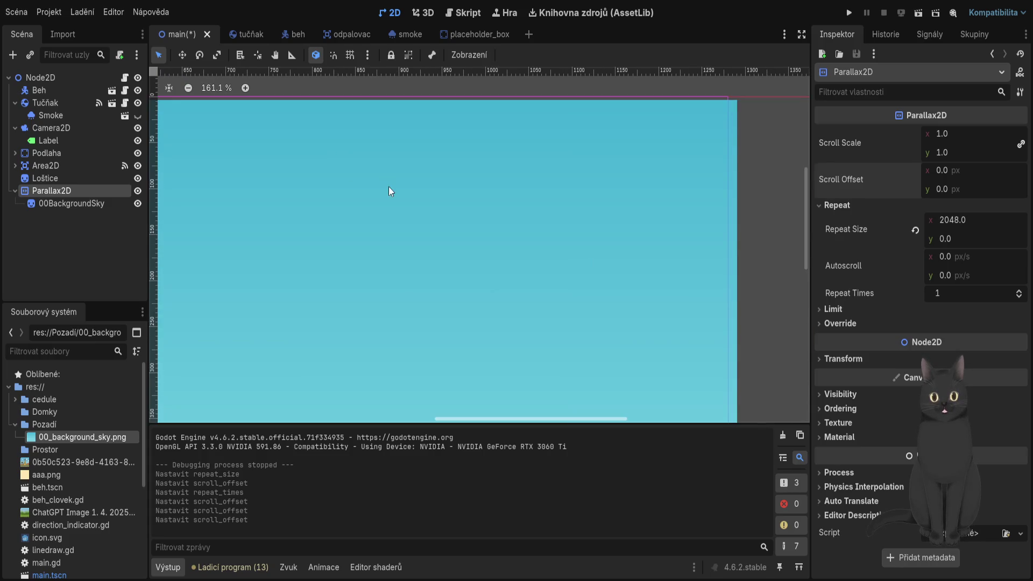
# Nudge the sky sprite up and left to about (635, 359) and save the scene.
pyautogui.click(392, 188)
pyautogui.press('Up')
pyautogui.press('Up')
pyautogui.press('Up')
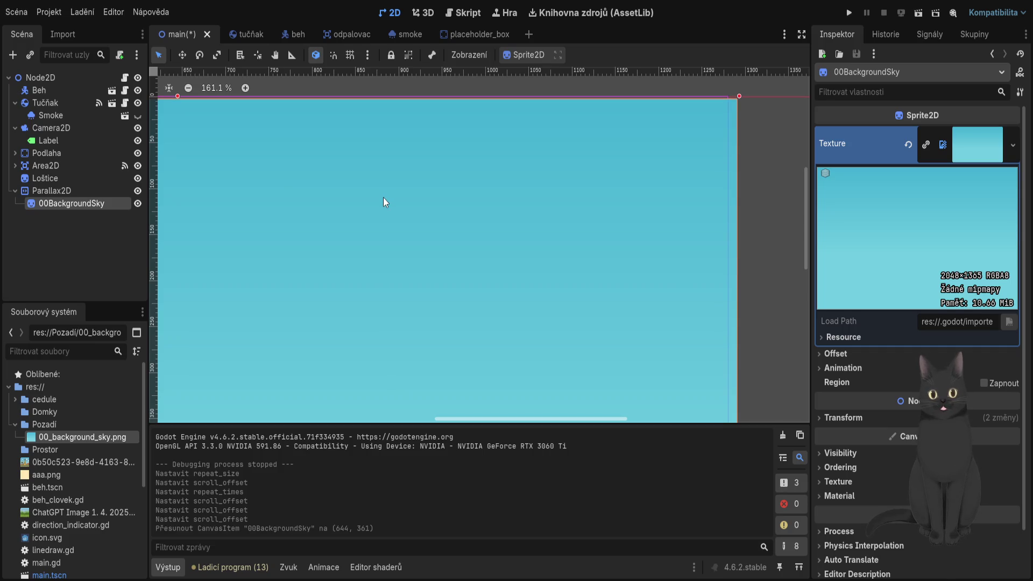
pyautogui.press('Left')
pyautogui.press('Left')
pyautogui.press('Left')
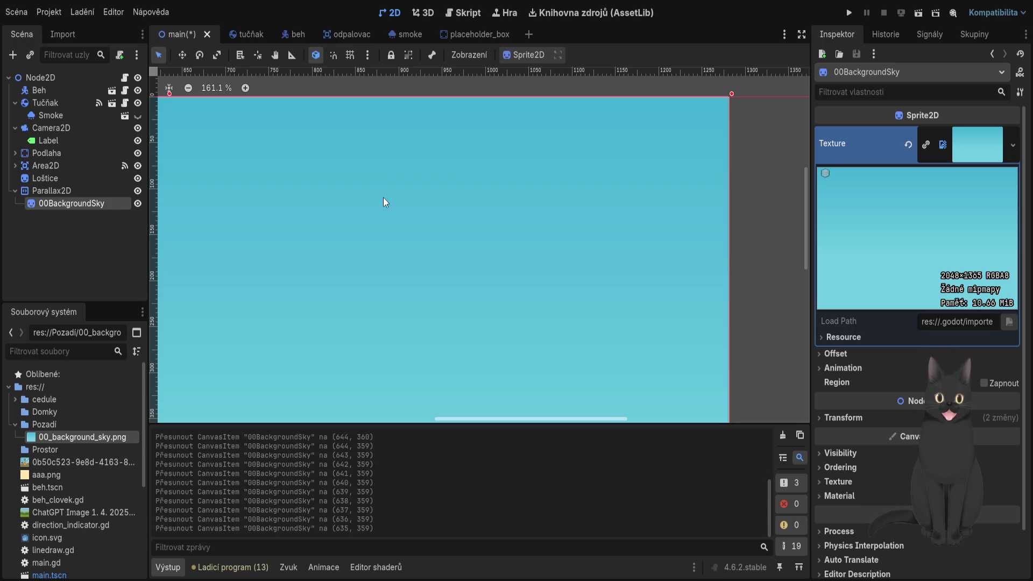
pyautogui.hotkey('ctrl', 's')
pyautogui.scroll(-10, 383, 202)
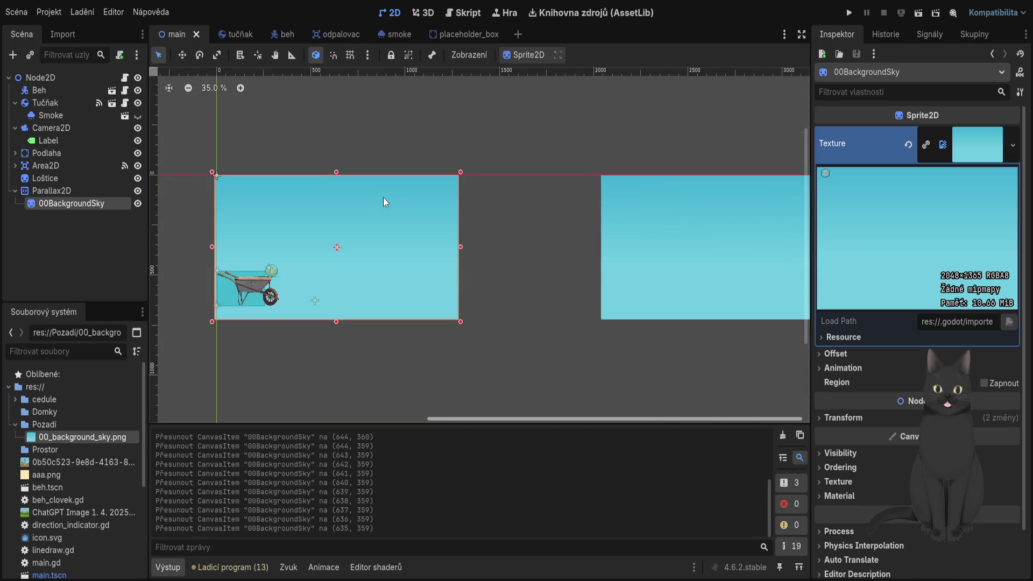
pyautogui.click(65, 190)
pyautogui.click(81, 204)
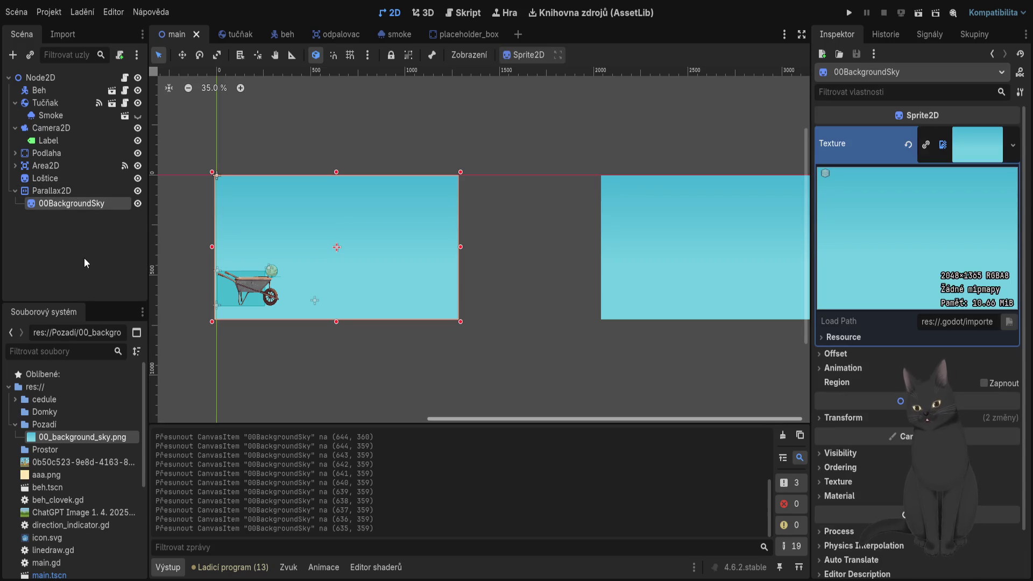
pyautogui.press('Up')
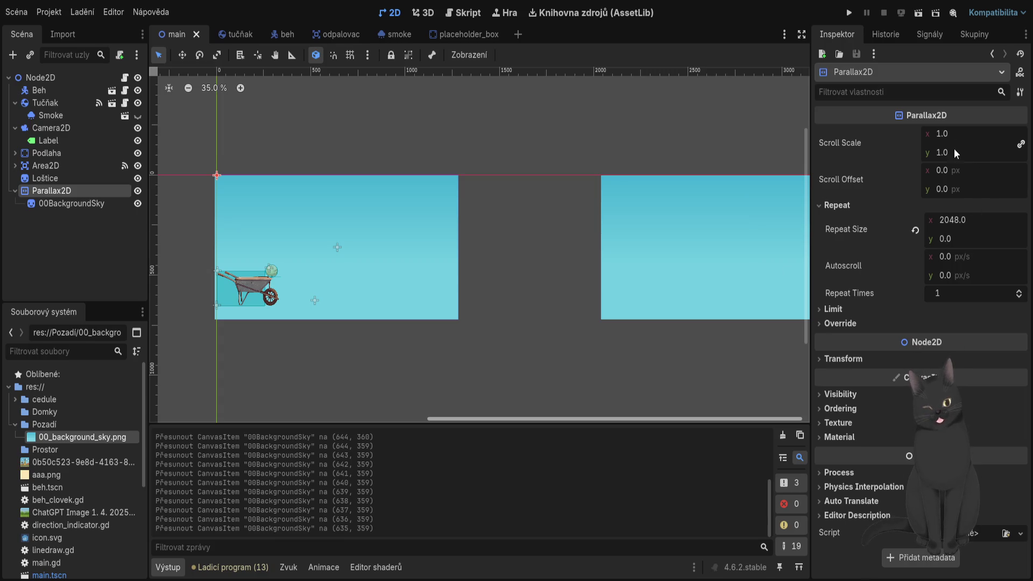
# Try horizontal repeat widths of 1000 and 1500, checking the sky sprite's size.
pyautogui.click(962, 222)
pyautogui.write('1000')
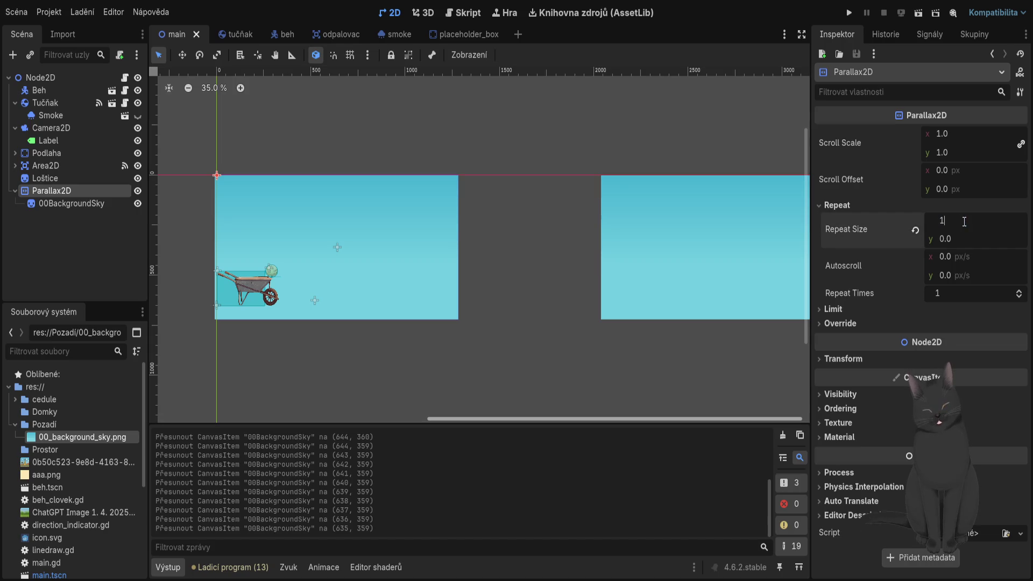
pyautogui.press('Return')
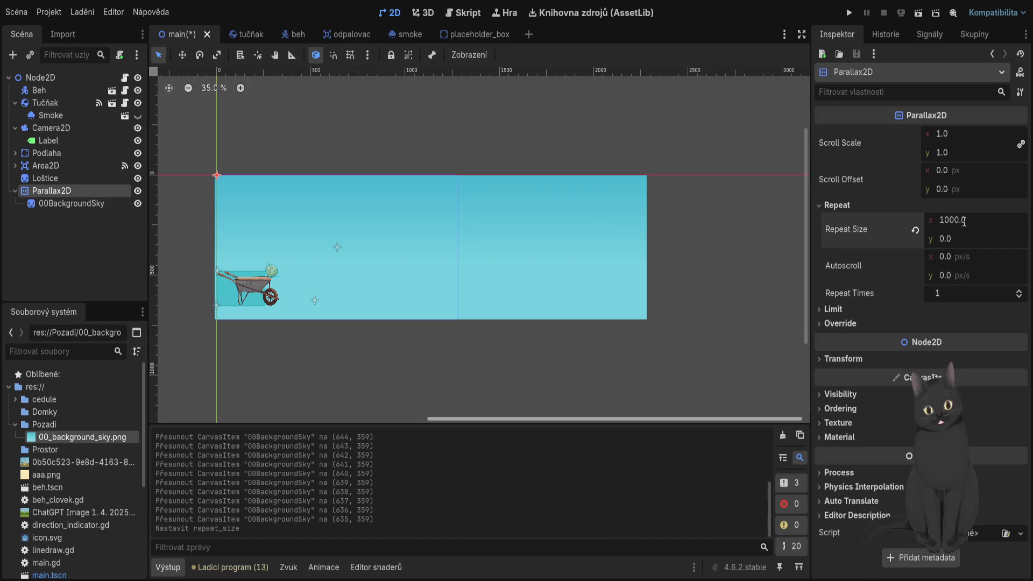
pyautogui.click(972, 221)
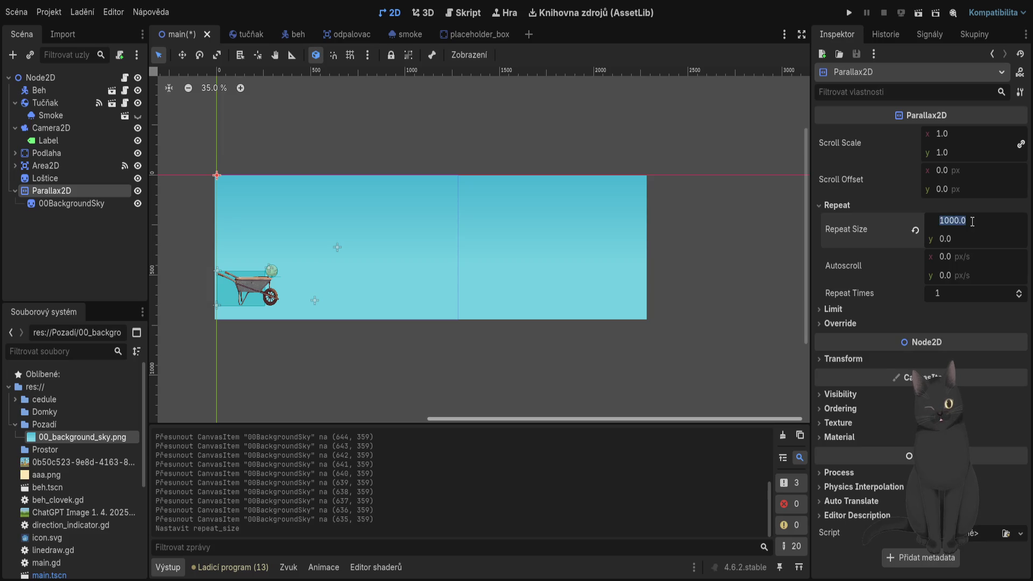
pyautogui.write('15000')
pyautogui.press('Return')
pyautogui.click(973, 222)
pyautogui.click(973, 221)
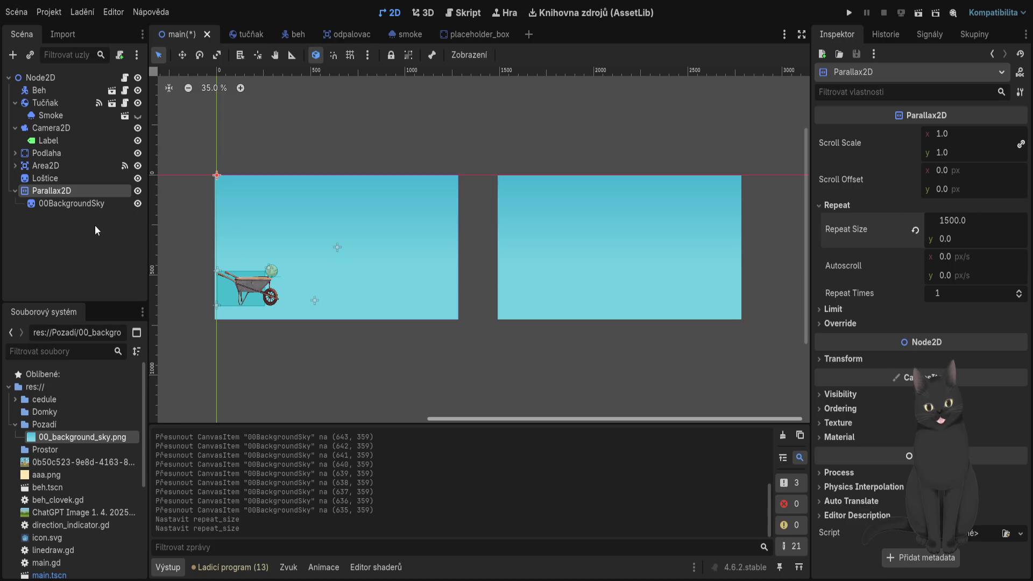
pyautogui.click(93, 208)
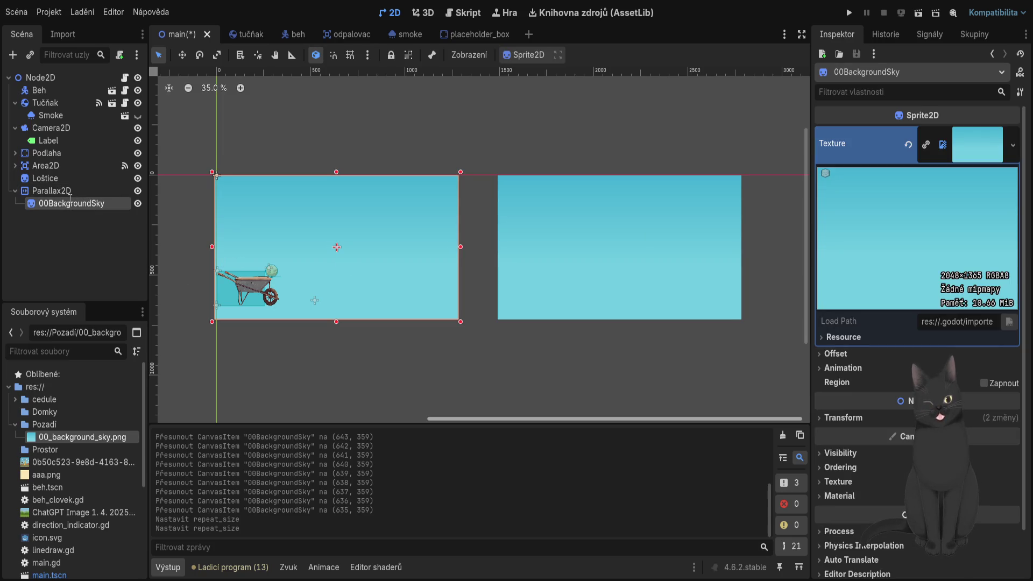
pyautogui.click(53, 190)
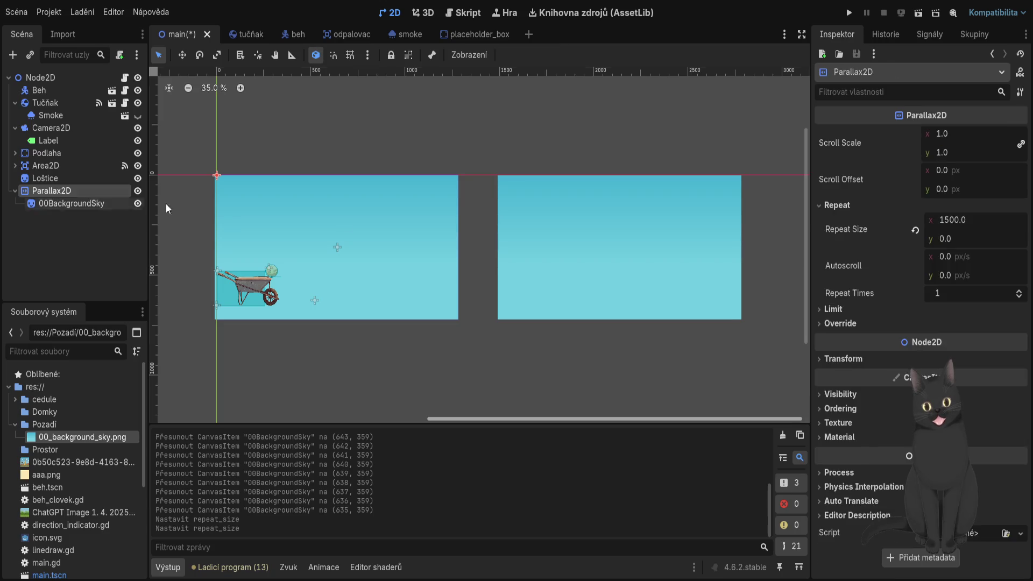
# Try 1365, then drag the repeat width down to about 1291.755 to close the gap.
pyautogui.click(987, 222)
pyautogui.write('1365')
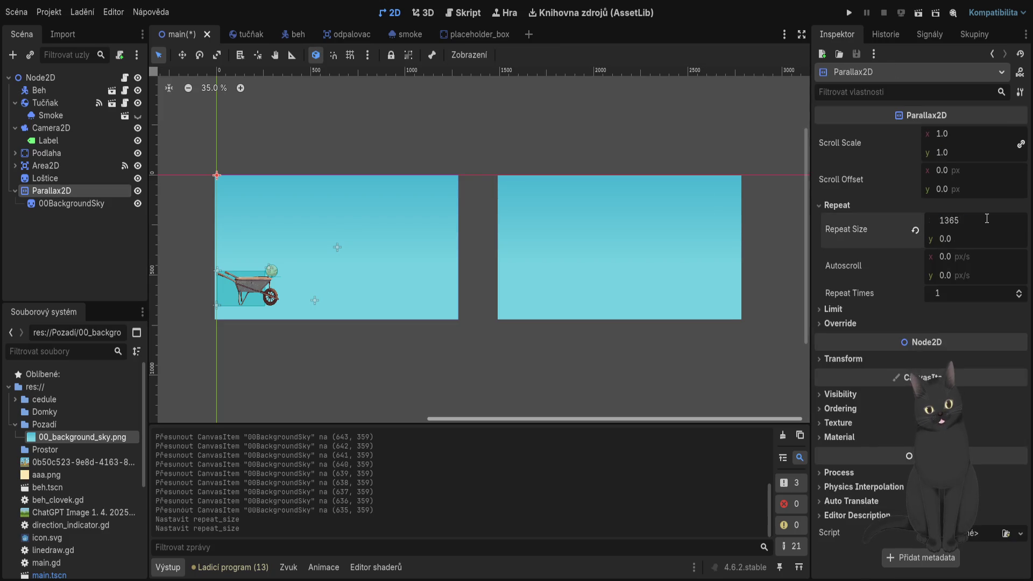
pyautogui.press('Return')
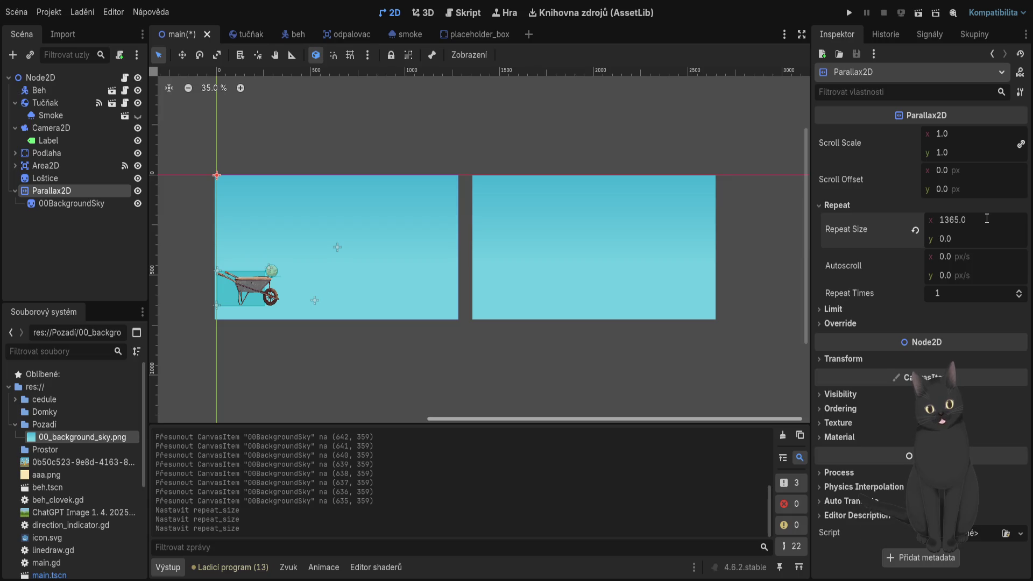
pyautogui.click(991, 220)
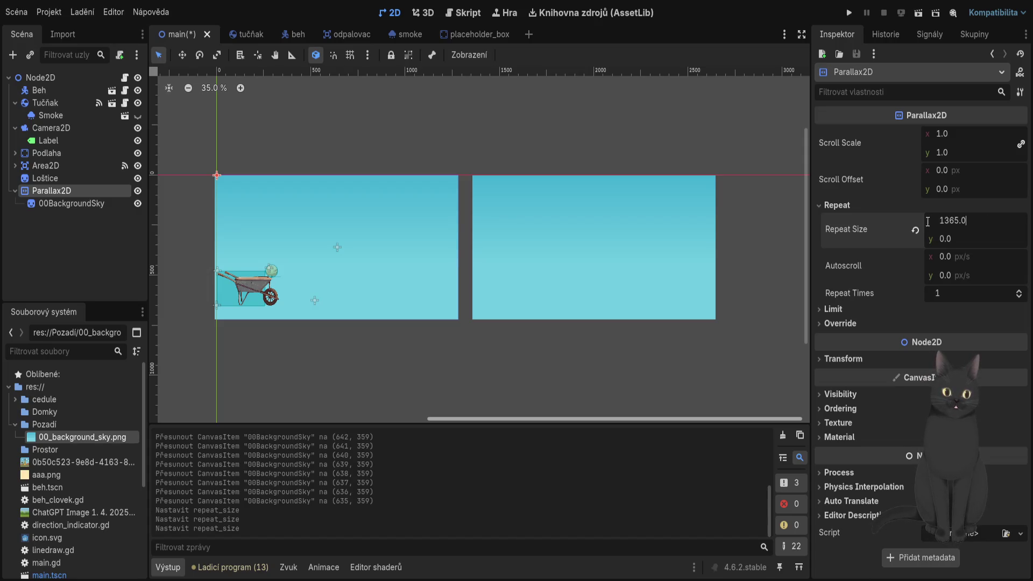
pyautogui.click(642, 247)
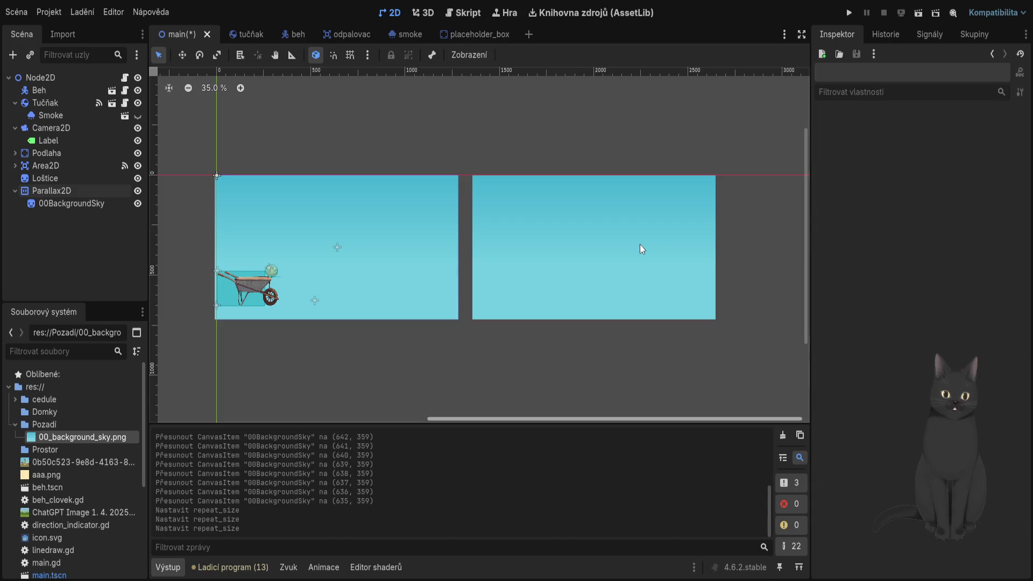
pyautogui.click(51, 190)
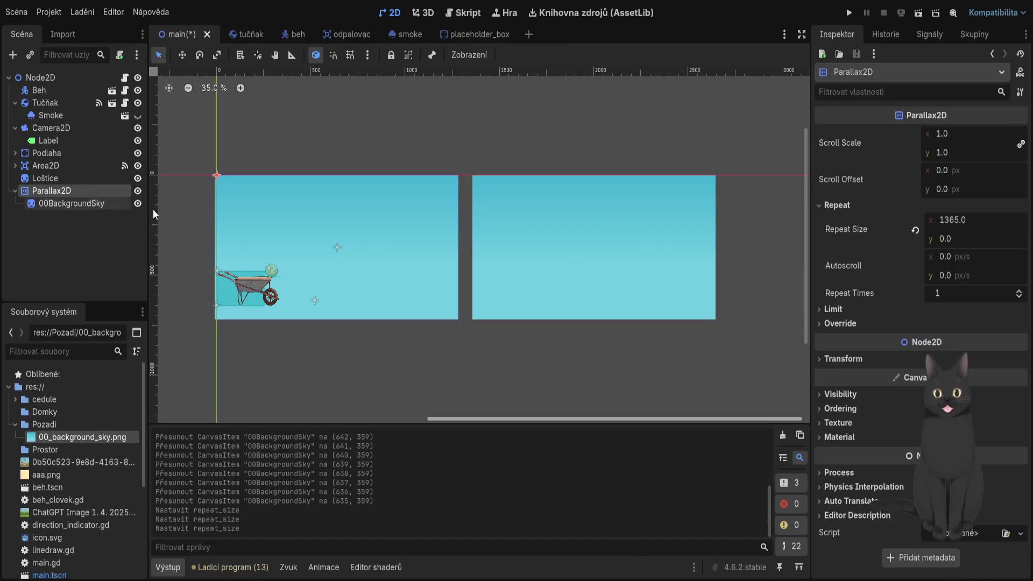
pyautogui.moveTo(966, 226); pyautogui.dragTo(941, 226)
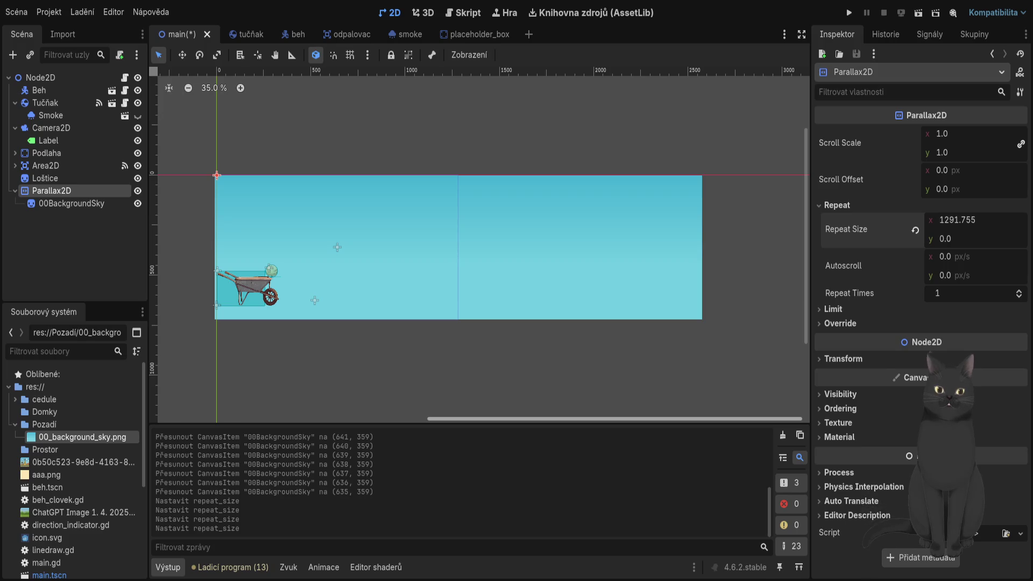
# Save the scene and inspect the Parallax2D Limit and Override sections.
pyautogui.click(39, 204)
pyautogui.click(44, 193)
pyautogui.hotkey('ctrl', 's')
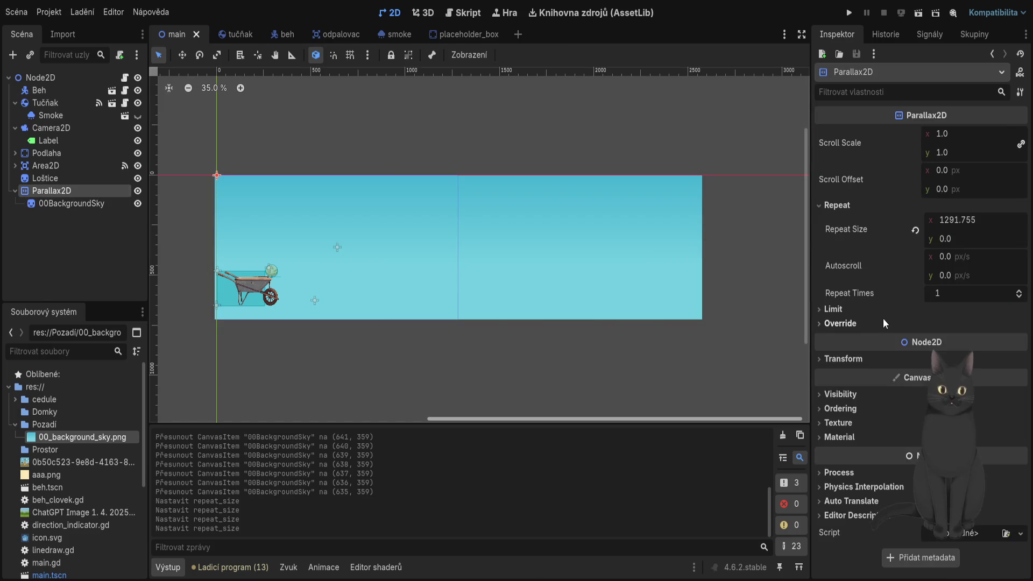
pyautogui.click(819, 310)
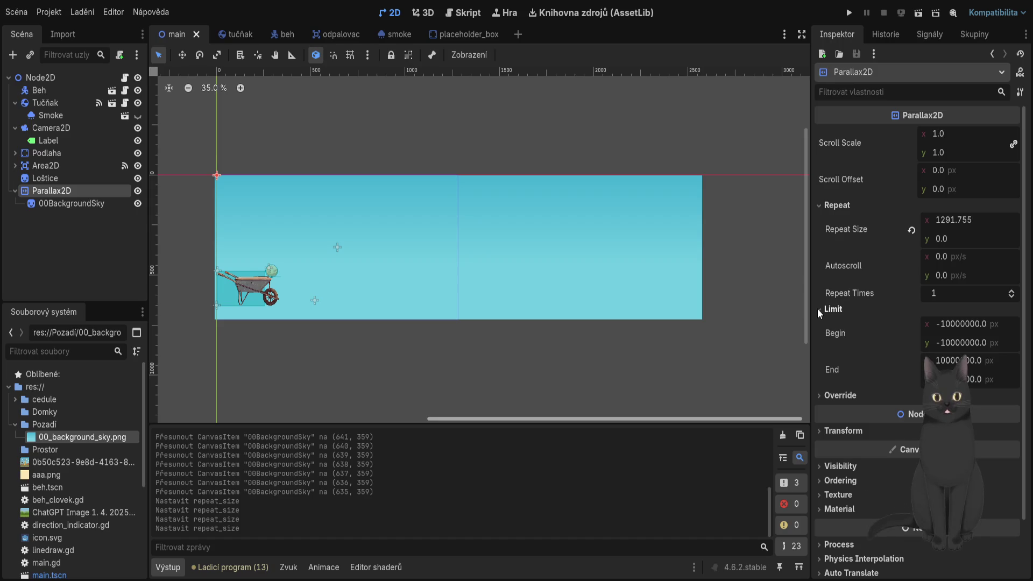
pyautogui.click(822, 396)
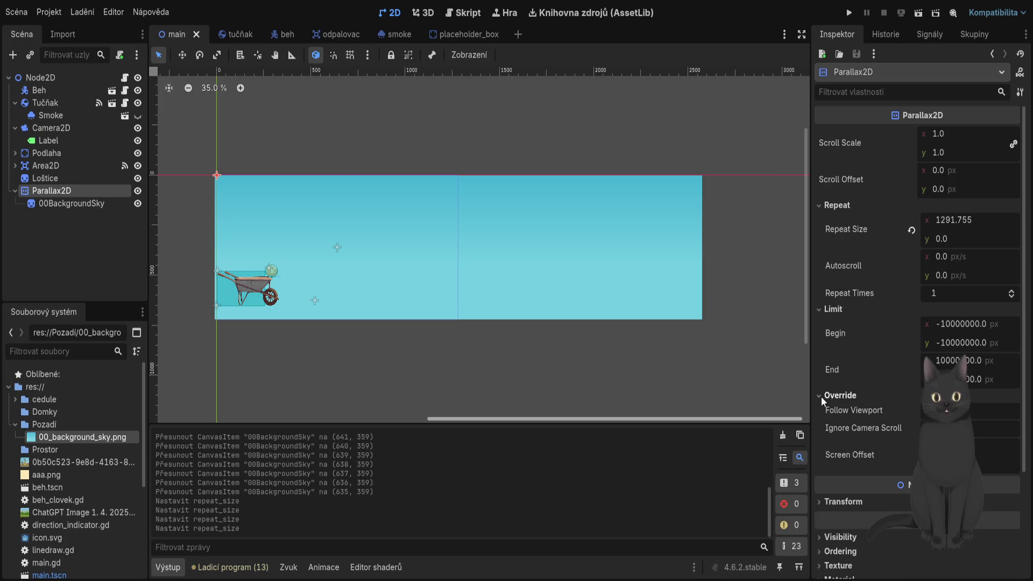
pyautogui.click(821, 396)
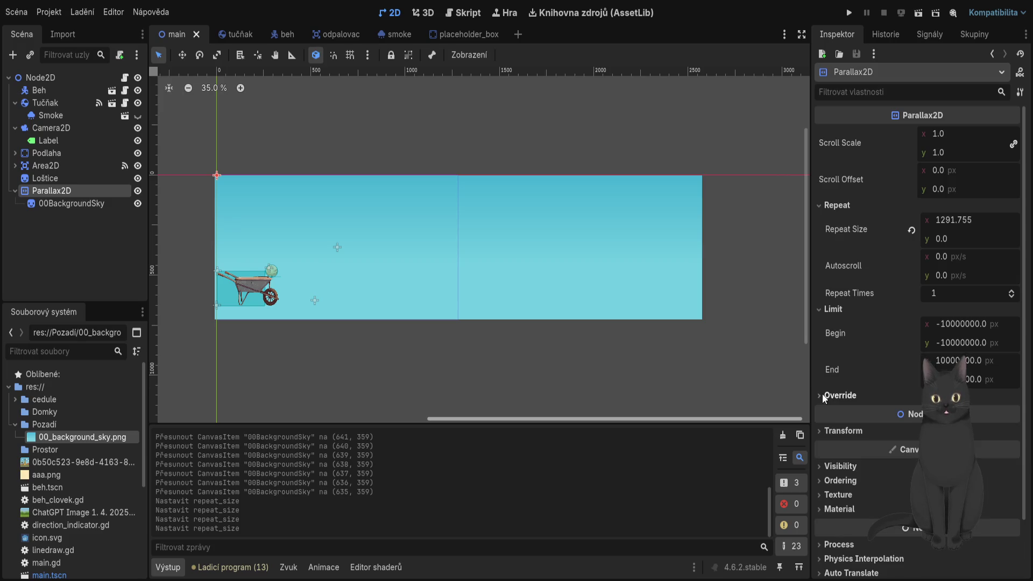
pyautogui.click(821, 306)
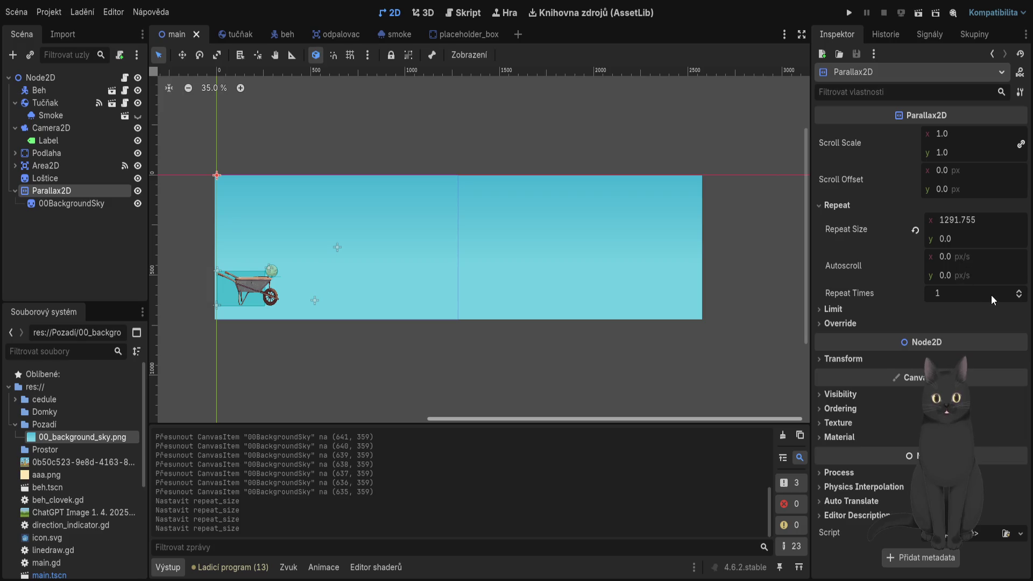
# Try Repeat Times of 3 and 6, then reset it to 1.
pyautogui.click(1019, 292)
pyautogui.click(1020, 296)
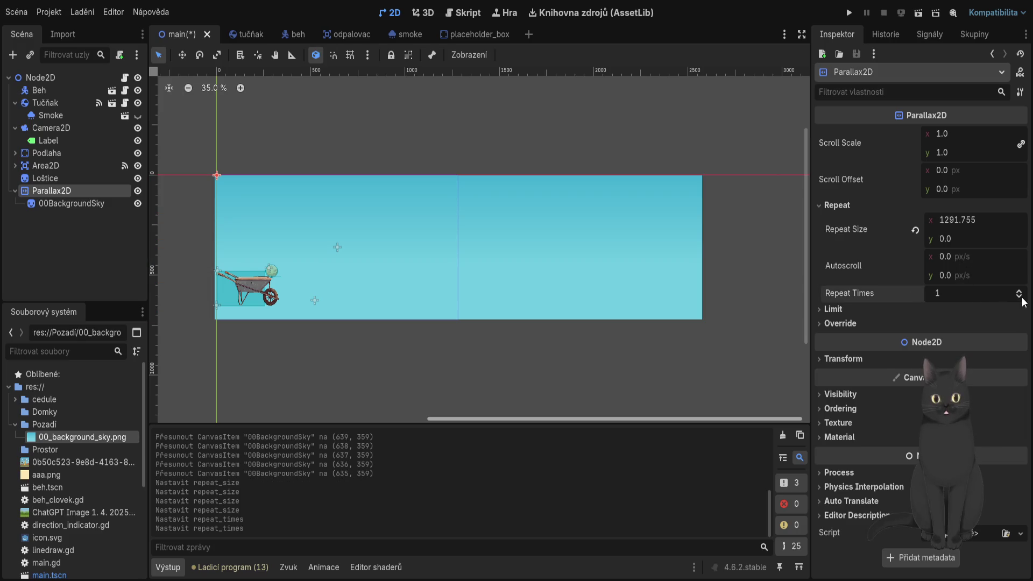
pyautogui.moveTo(1023, 302); pyautogui.dragTo(1022, 296)
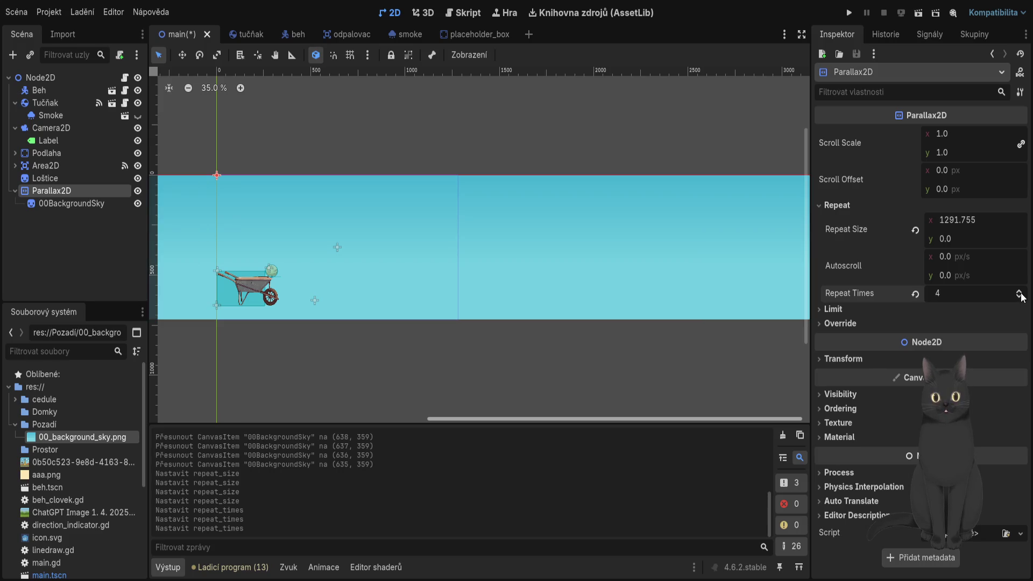
pyautogui.scroll(-5, 648, 309)
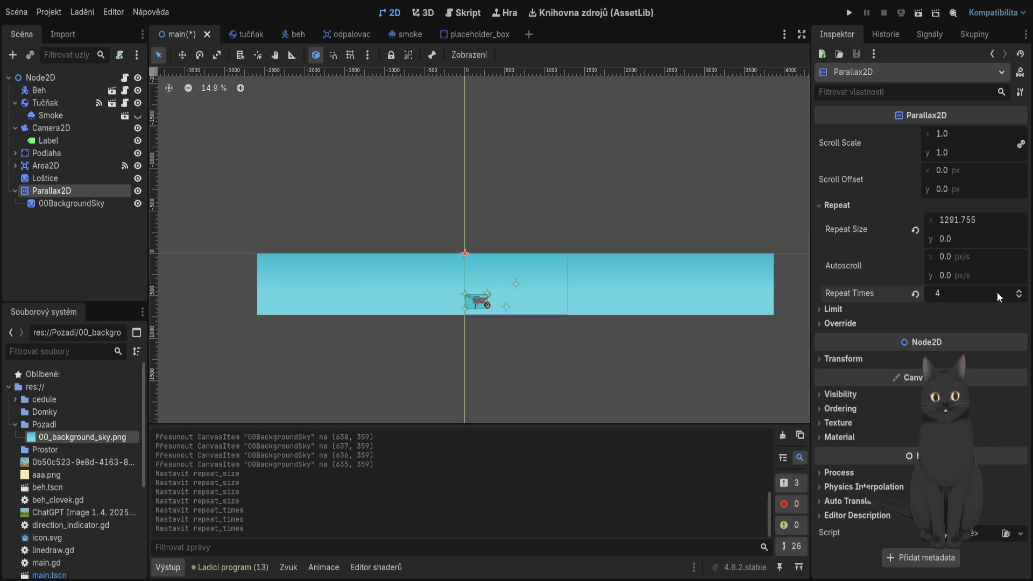
pyautogui.moveTo(1021, 295); pyautogui.dragTo(1020, 292)
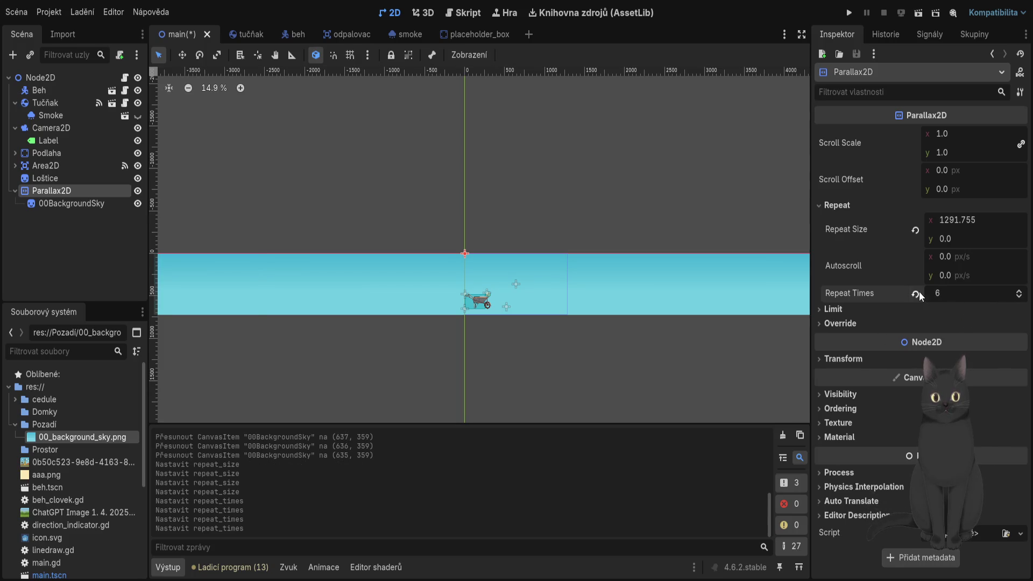
pyautogui.click(916, 294)
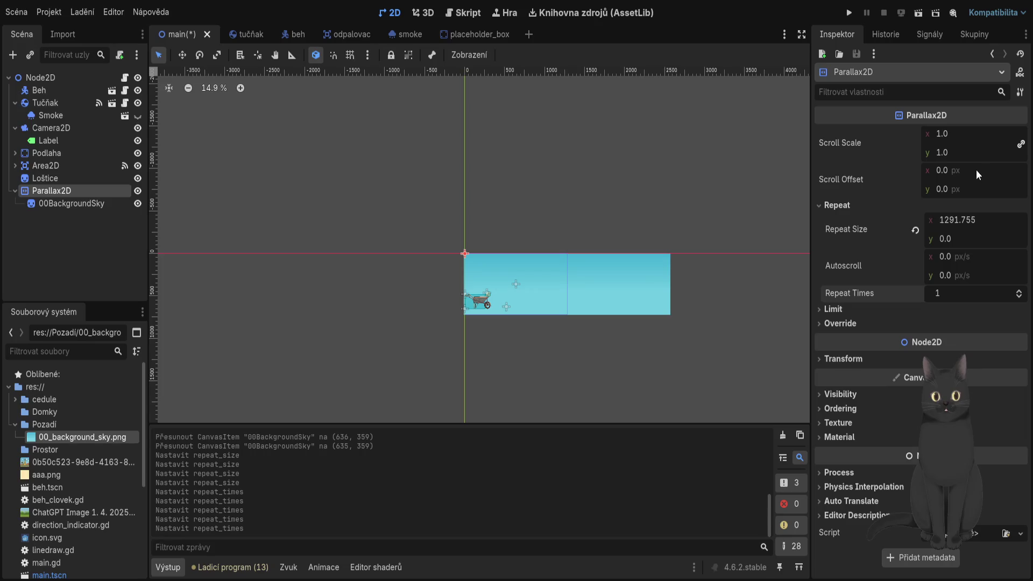
# Set Scroll Scale to 0 with Repeat Times at 1, save, and run the project.
pyautogui.click(965, 156)
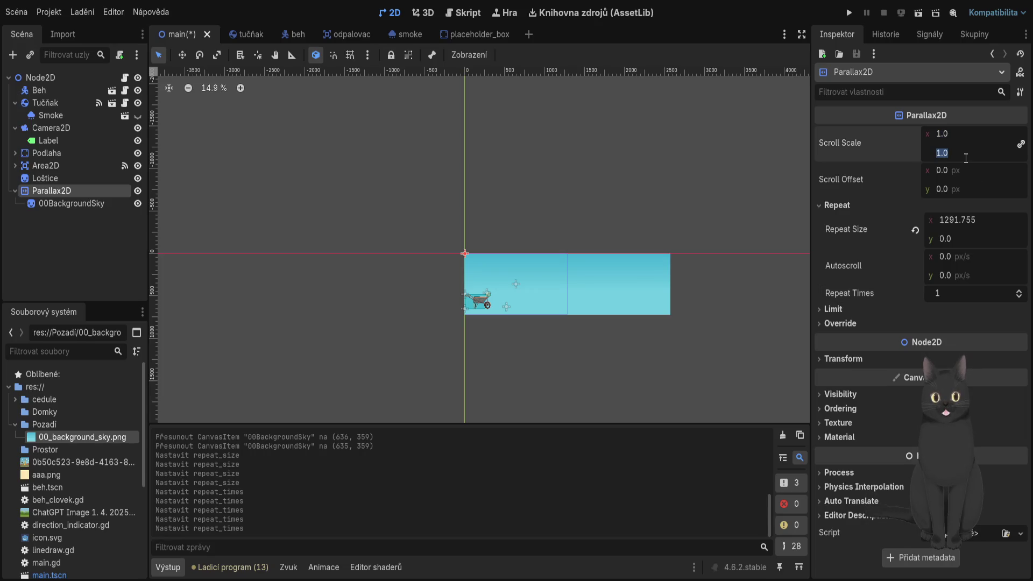
pyautogui.write('0')
pyautogui.press('Return')
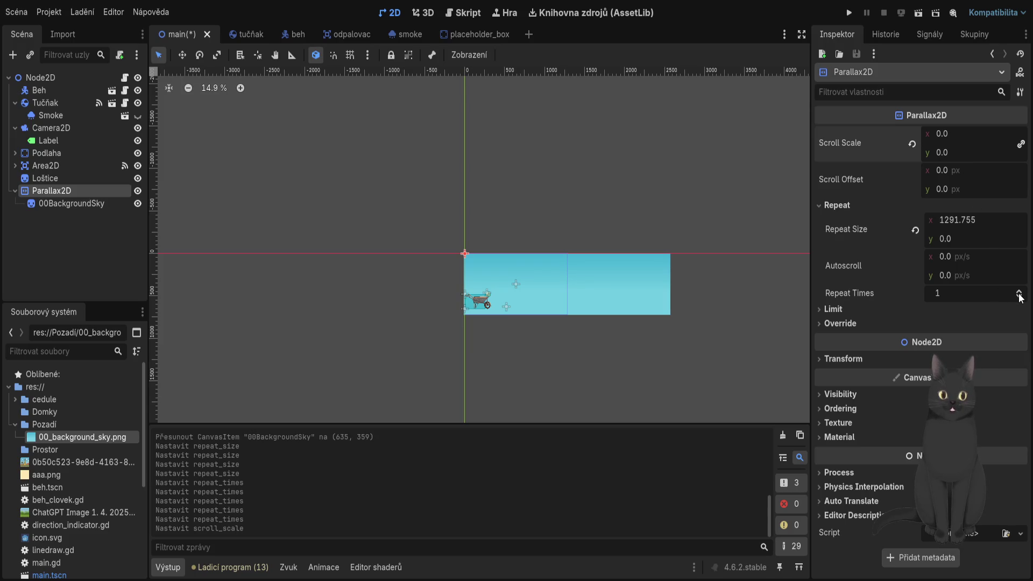
pyautogui.click(1019, 293)
pyautogui.click(1019, 293)
pyautogui.click(1019, 297)
pyautogui.click(1019, 298)
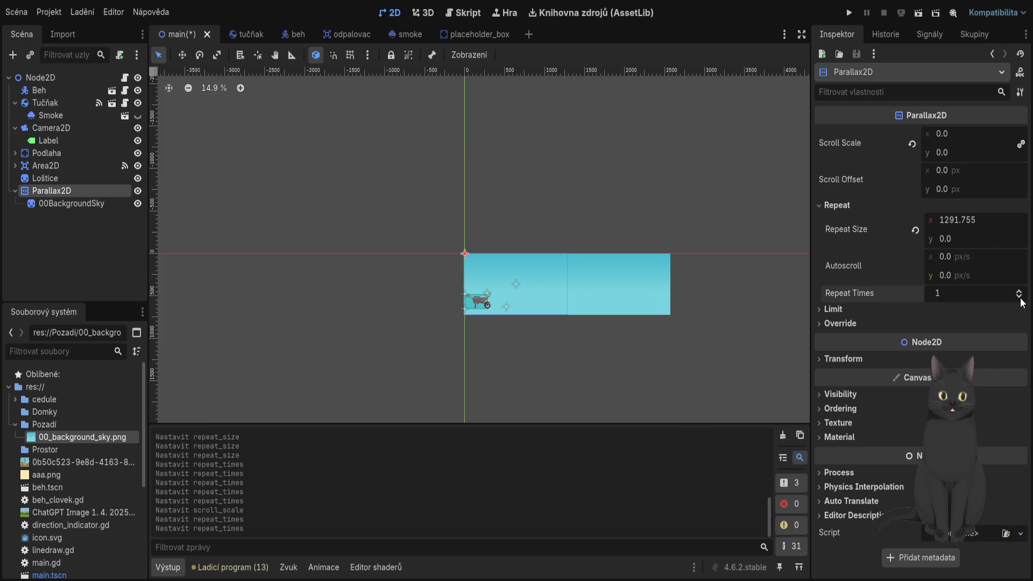
pyautogui.hotkey('ctrl', 's')
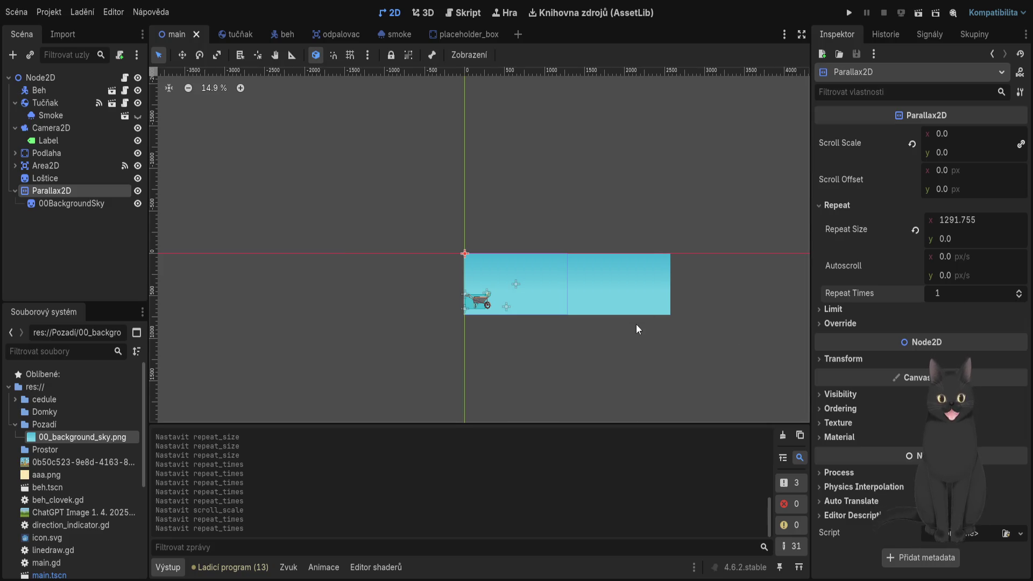
pyautogui.press('F5')
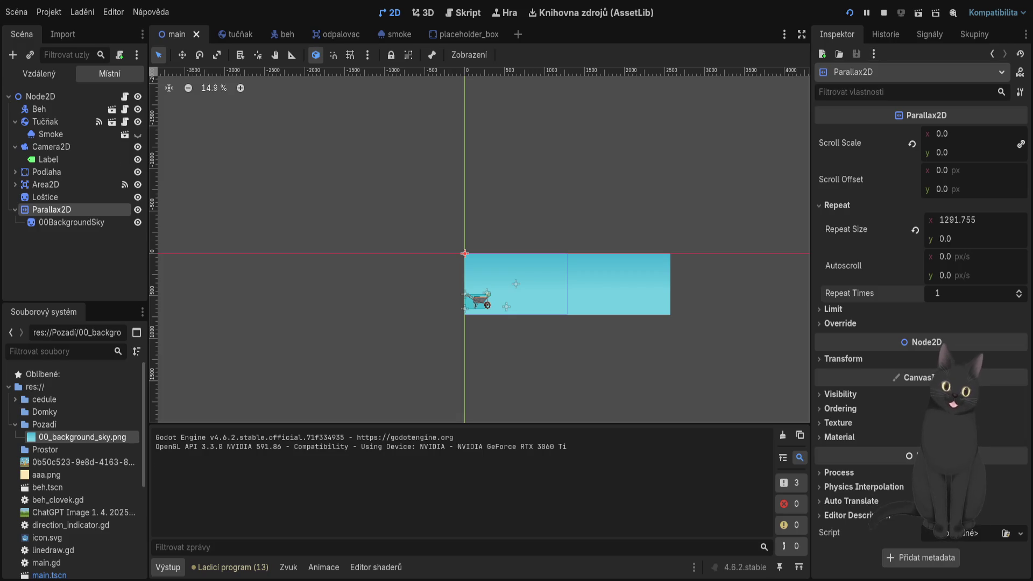
# Stop the test run and re-apply Repeat Times at 1.
pyautogui.press('F8')
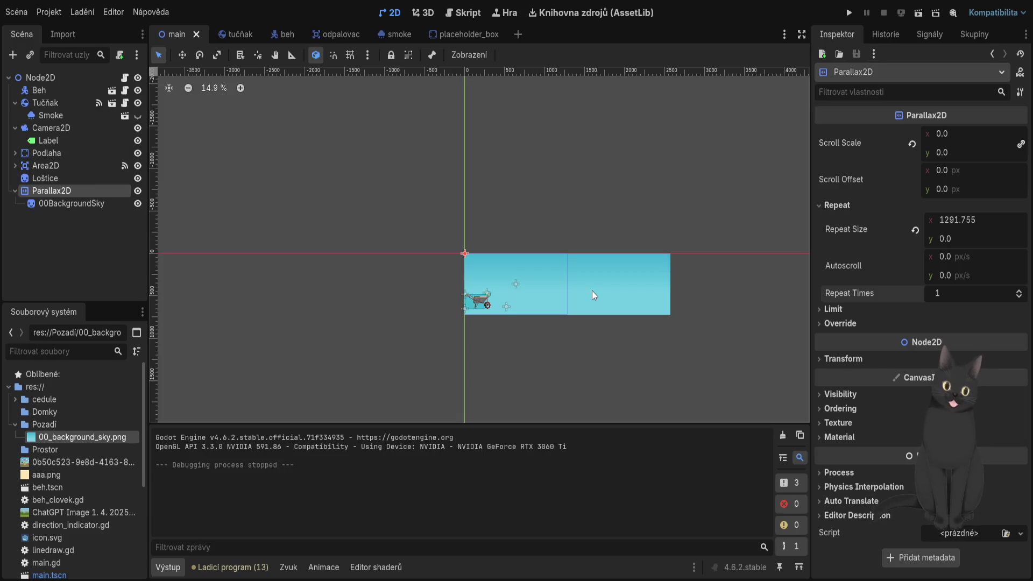
pyautogui.click(1019, 296)
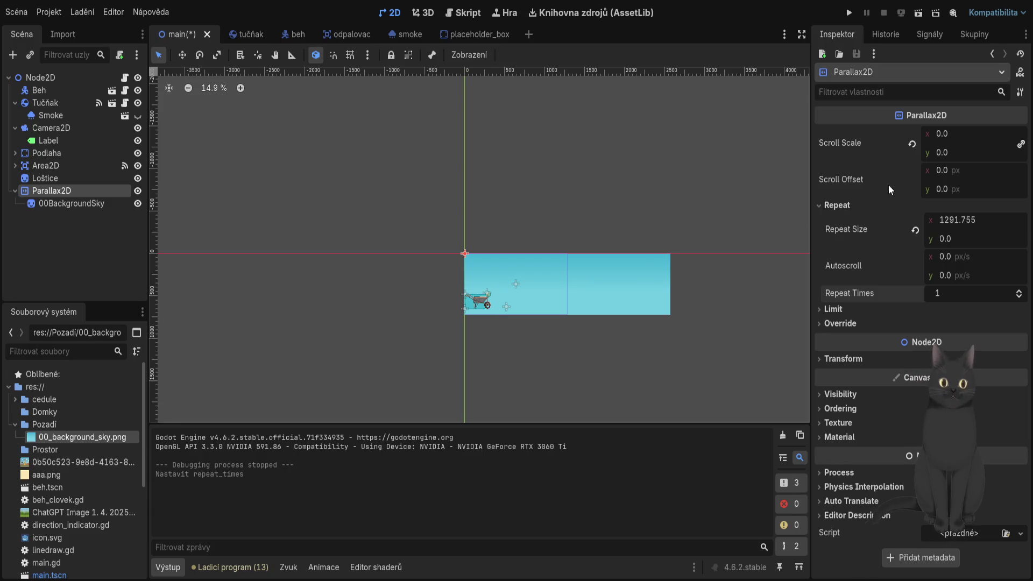
# Revert the Parallax2D Scroll Scale to 1.0 × 1.0.
pyautogui.click(911, 143)
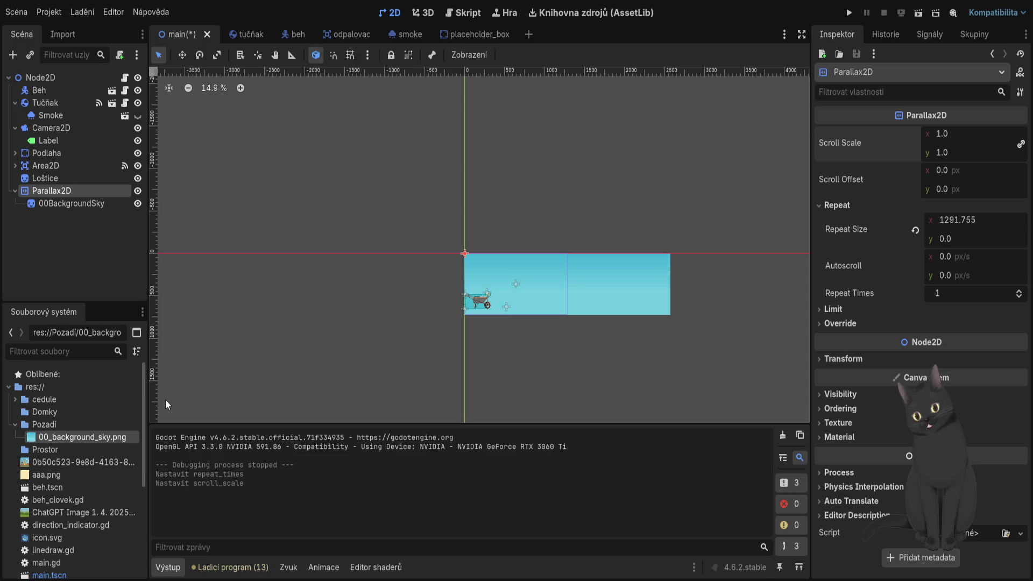
# Place the Loštice village picture at the scene origin and scale it down.
pyautogui.click(85, 464)
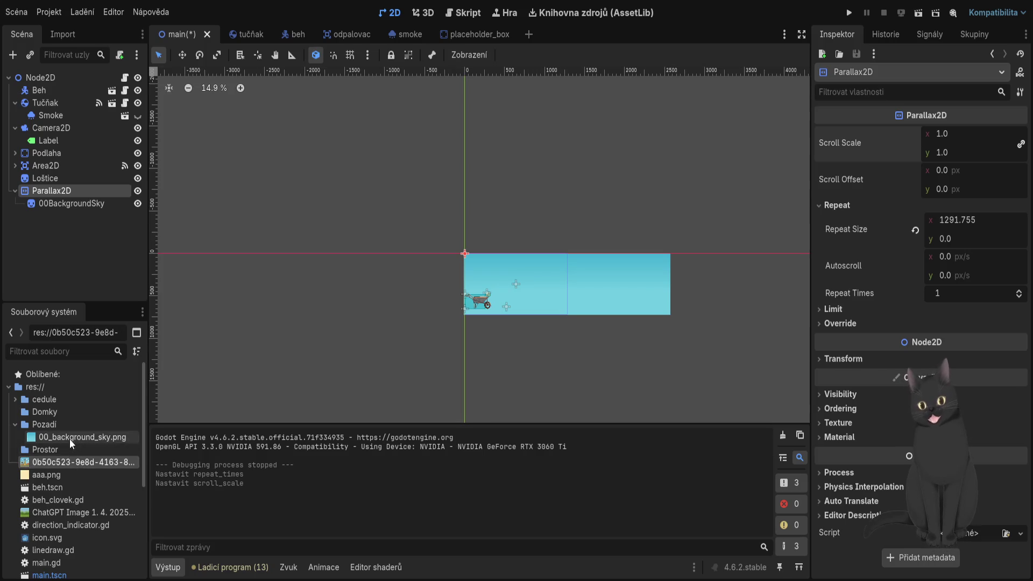
pyautogui.click(15, 425)
pyautogui.moveTo(94, 450)
pyautogui.mouseDown()
pyautogui.moveTo(489, 339)
pyautogui.moveTo(537, 311)
pyautogui.mouseUp()
pyautogui.scroll(4, 560, 323)
pyautogui.moveTo(631, 375); pyautogui.dragTo(582, 314)
pyautogui.scroll(6, 508, 263)
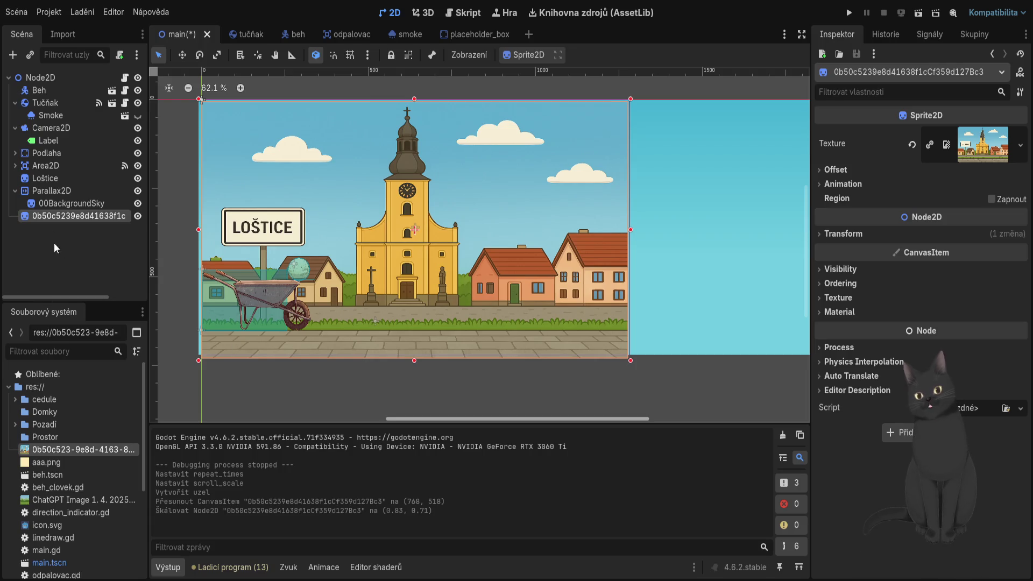
# Rename the Parallax2D sky node to Obloha and save the scene.
pyautogui.click(68, 191)
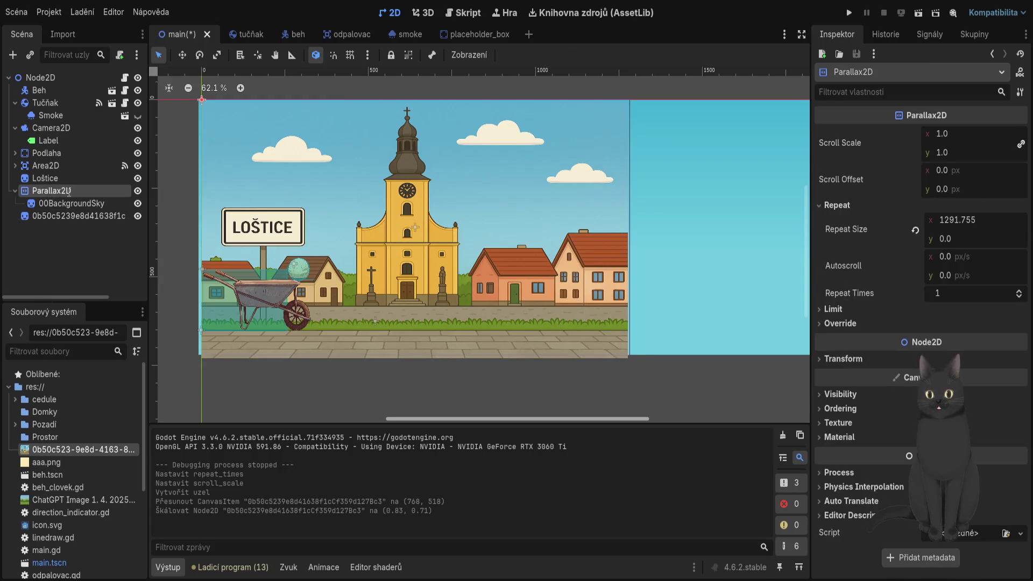
pyautogui.write('Obloha')
pyautogui.press('Return')
pyautogui.hotkey('ctrl', 's')
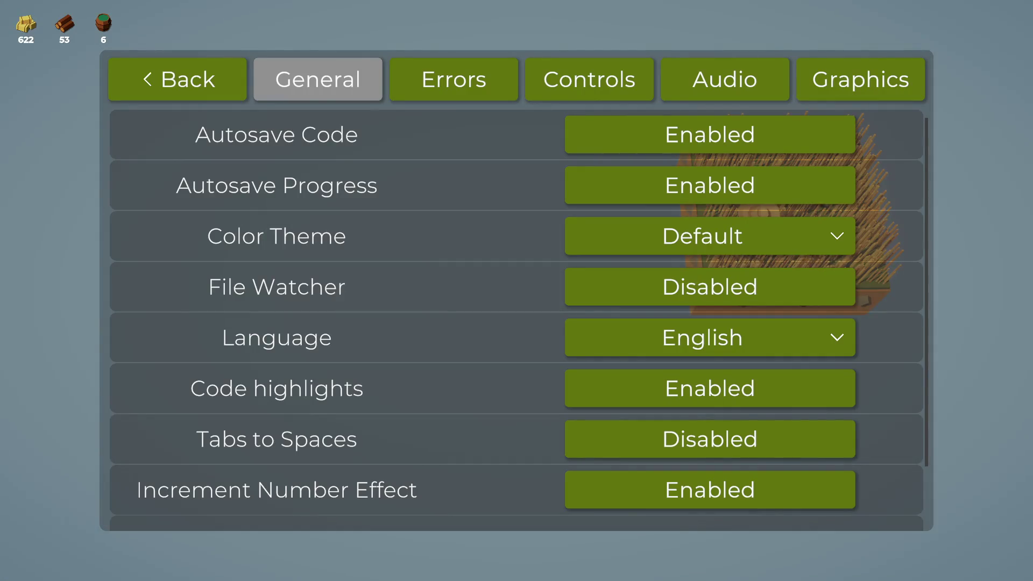
# Set Music Volume to 0.00 in the Audio options, then go back to the main menu.
pyautogui.click(702, 91)
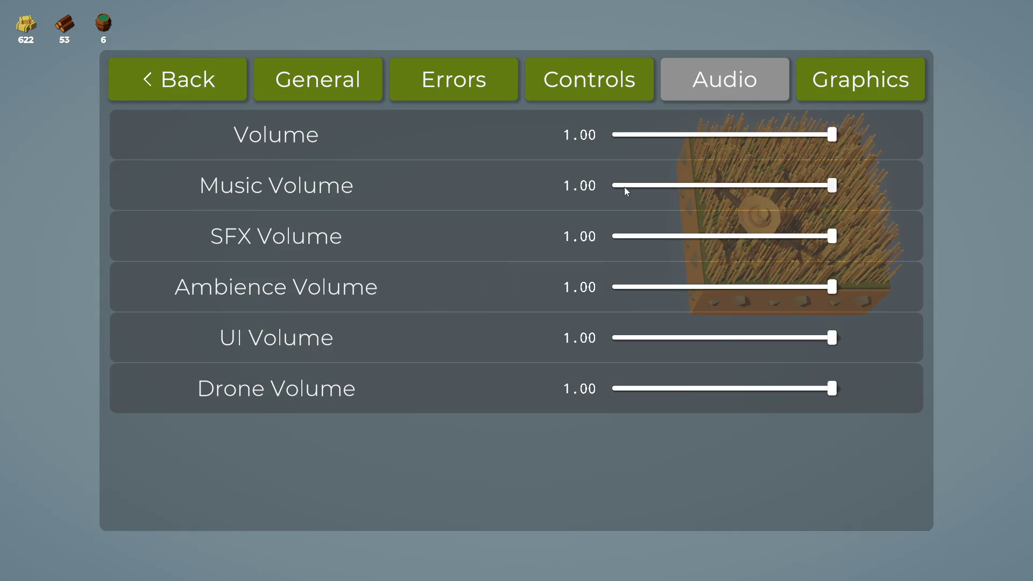
pyautogui.moveTo(623, 186); pyautogui.dragTo(610, 186)
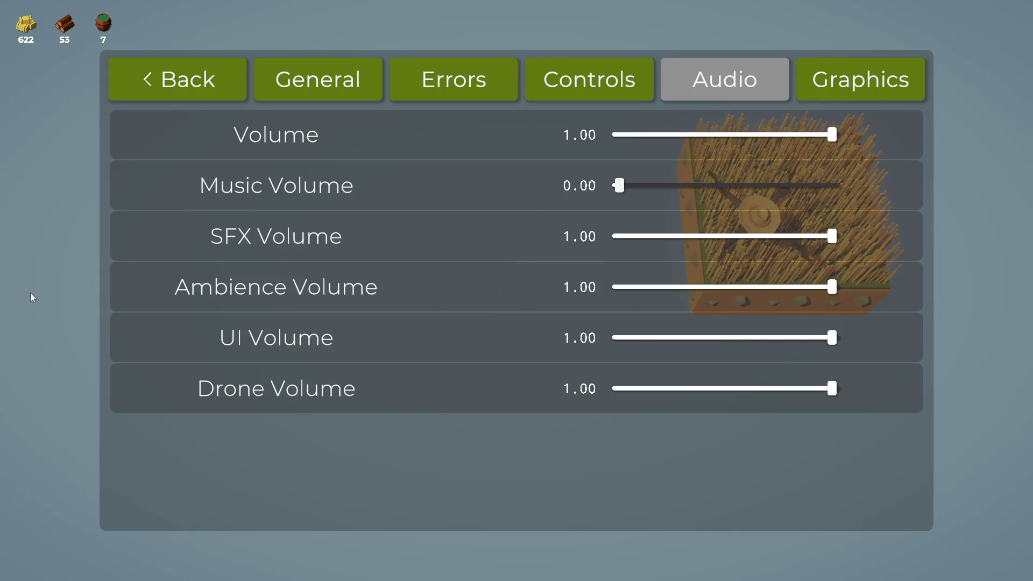
pyautogui.click(163, 85)
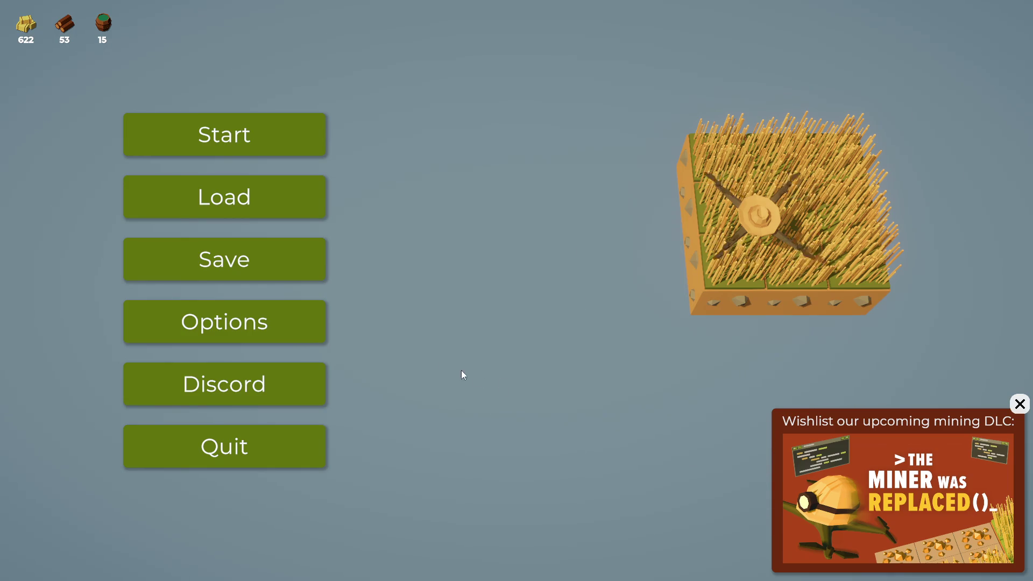
# Dismiss the mining DLC advertisement and return from the main menu to the farm.
pyautogui.click(1016, 406)
pyautogui.click(224, 135)
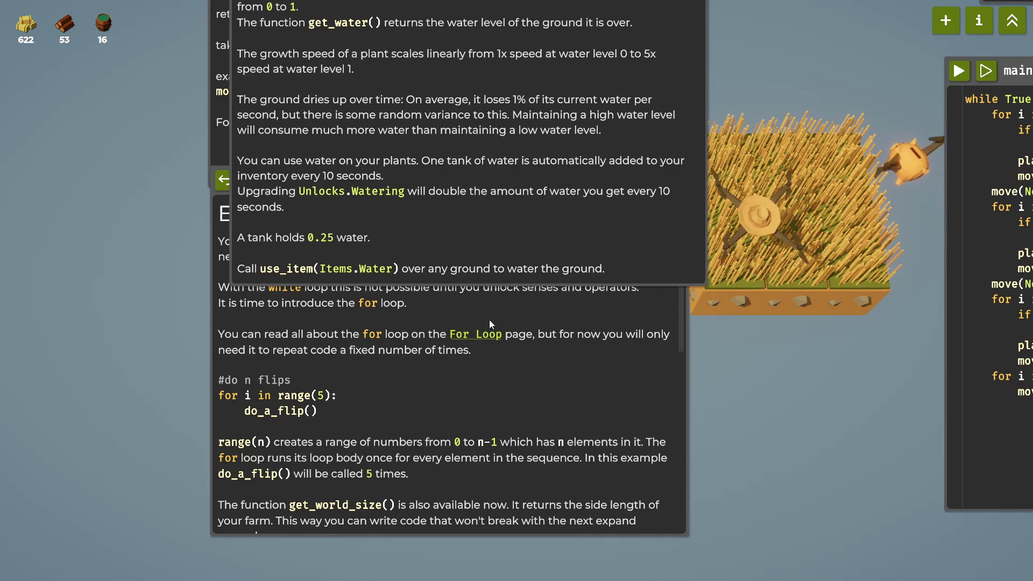
pyautogui.scroll(-3, 773, 369)
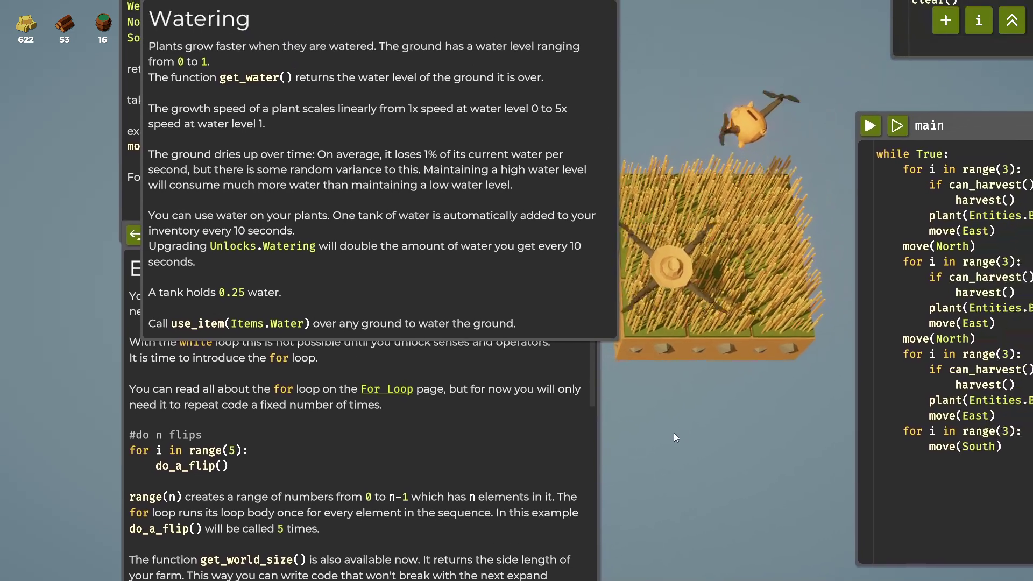
pyautogui.scroll(-2, 639, 438)
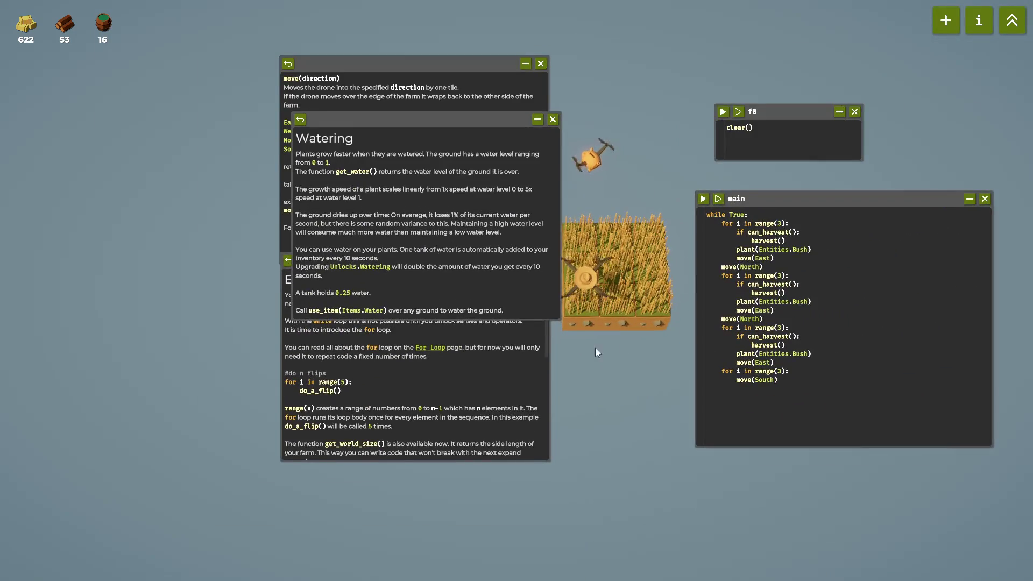
pyautogui.scroll(2, 512, 357)
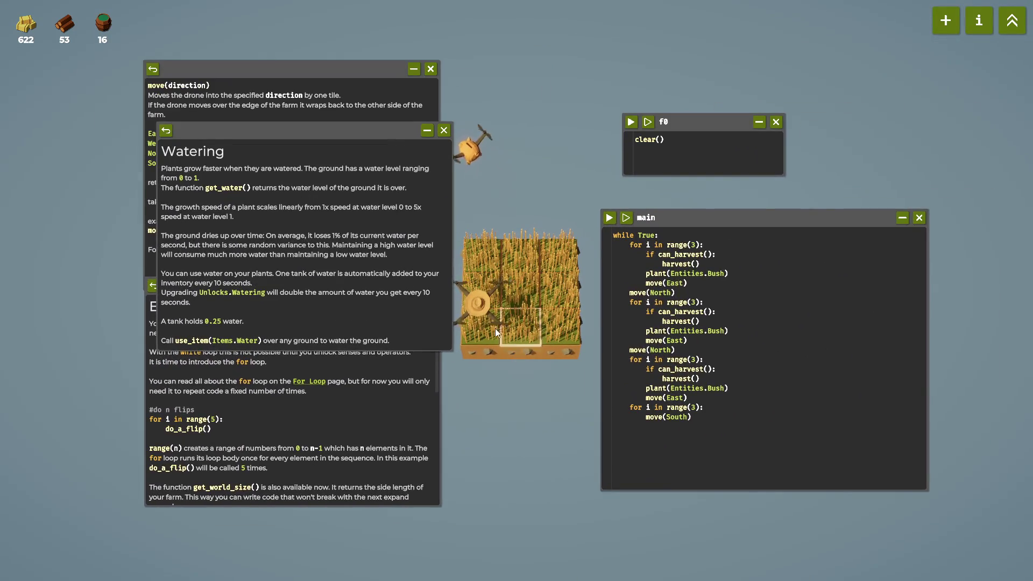
# Close the Watering, move() and Expand 2 help windows, reposition main, and run it.
pyautogui.click(444, 132)
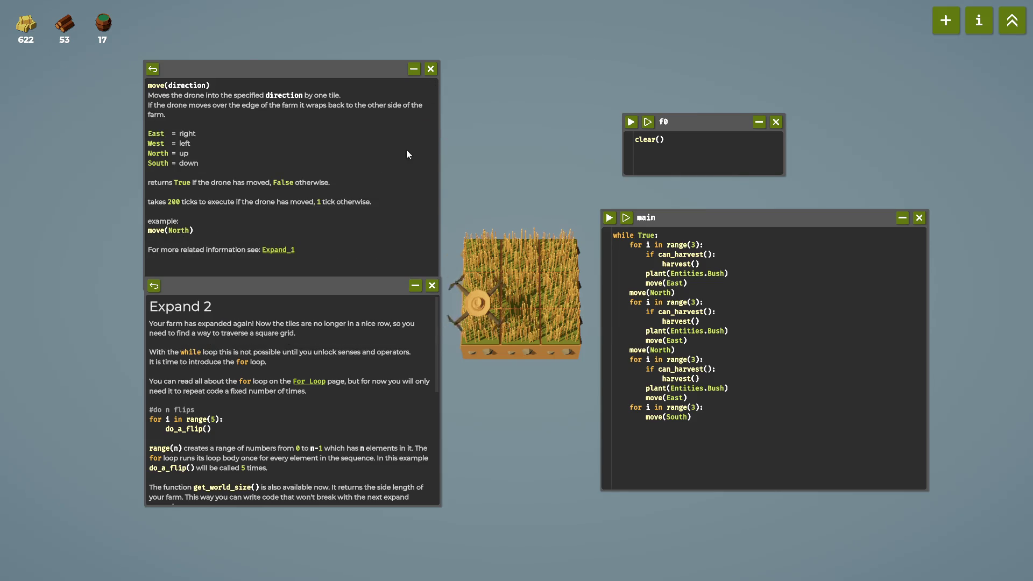
pyautogui.click(430, 69)
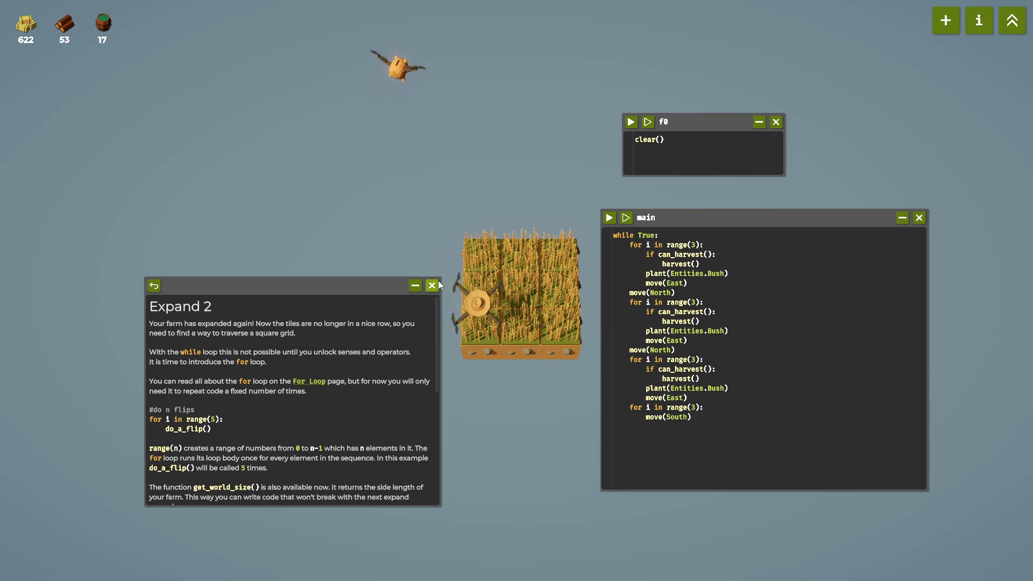
pyautogui.click(432, 286)
pyautogui.moveTo(701, 223); pyautogui.dragTo(721, 211)
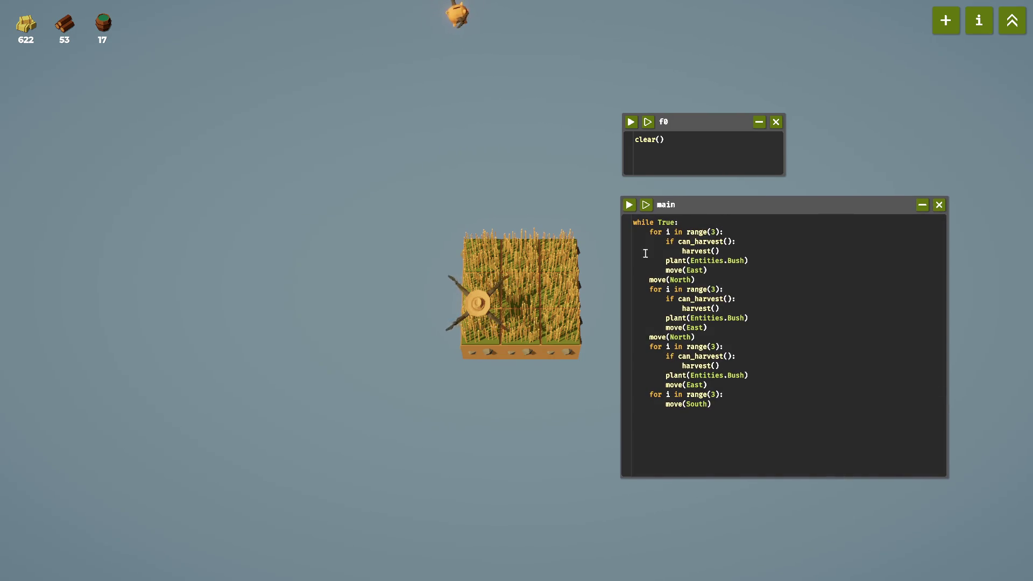
pyautogui.click(629, 205)
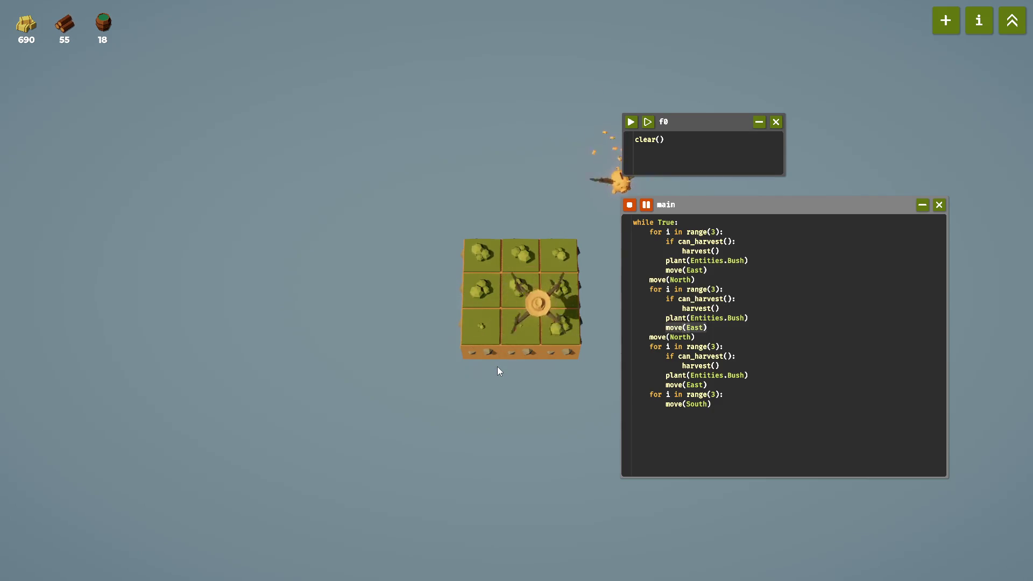
# Recentre the farm, stop main once bushes fill most of the field, and open the unlock tree.
pyautogui.scroll(3, 494, 371)
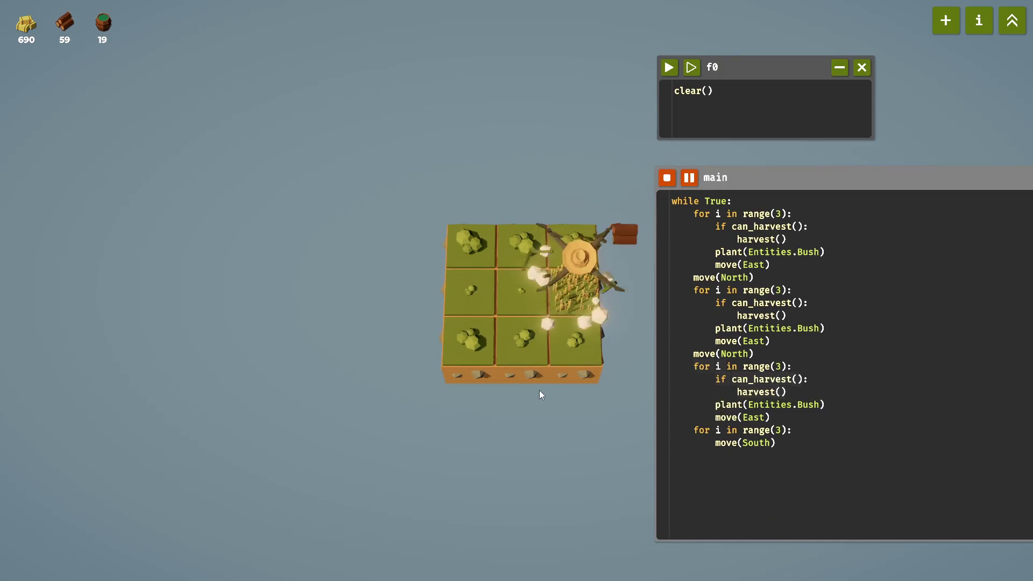
pyautogui.moveTo(539, 390); pyautogui.dragTo(428, 388)
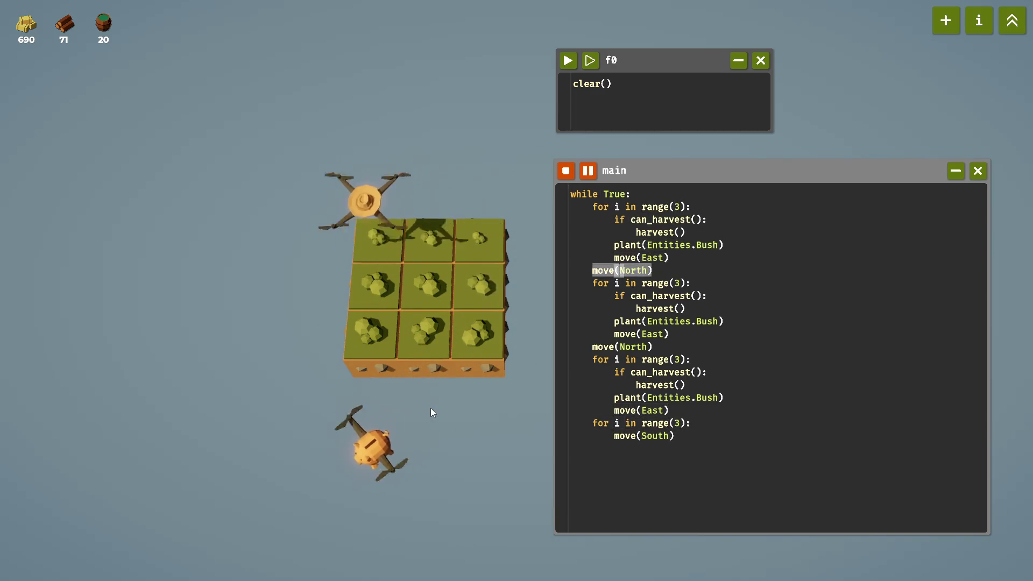
pyautogui.click(569, 173)
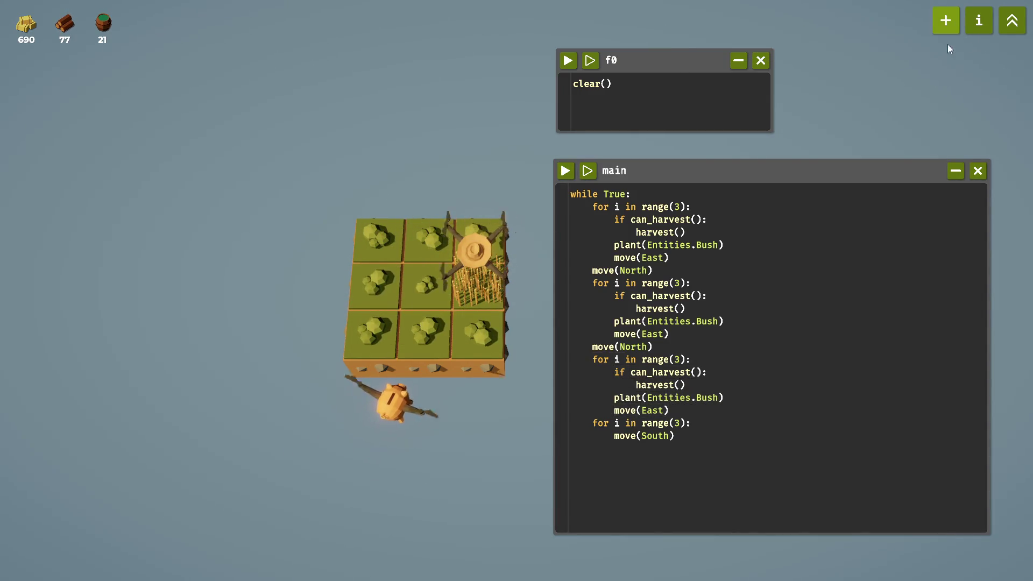
pyautogui.click(1012, 22)
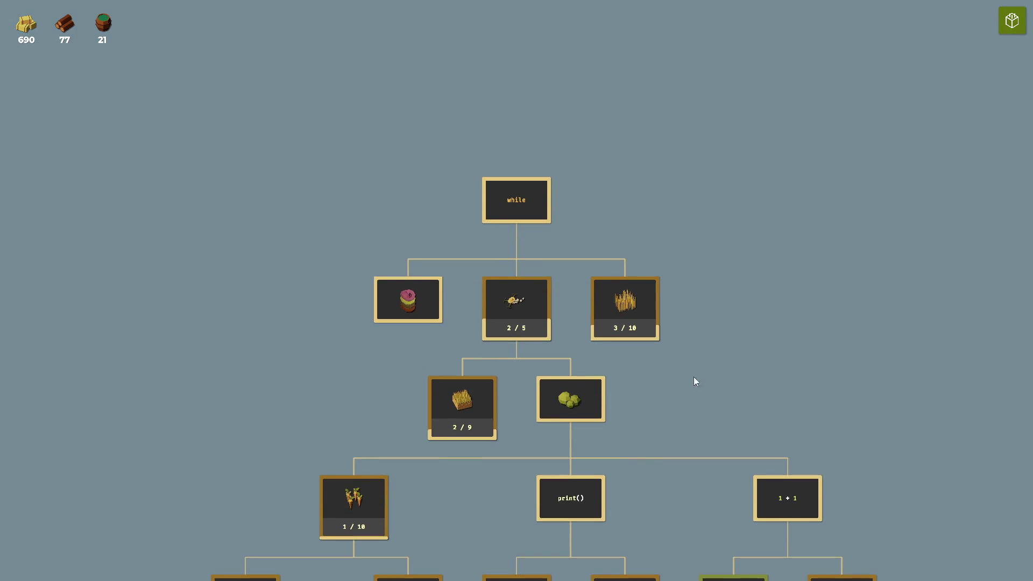
pyautogui.moveTo(516, 306)
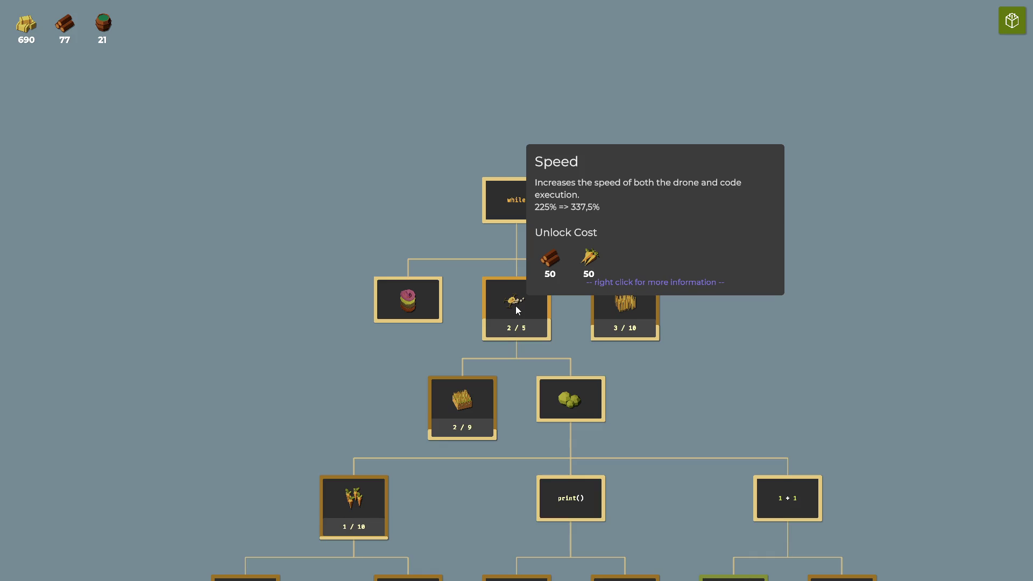
pyautogui.moveTo(636, 317)
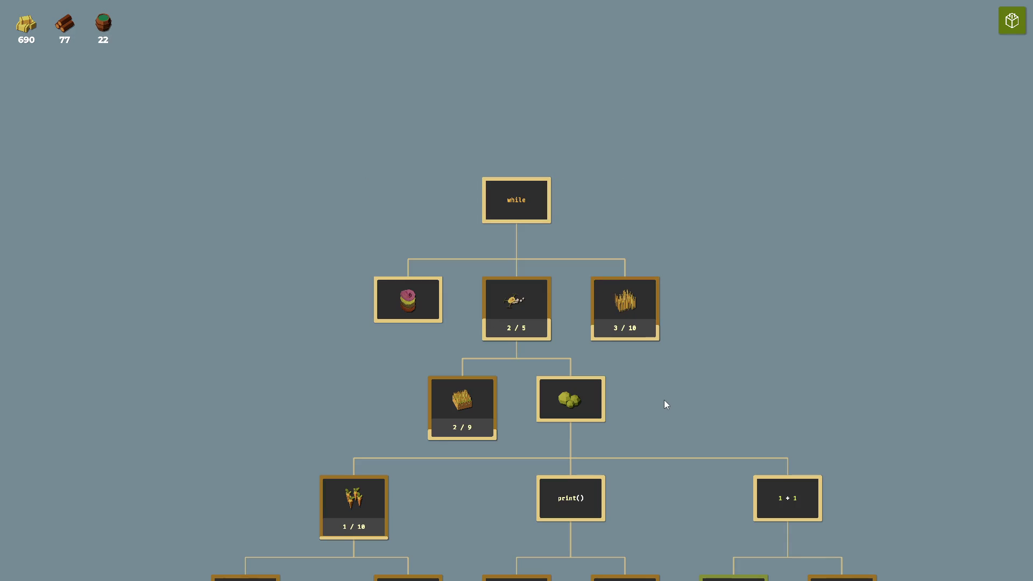
pyautogui.scroll(2, 664, 403)
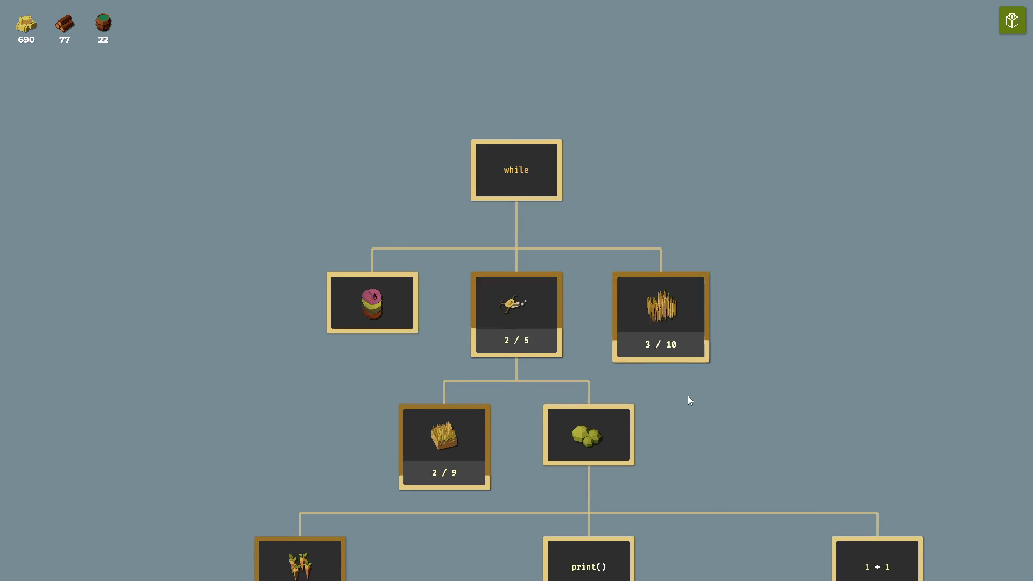
pyautogui.scroll(-3, 683, 390)
pyautogui.moveTo(385, 378)
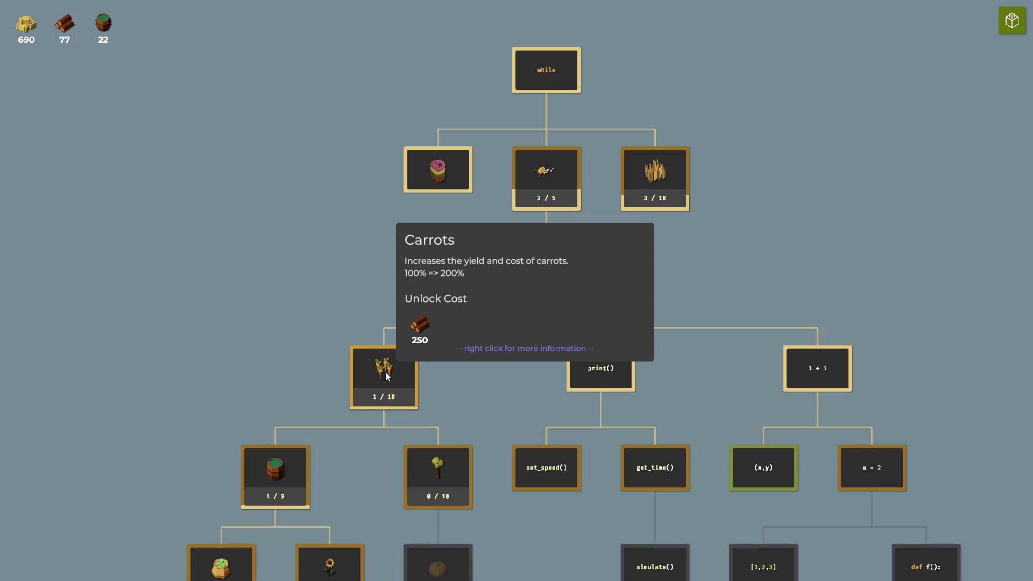
pyautogui.moveTo(513, 392)
pyautogui.mouseDown()
pyautogui.moveTo(521, 288)
pyautogui.moveTo(512, 278)
pyautogui.moveTo(507, 288)
pyautogui.mouseUp()
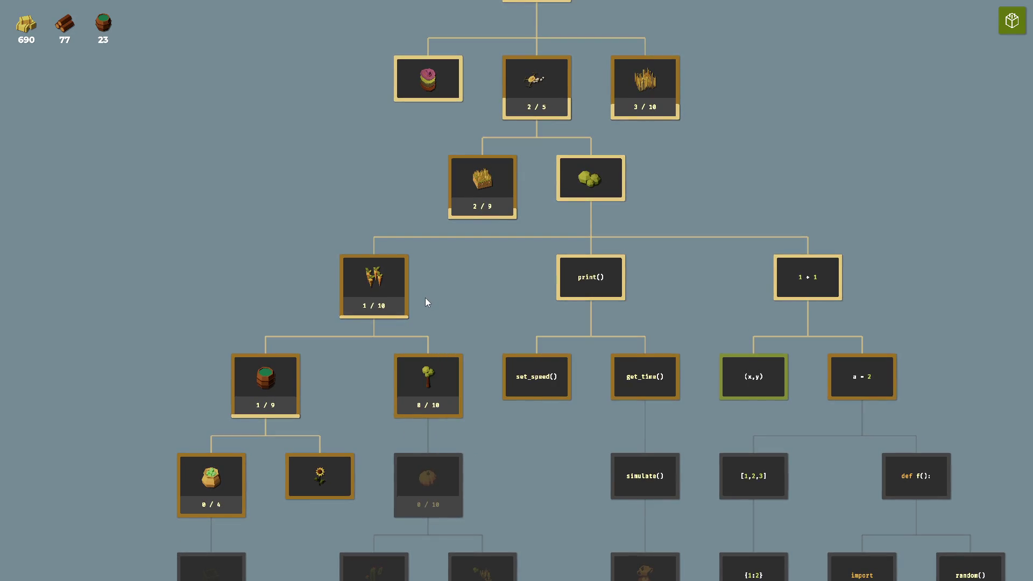
pyautogui.click(1014, 21)
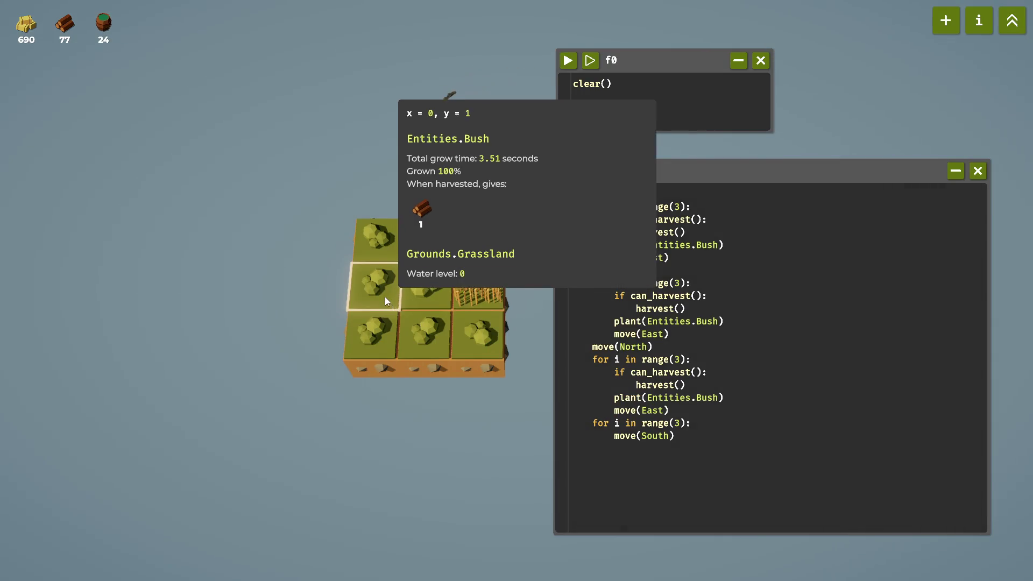
# Browse from the info index through Plant and Carrot to the Carrots tilling page.
pyautogui.click(976, 33)
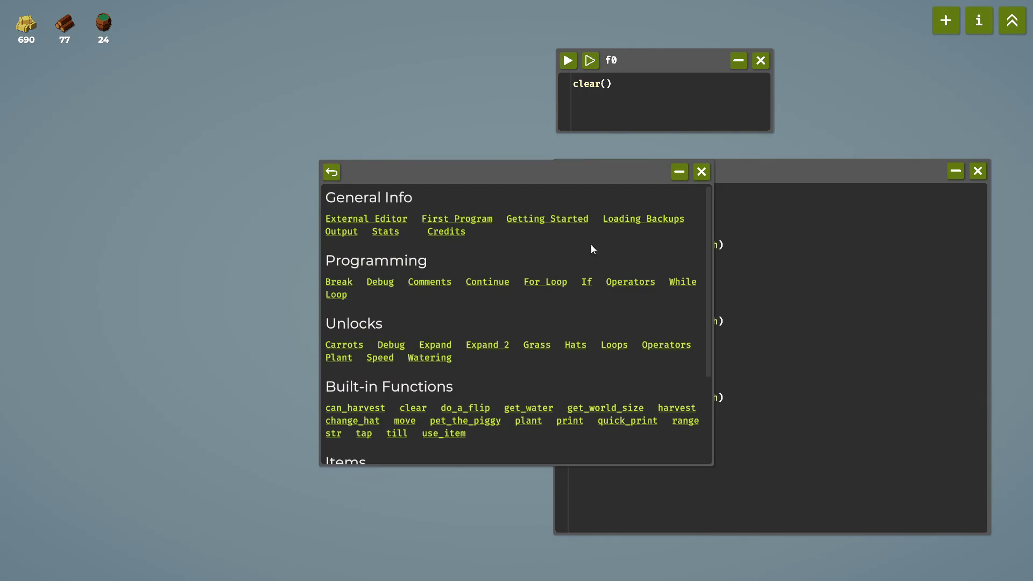
pyautogui.moveTo(504, 187)
pyautogui.mouseDown()
pyautogui.moveTo(445, 169)
pyautogui.moveTo(325, 209)
pyautogui.mouseUp()
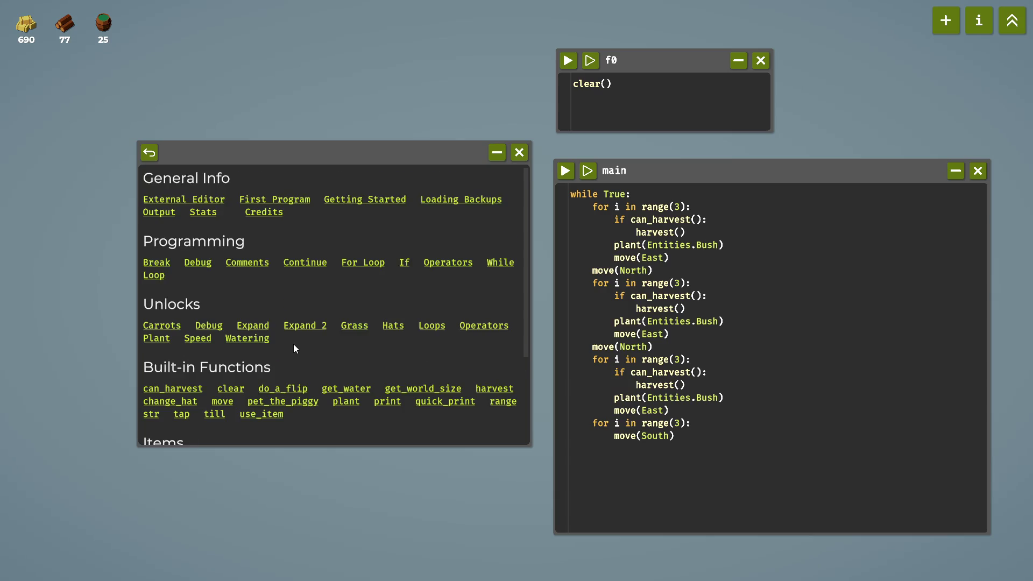
pyautogui.scroll(-2, 293, 344)
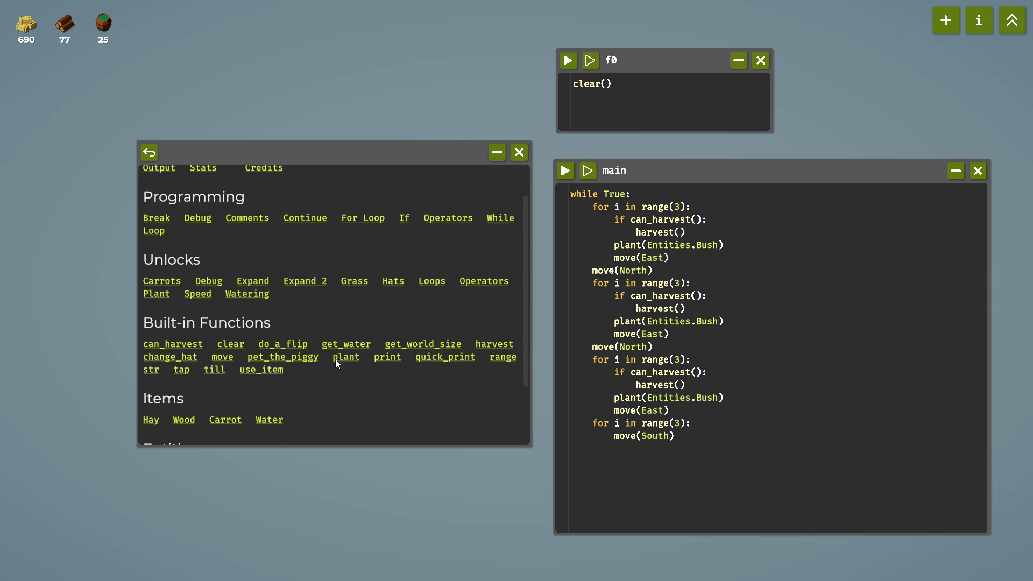
pyautogui.click(169, 298)
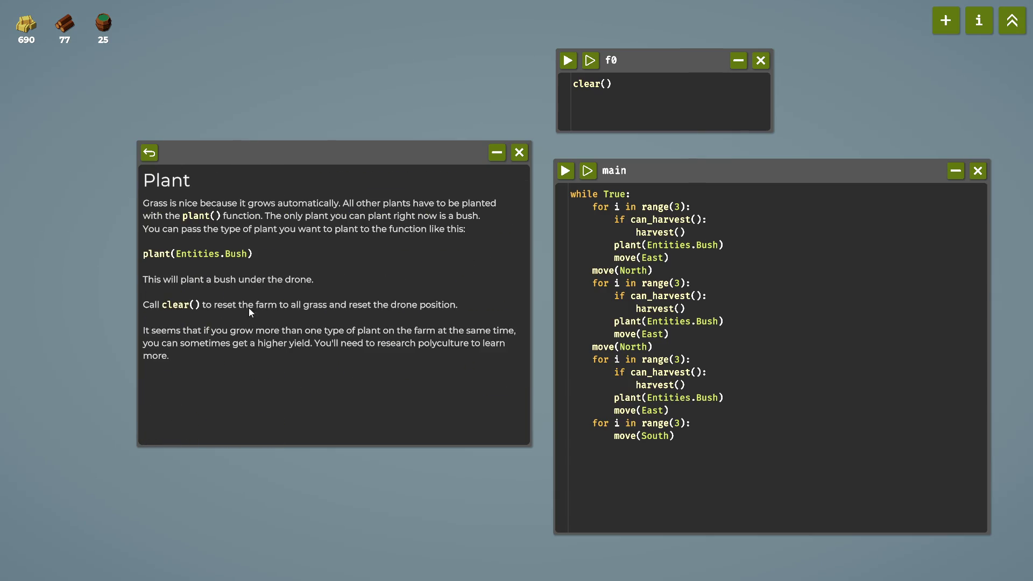
pyautogui.click(150, 153)
pyautogui.scroll(-4, 323, 328)
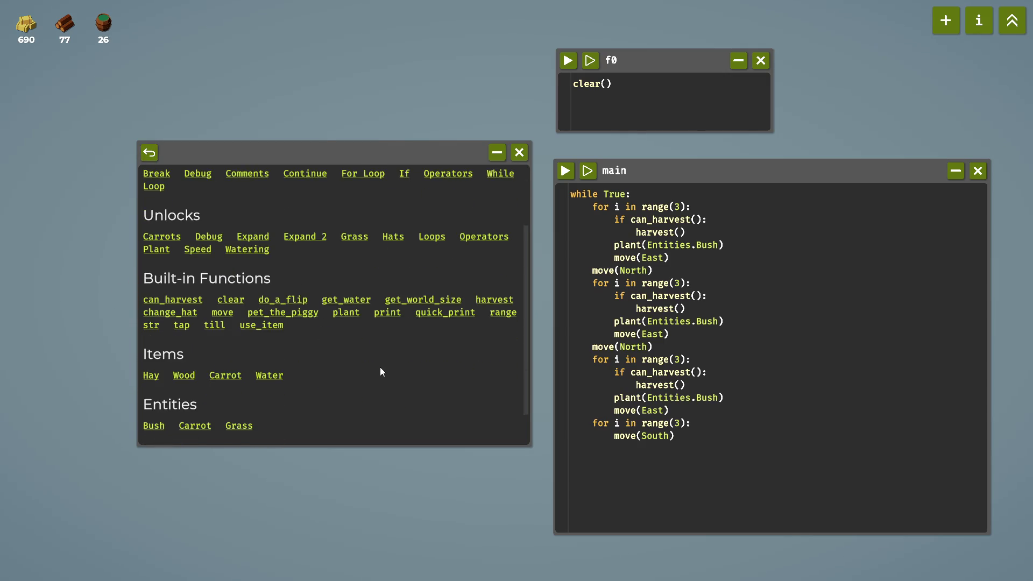
pyautogui.click(225, 376)
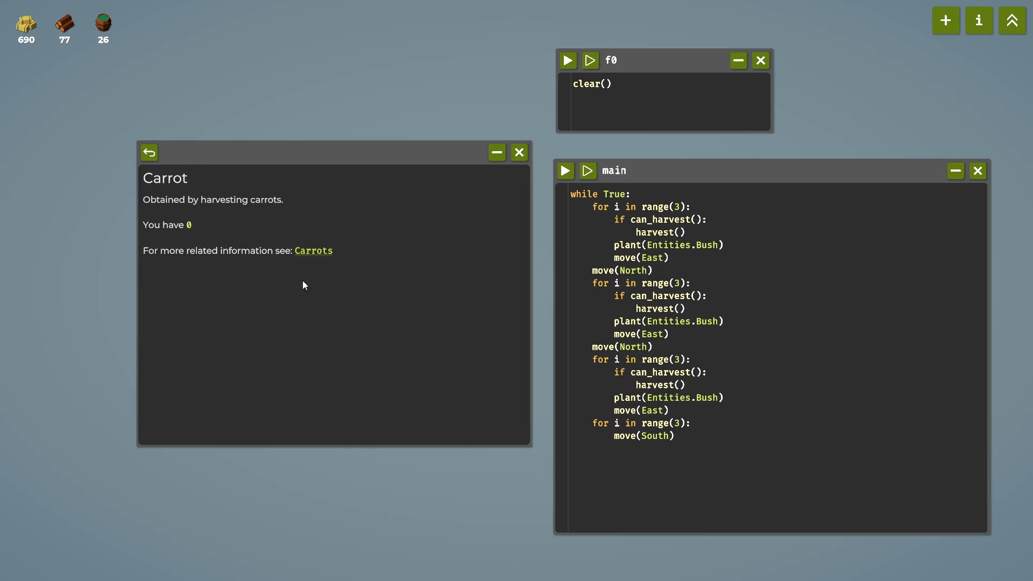
pyautogui.click(313, 253)
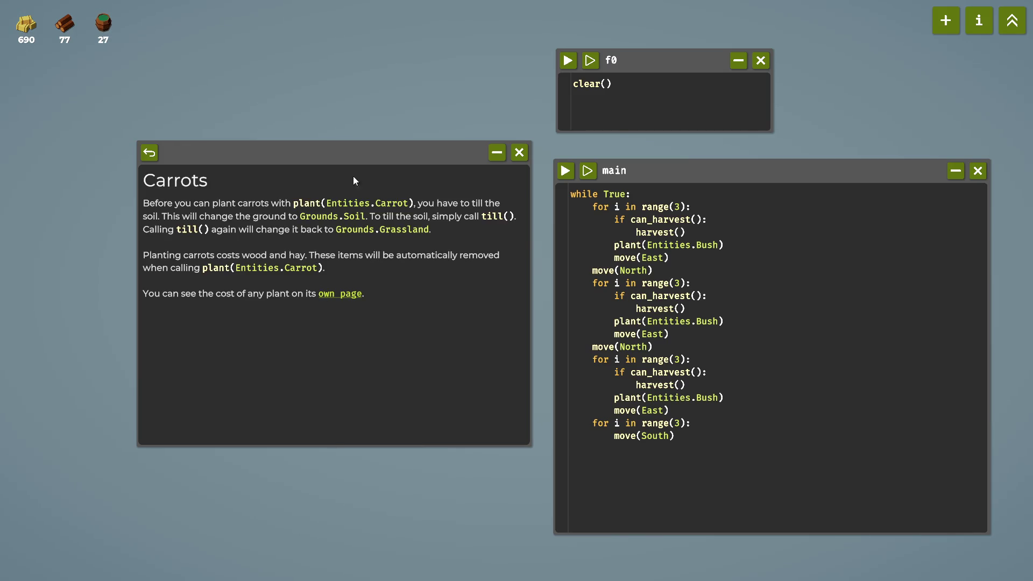
pyautogui.moveTo(355, 159); pyautogui.dragTo(293, 68)
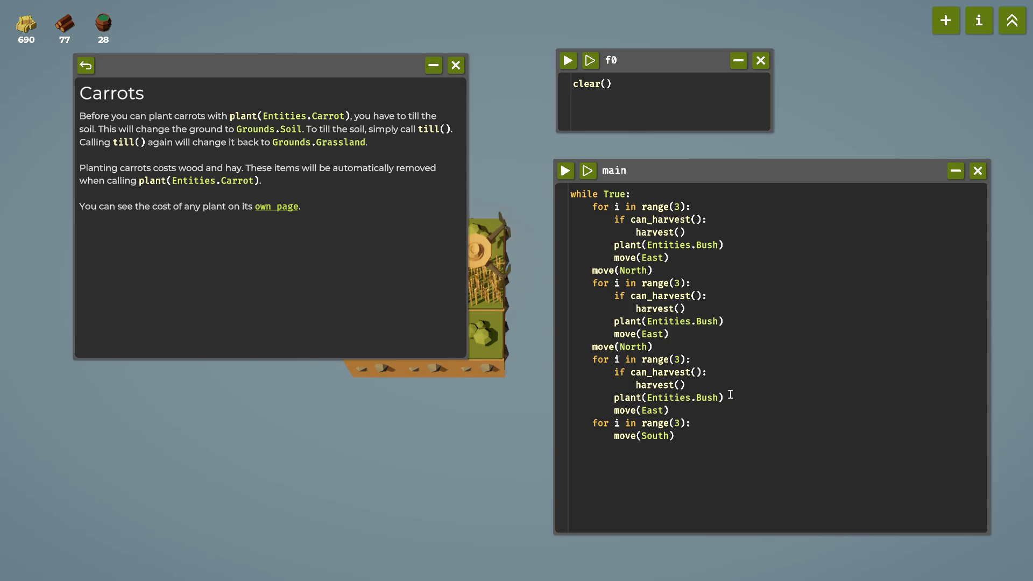
# Insert a new first line above the while loop in main and type 'sazenice'.
pyautogui.click(574, 192)
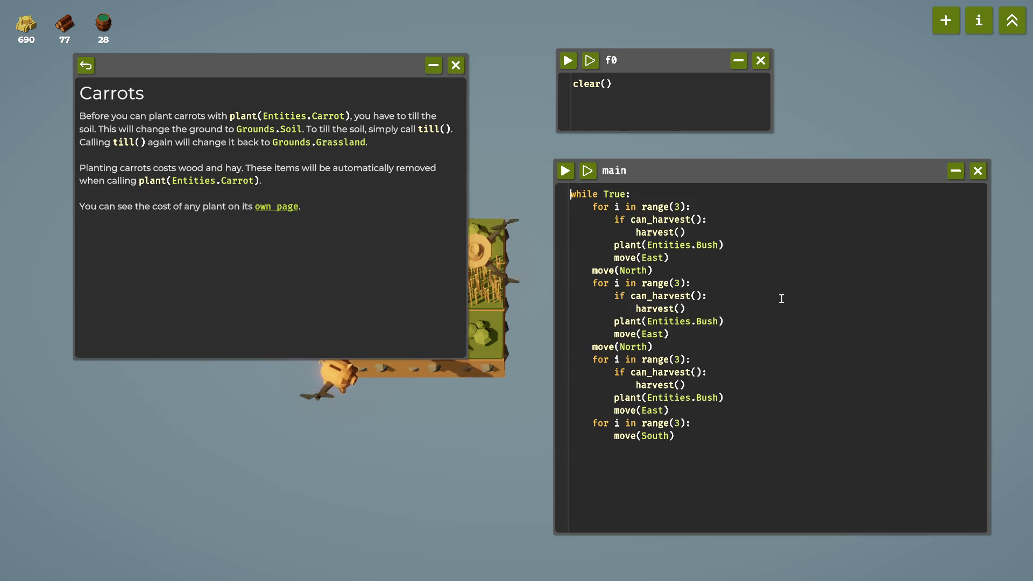
pyautogui.press('Return')
pyautogui.press('Return')
pyautogui.press('Up')
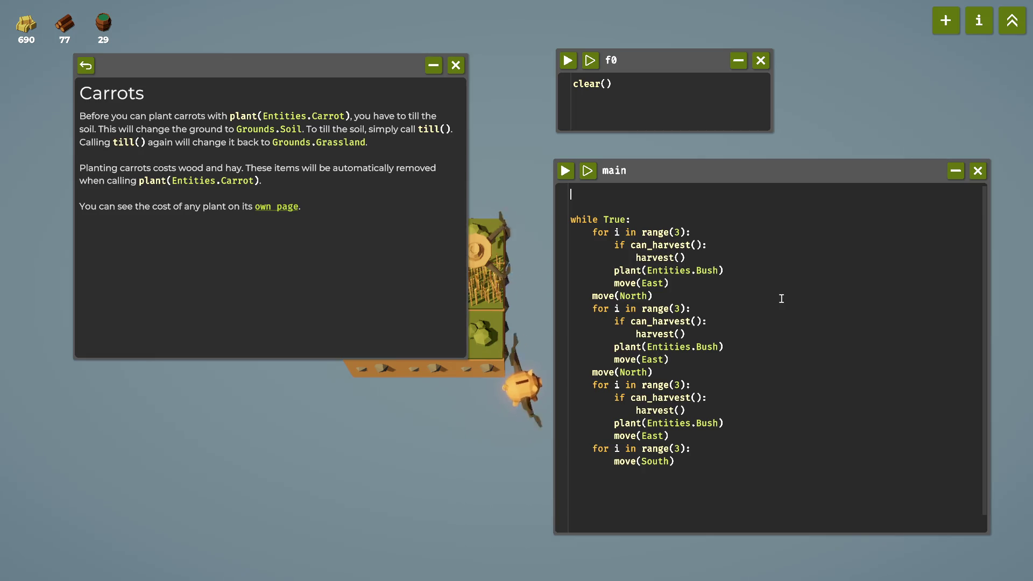
pyautogui.write('sazen')
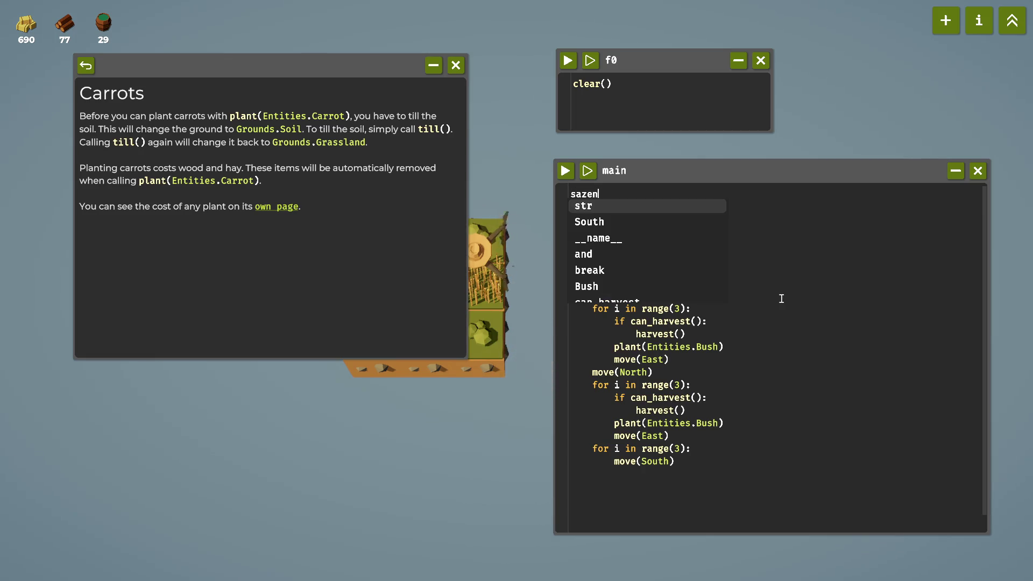
pyautogui.write('ice =')
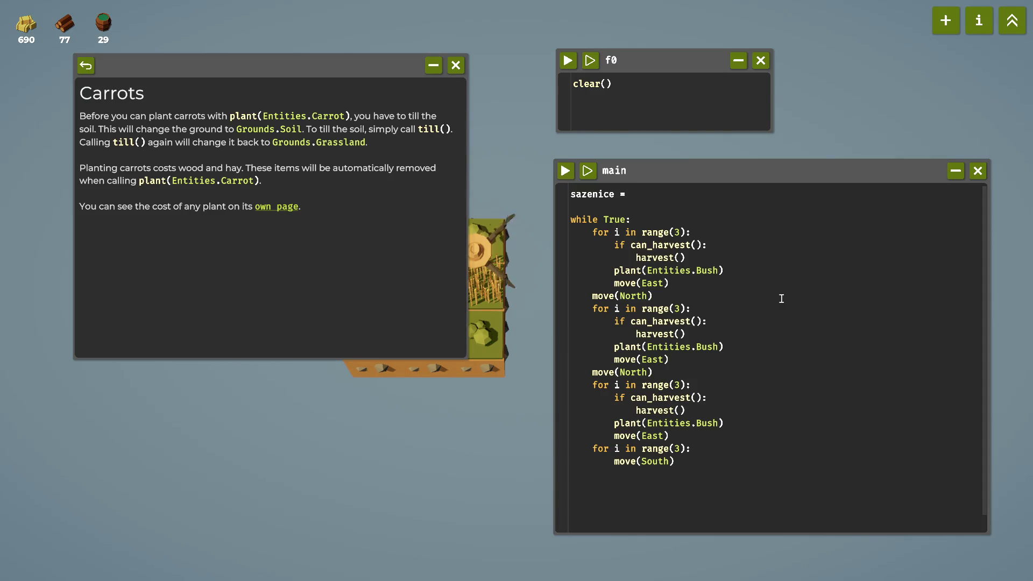
pyautogui.click(979, 21)
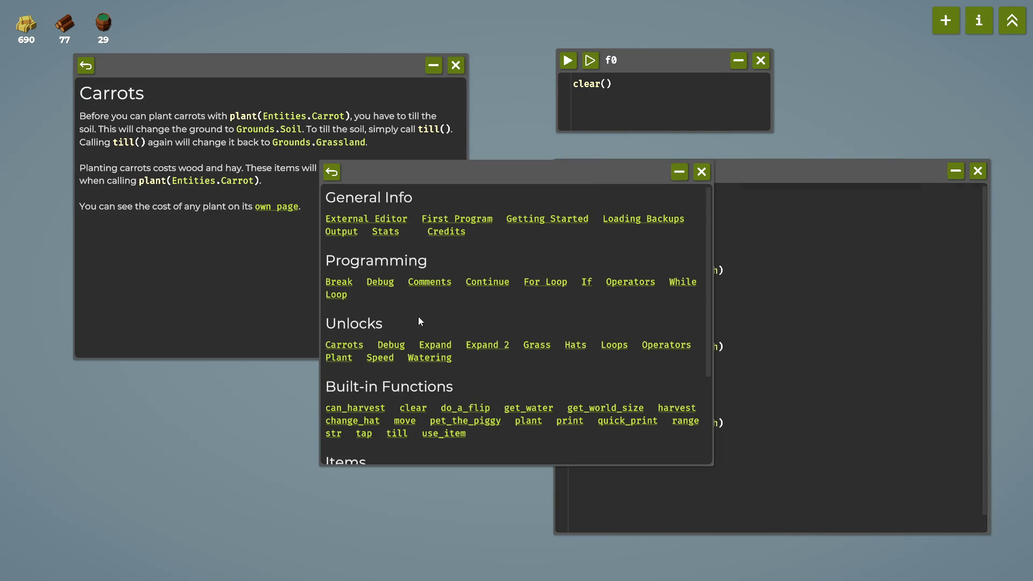
pyautogui.scroll(1, 422, 285)
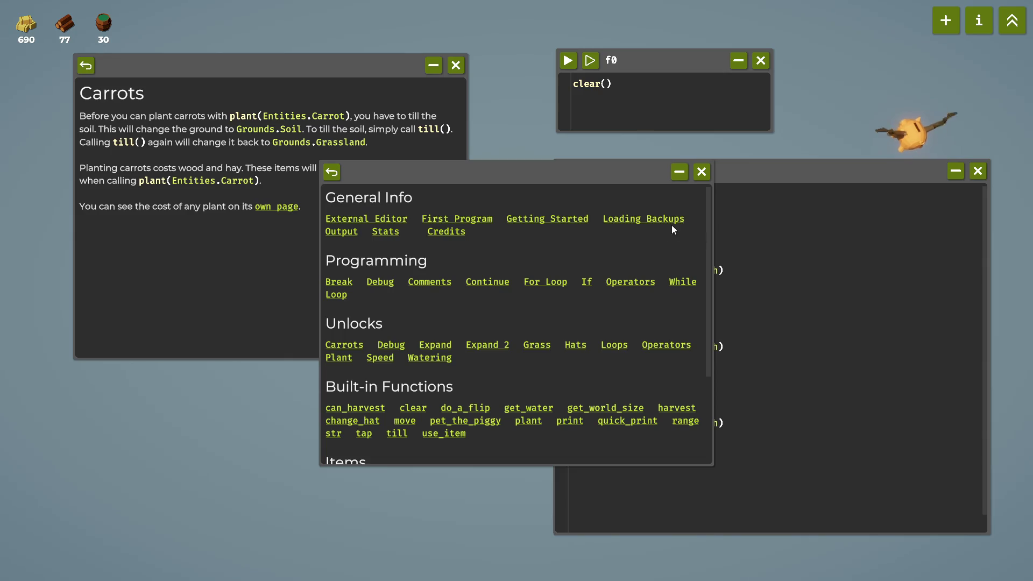
pyautogui.click(702, 171)
pyautogui.click(979, 20)
pyautogui.click(703, 171)
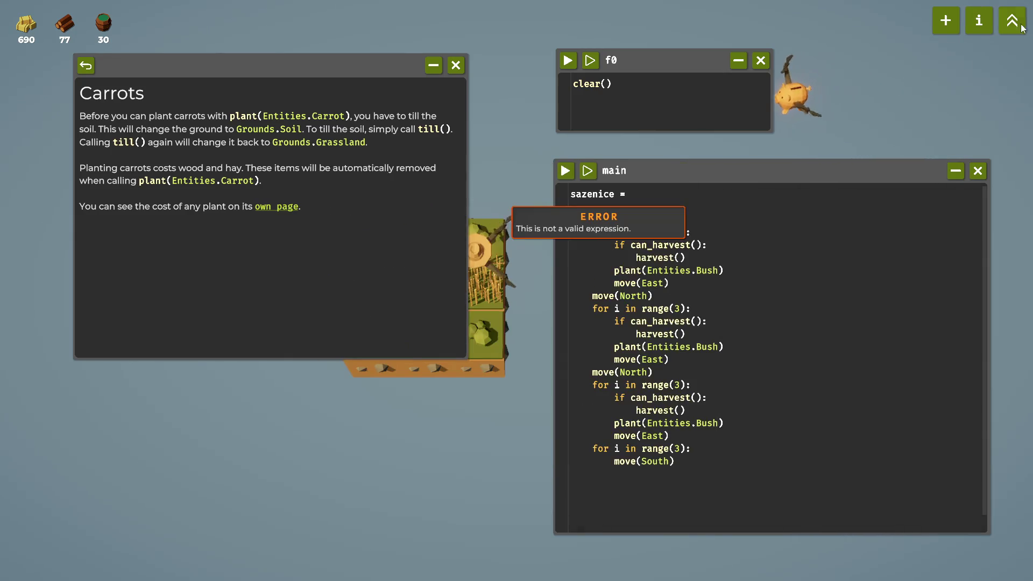
pyautogui.click(1012, 20)
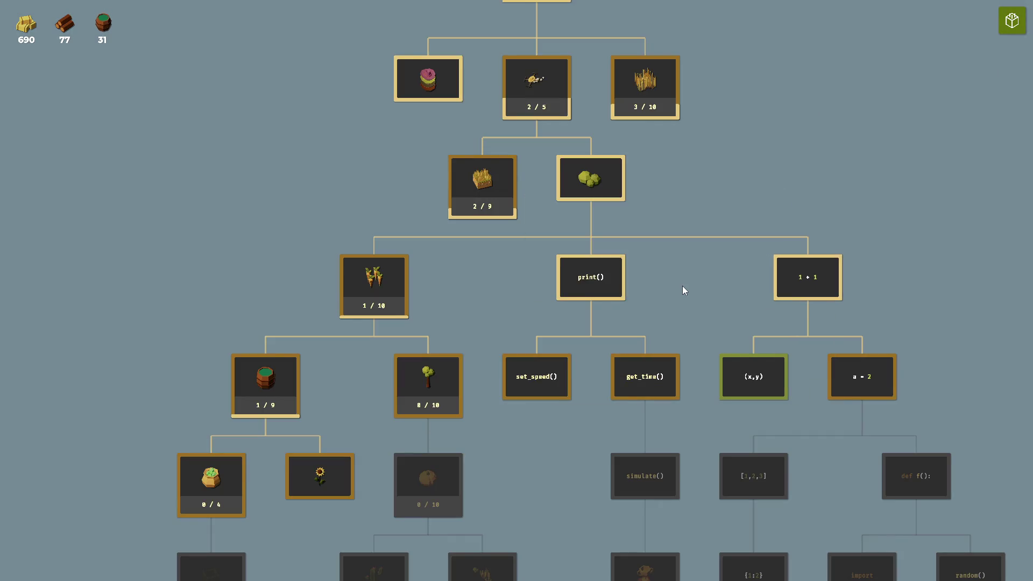
pyautogui.moveTo(873, 393)
pyautogui.click(1012, 20)
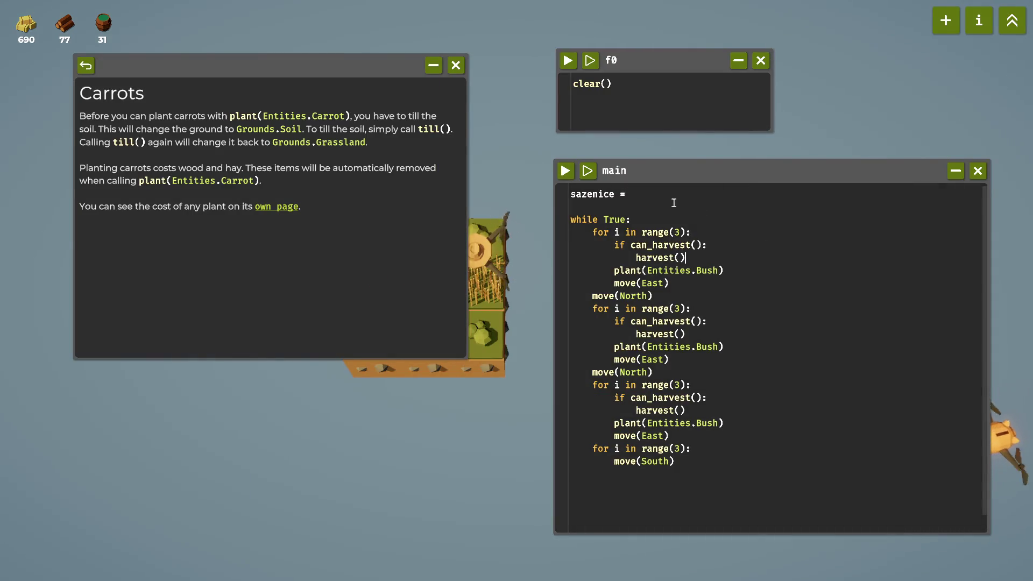
# Delete the unfinished sazenice line and make the first plant() use Entities.Carrot.
pyautogui.moveTo(671, 204); pyautogui.dragTo(552, 196)
pyautogui.press('BackSpace')
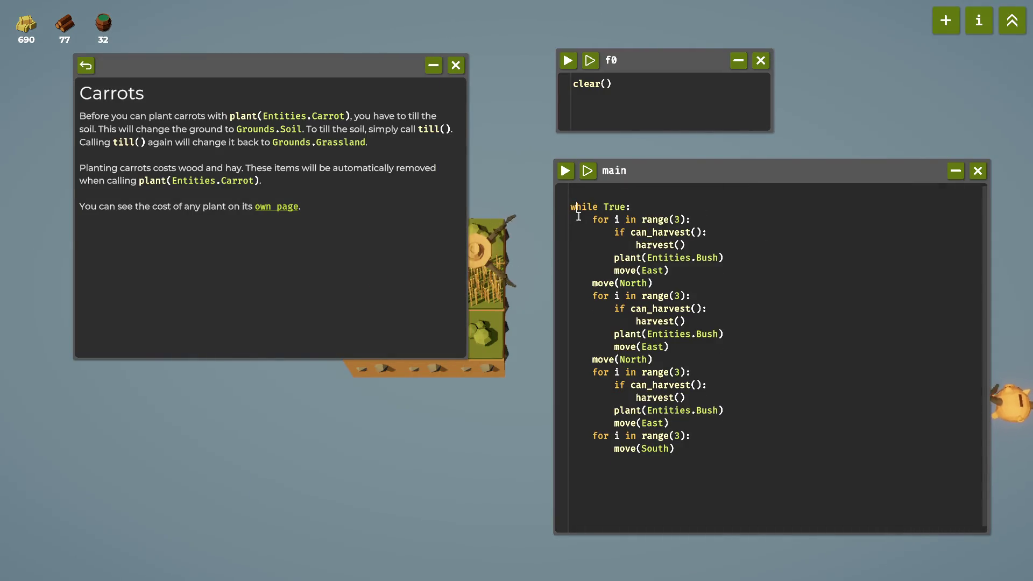
pyautogui.press('Delete')
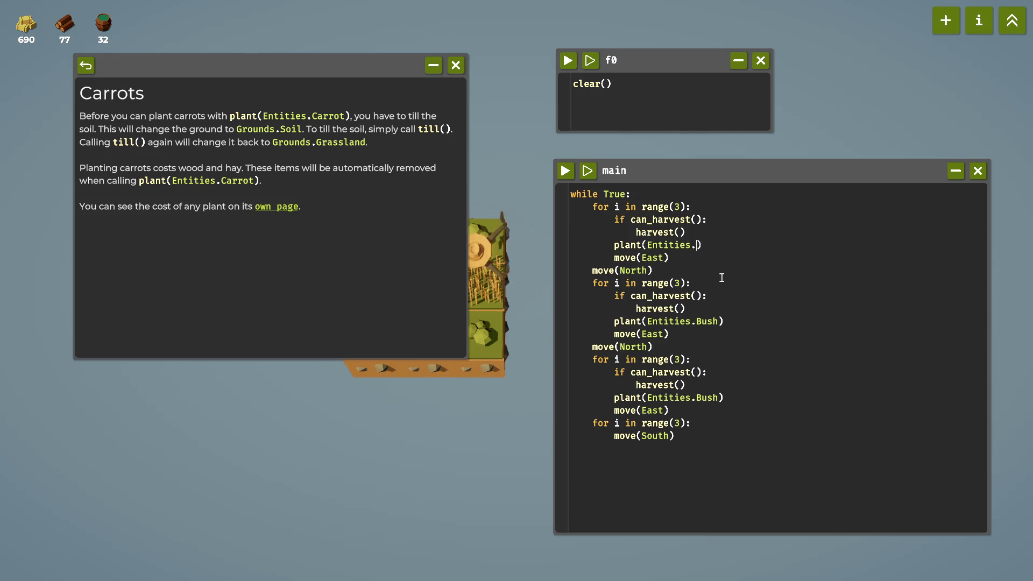
pyautogui.write('Caa')
pyautogui.press('Return')
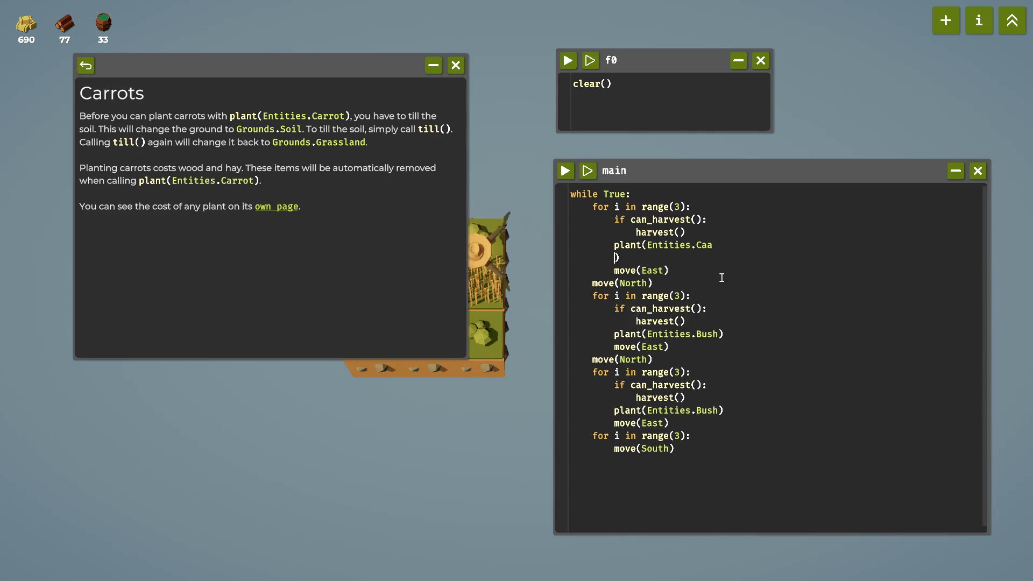
pyautogui.press('BackSpace')
pyautogui.press('BackSpace')
pyautogui.press('BackSpace')
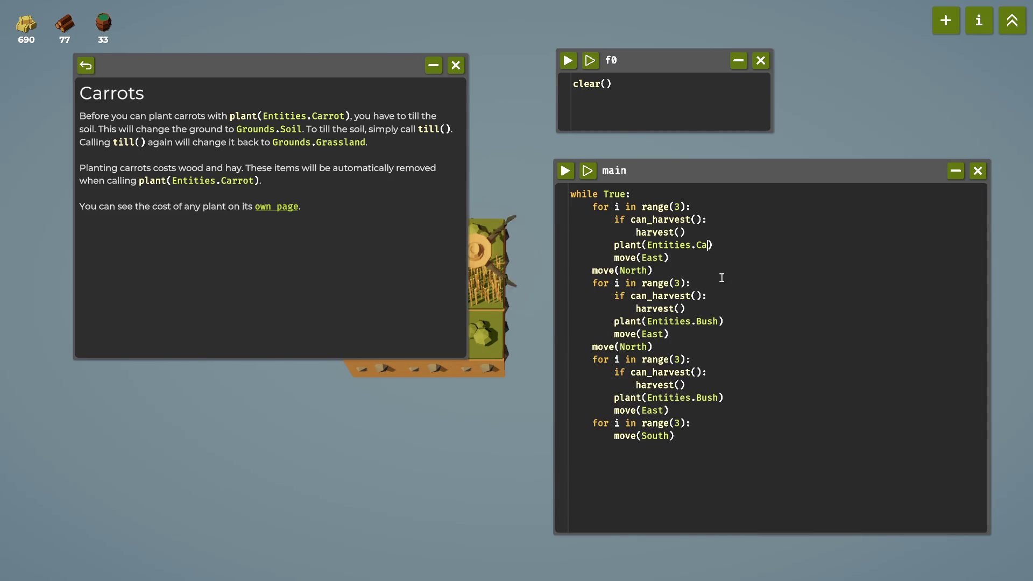
pyautogui.write('C')
pyautogui.press('Tab')
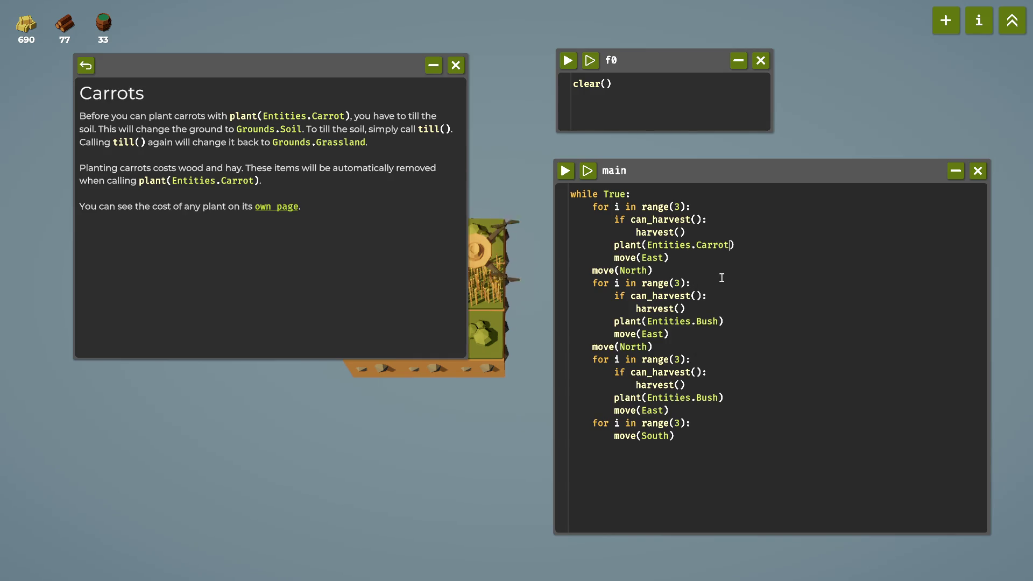
# Replace Entities.Bush with Entities.Carrot in the second and third rows.
pyautogui.hotkey('shift', 'Left')
pyautogui.hotkey('shift', 'Left')
pyautogui.hotkey('shift', 'Left')
pyautogui.hotkey('ctrl', 'c')
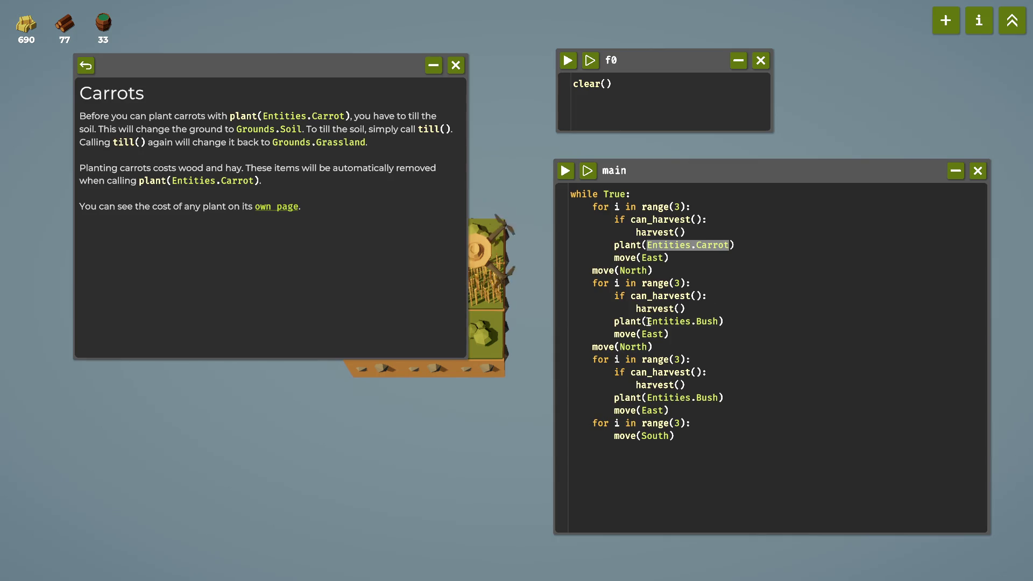
pyautogui.moveTo(649, 321); pyautogui.dragTo(719, 321)
pyautogui.hotkey('ctrl', 'v')
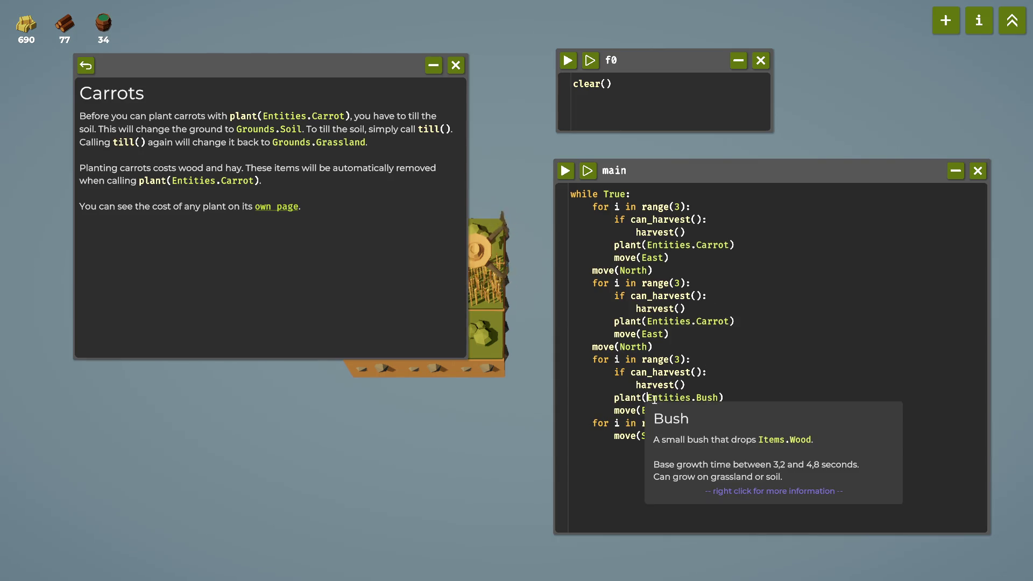
pyautogui.moveTo(647, 397); pyautogui.dragTo(711, 401)
pyautogui.hotkey('ctrl', 'v')
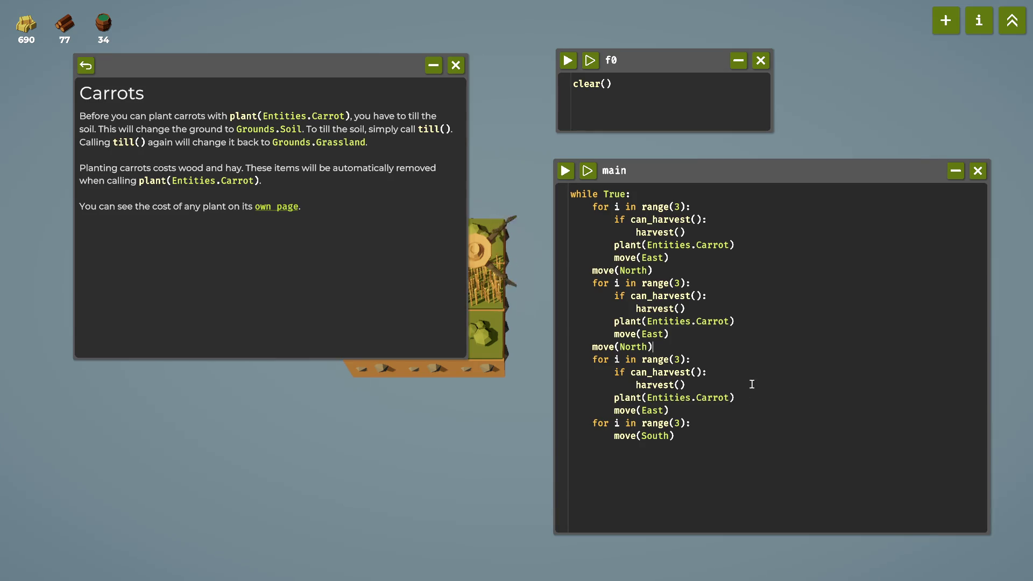
# Close the Carrots help window and run f0's clear() to reset the farm.
pyautogui.moveTo(335, 81)
pyautogui.mouseDown()
pyautogui.moveTo(235, 118)
pyautogui.moveTo(258, 166)
pyautogui.moveTo(388, 149)
pyautogui.mouseUp()
pyautogui.click(412, 145)
pyautogui.click(568, 60)
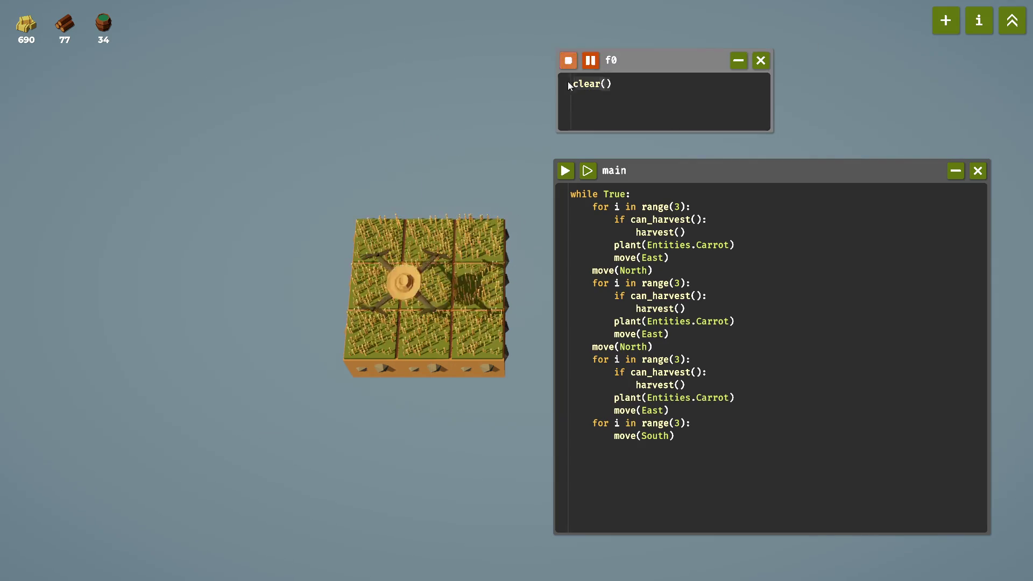
# Run and stop the carrot script, review its grassland warnings, and reopen the help index top-left.
pyautogui.click(566, 171)
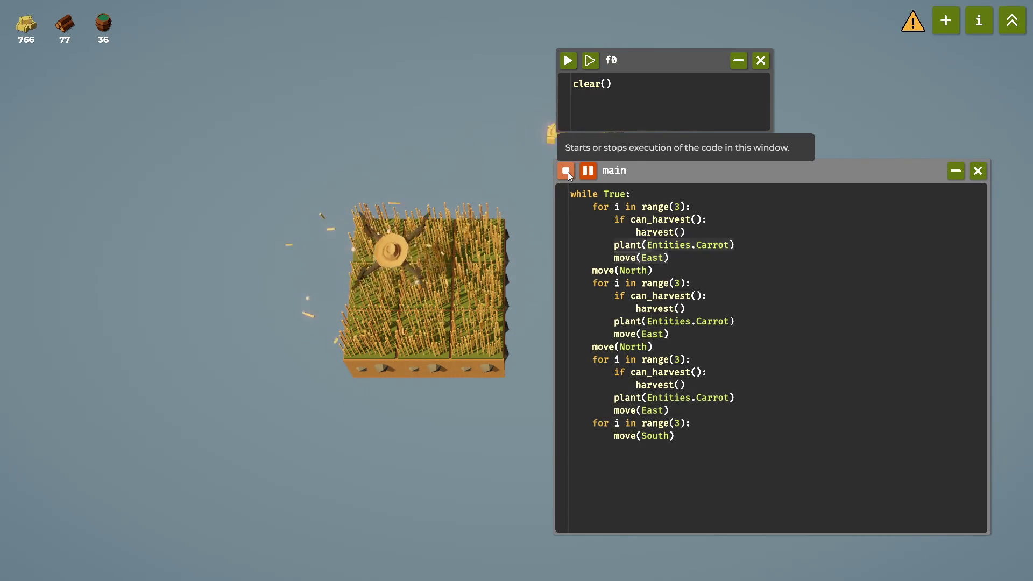
pyautogui.click(568, 172)
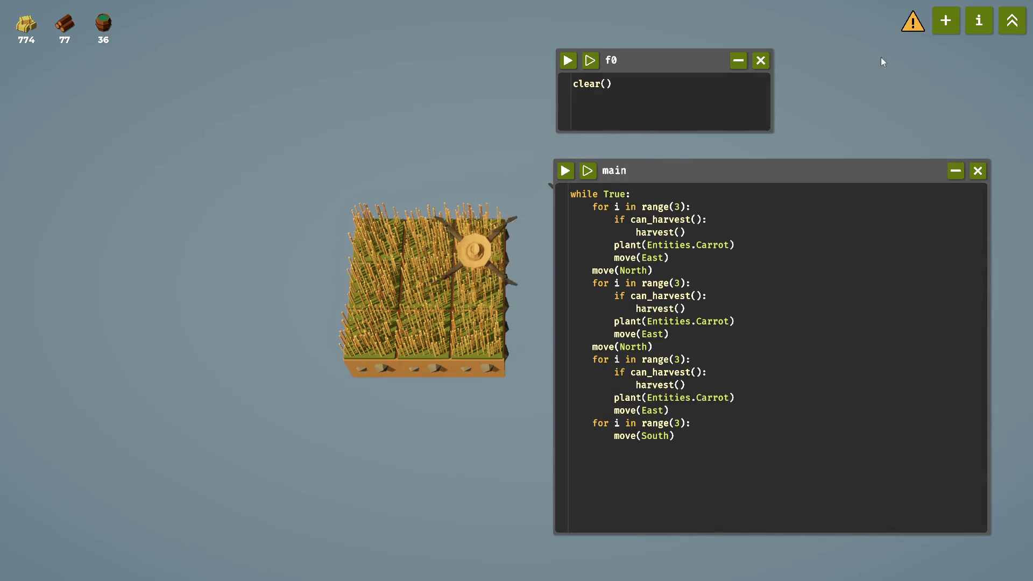
pyautogui.click(915, 31)
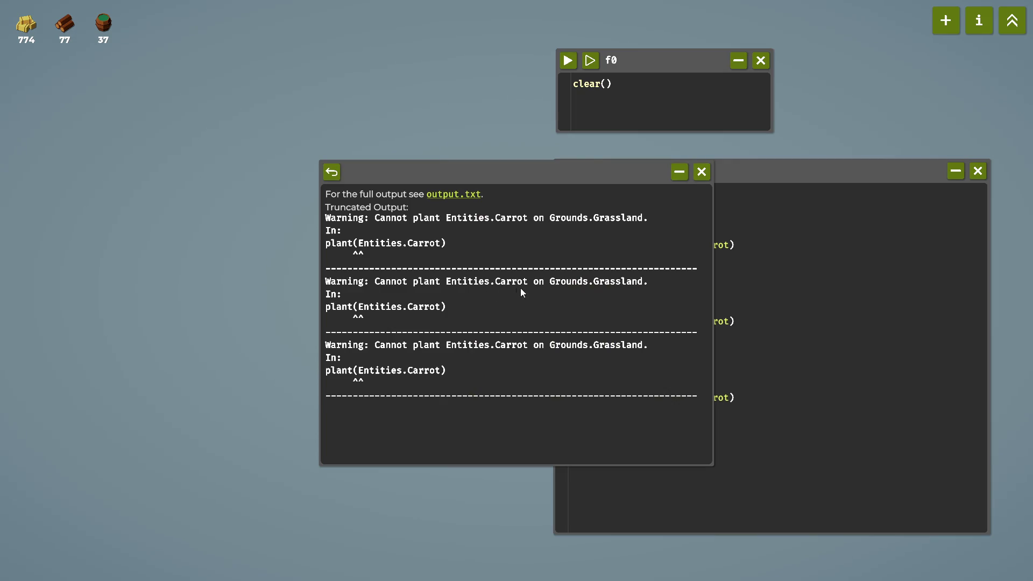
pyautogui.click(704, 175)
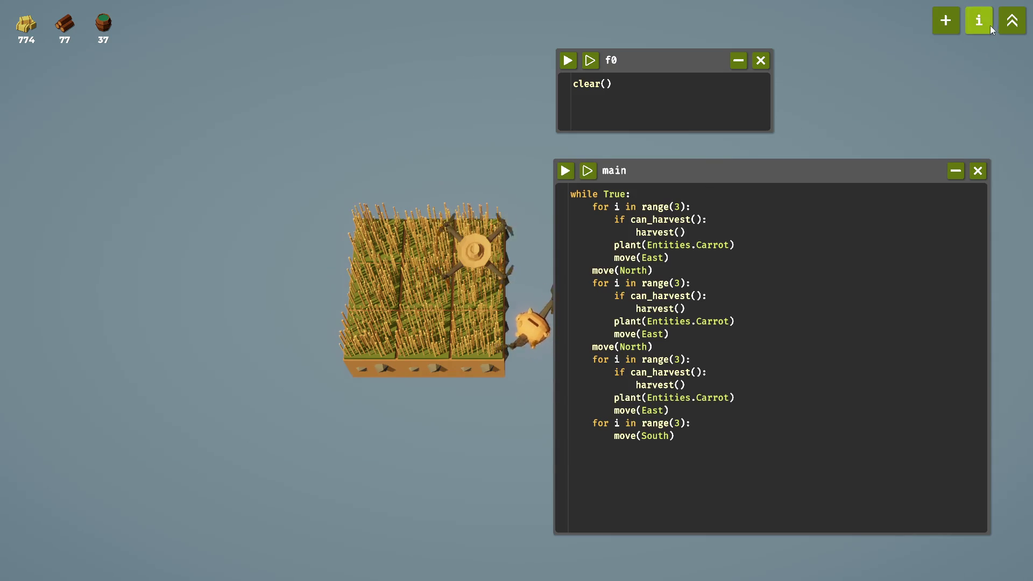
pyautogui.click(979, 21)
pyautogui.moveTo(467, 198)
pyautogui.mouseDown()
pyautogui.moveTo(295, 139)
pyautogui.moveTo(145, 69)
pyautogui.moveTo(271, 61)
pyautogui.mouseUp()
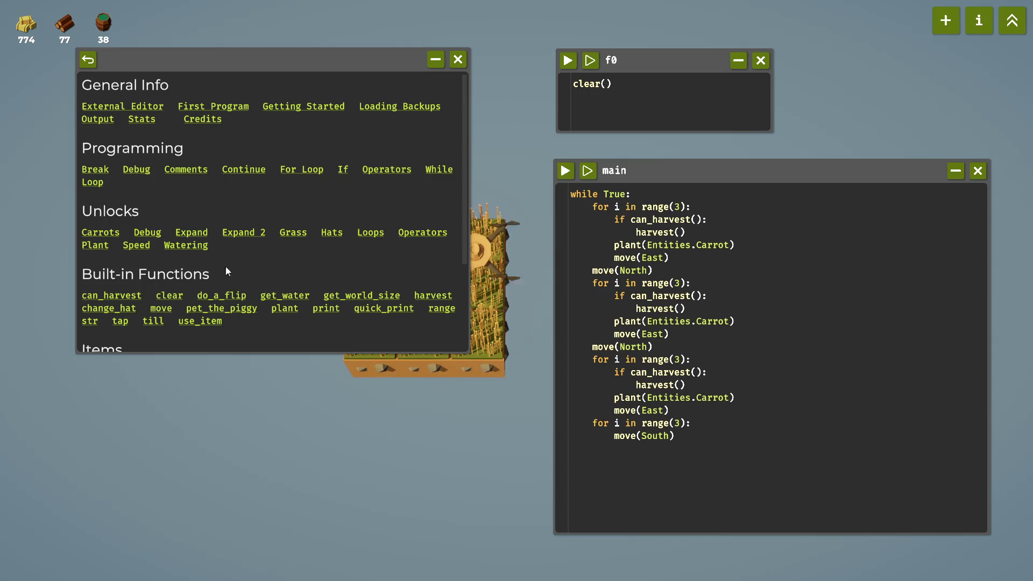
# Open the Carrots page via the Carrot item, plus a second help index beside it.
pyautogui.scroll(-2, 269, 267)
pyautogui.click(169, 306)
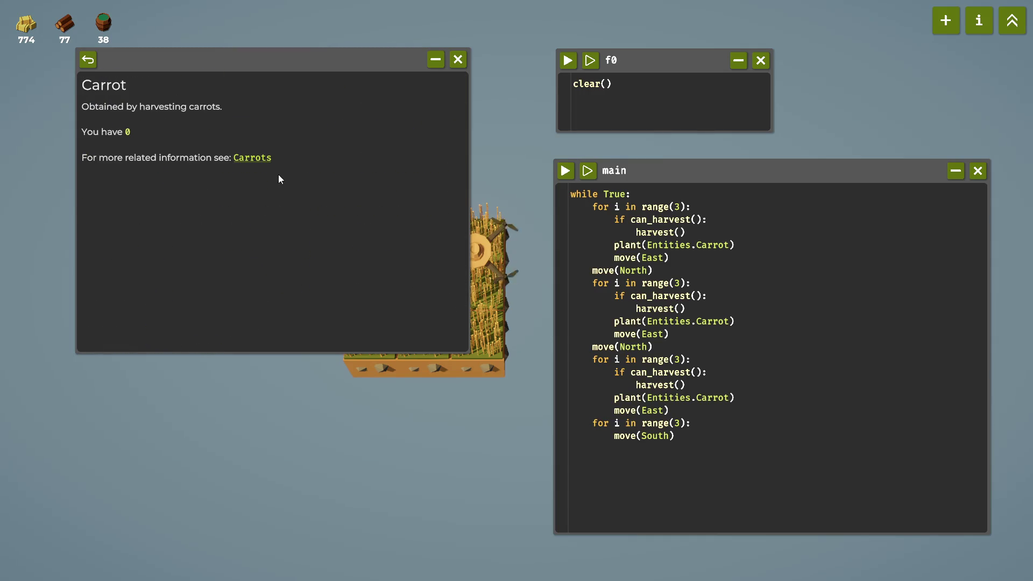
pyautogui.click(249, 157)
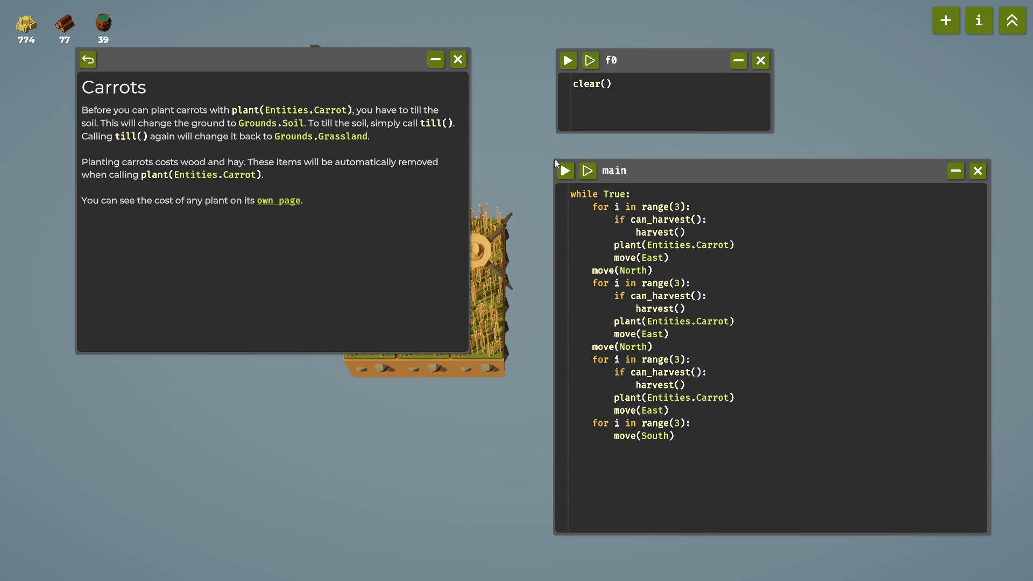
pyautogui.click(979, 21)
pyautogui.moveTo(475, 177)
pyautogui.mouseDown()
pyautogui.moveTo(281, 177)
pyautogui.moveTo(200, 232)
pyautogui.mouseUp()
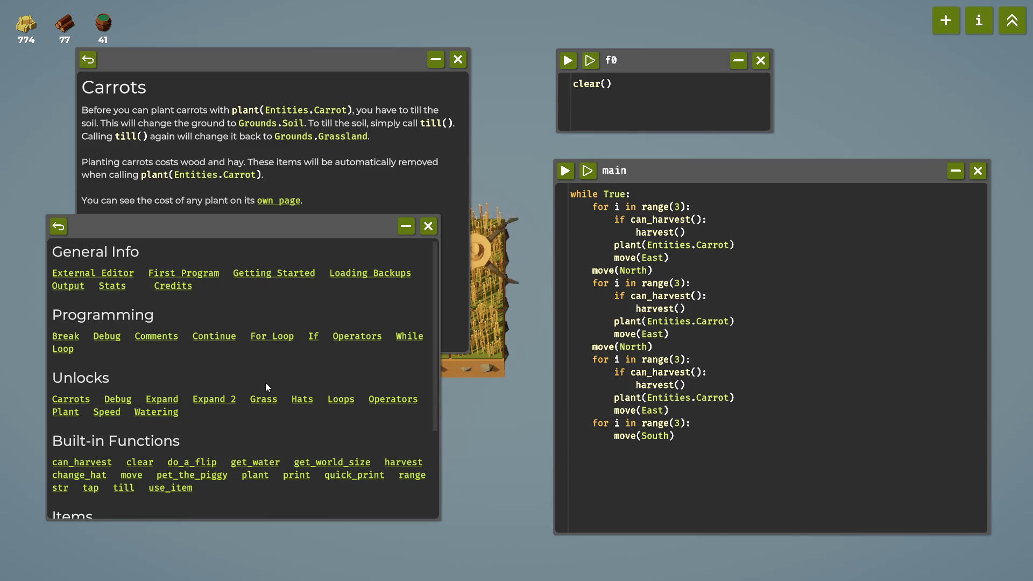
# Check the Water and Carrot pages, then open the Carrots tilling page in the lower window.
pyautogui.scroll(-5, 266, 382)
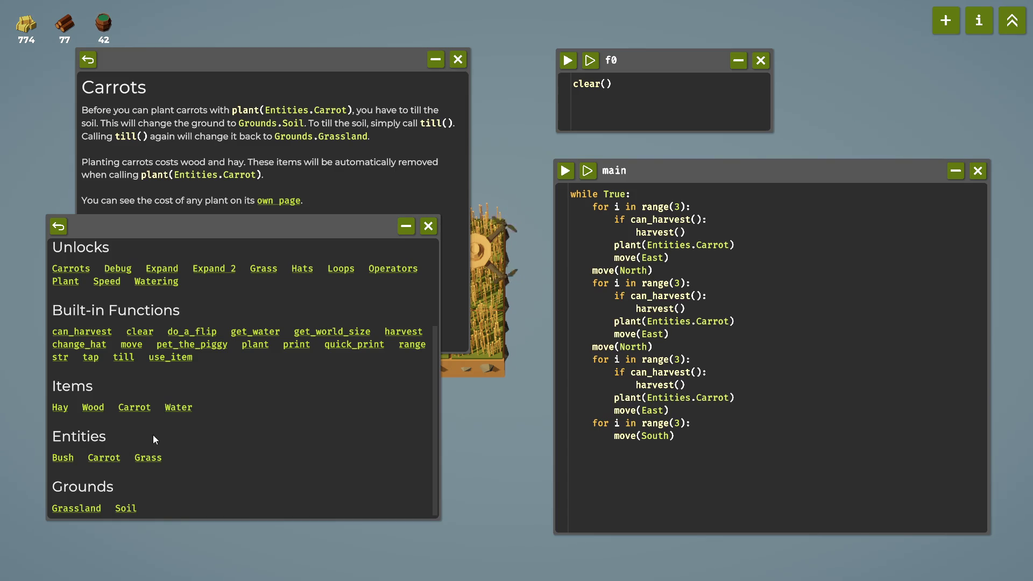
pyautogui.click(179, 408)
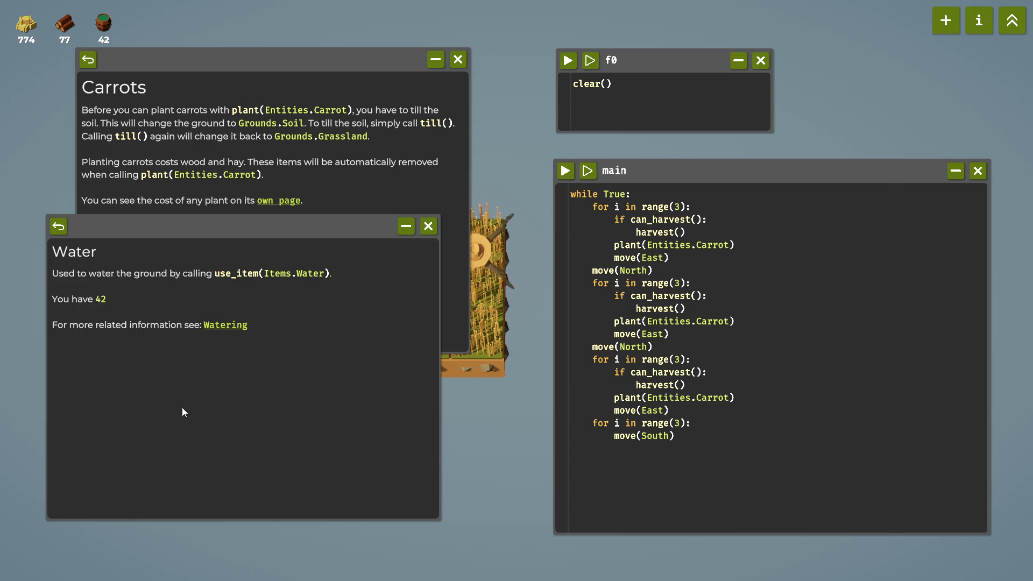
pyautogui.click(64, 229)
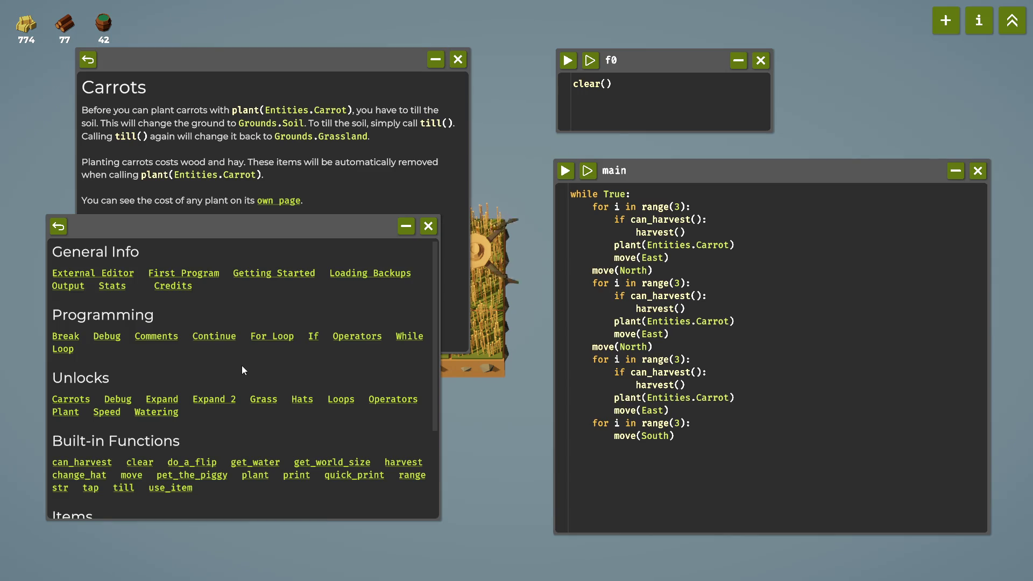
pyautogui.scroll(-3, 242, 370)
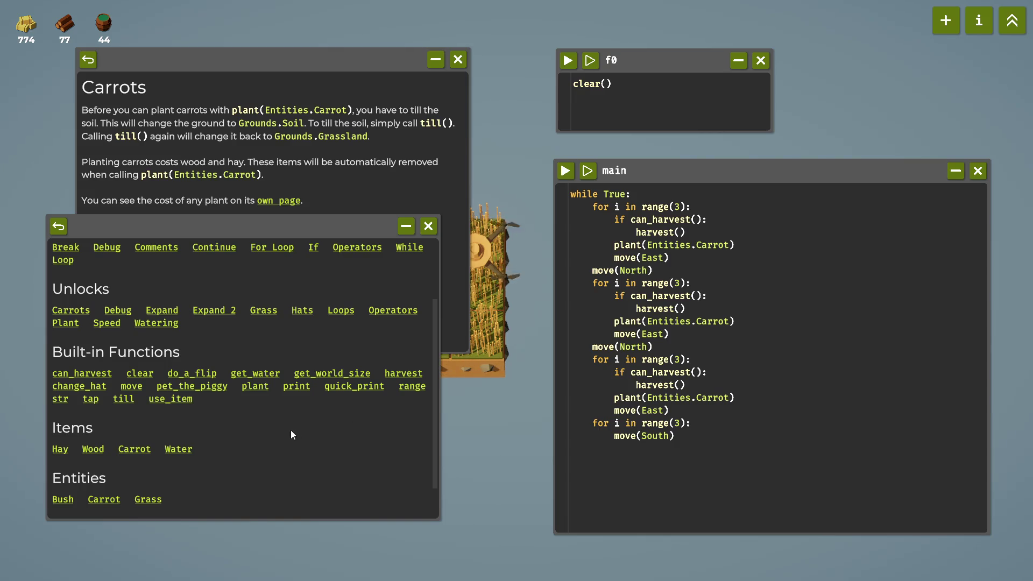
pyautogui.scroll(-2, 290, 431)
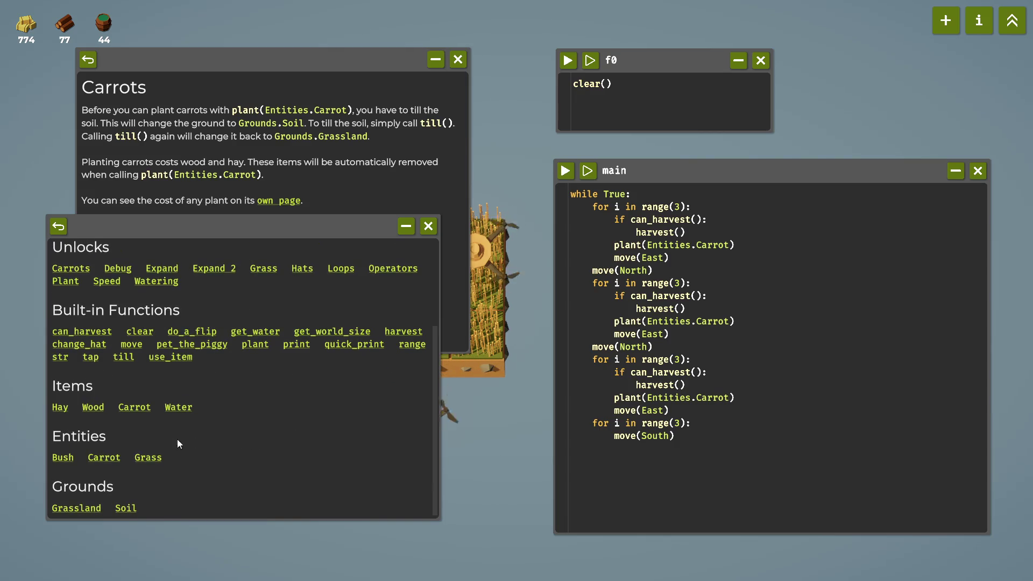
pyautogui.click(104, 458)
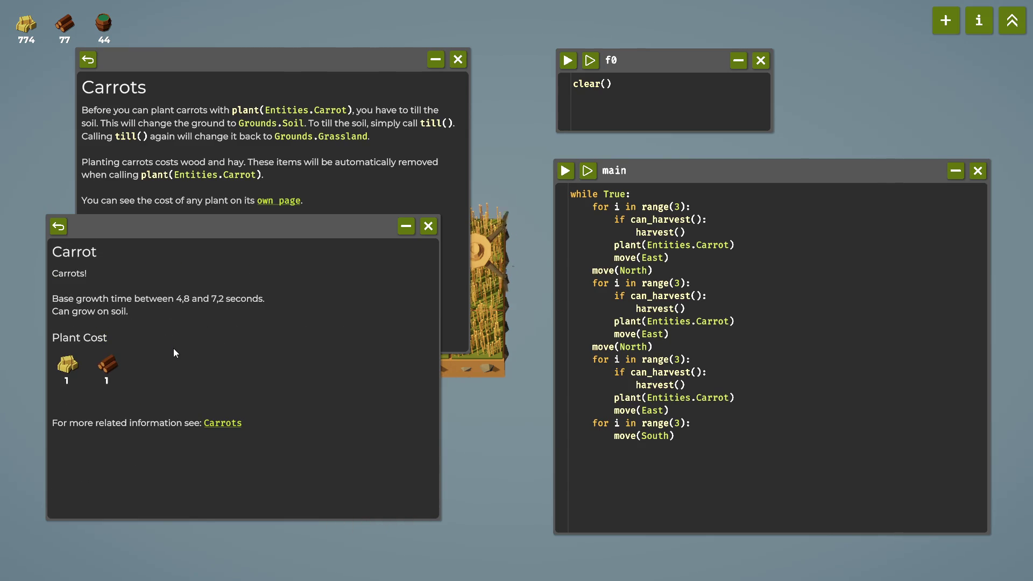
pyautogui.click(223, 424)
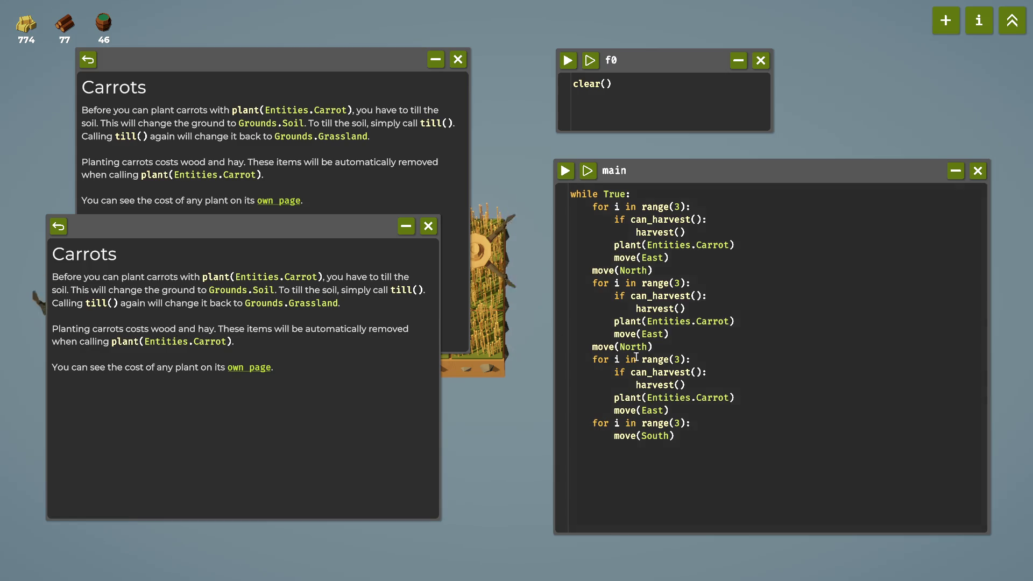
# Add a new line after move(South) in main and close the duplicate upper help window.
pyautogui.click(710, 440)
pyautogui.press('Return')
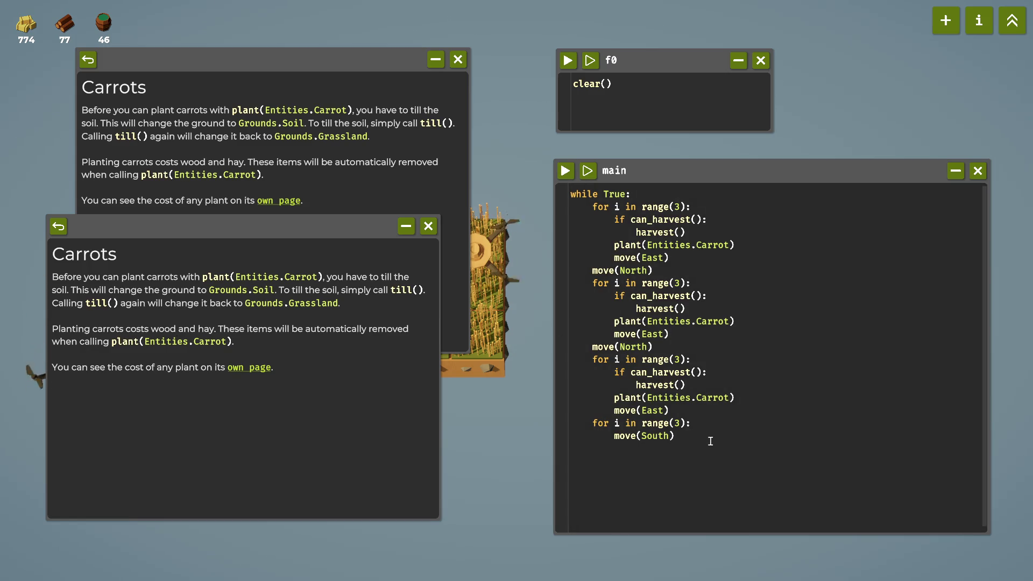
pyautogui.click(436, 60)
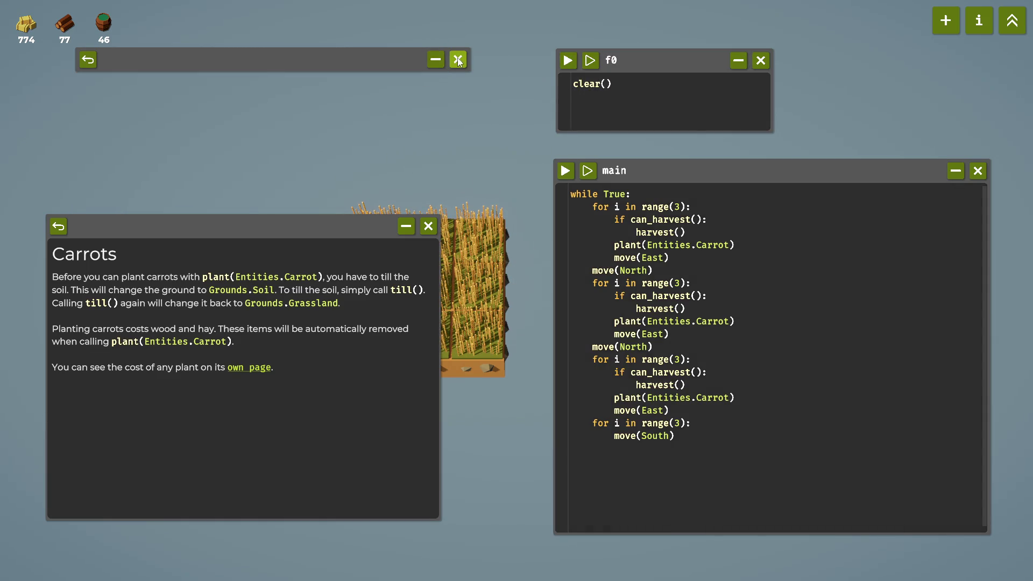
pyautogui.click(458, 60)
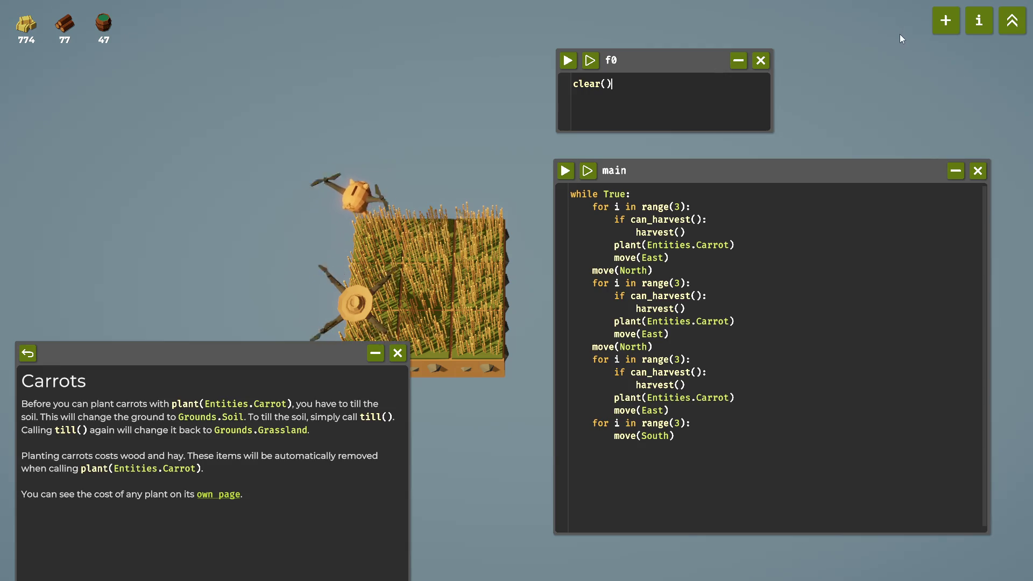
# Create a new f1 script containing a single harvest() call.
pyautogui.click(942, 23)
pyautogui.click(497, 338)
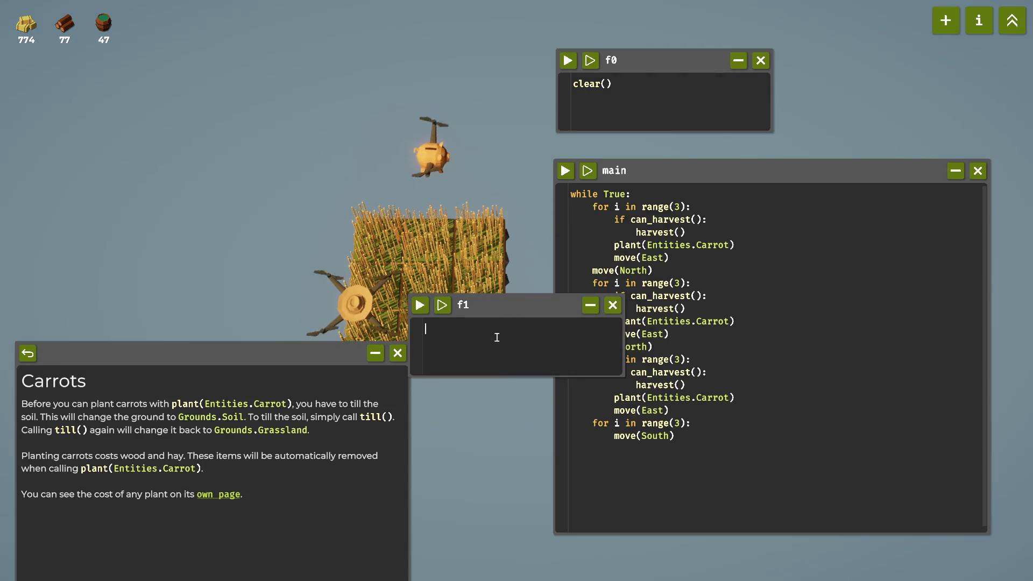
pyautogui.write('till')
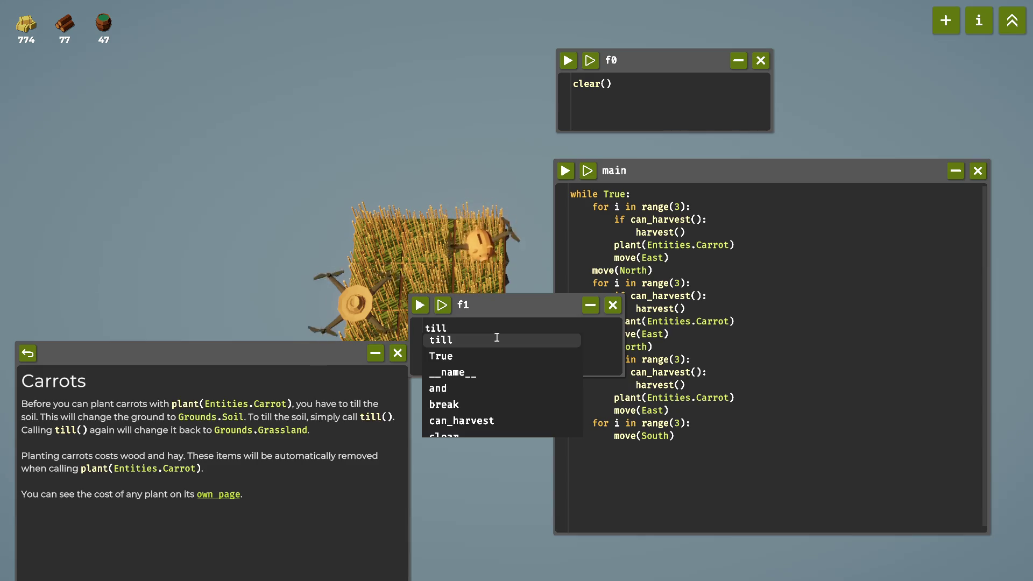
pyautogui.press('Tab')
pyautogui.write('(')
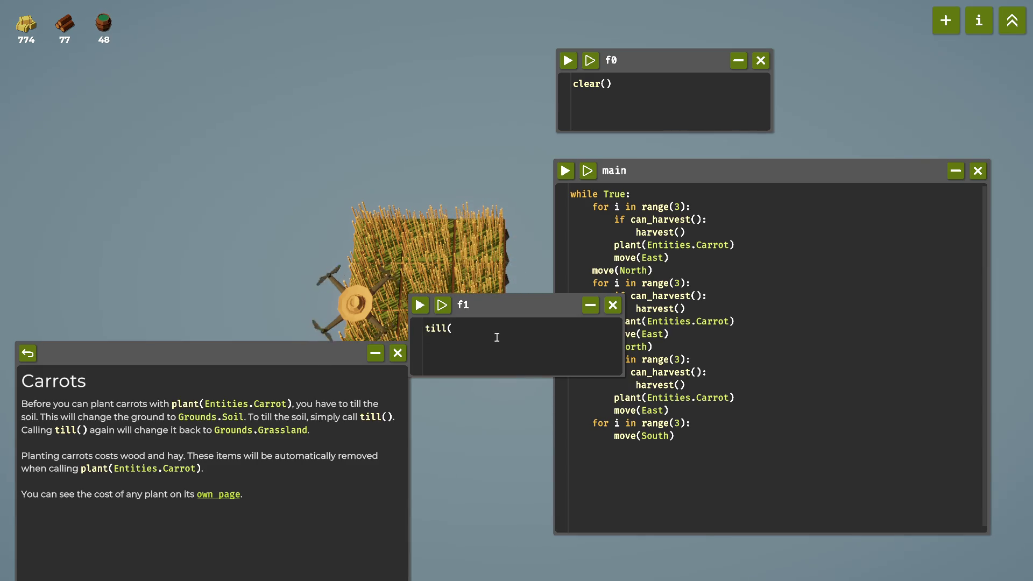
pyautogui.press('BackSpace')
pyautogui.press('BackSpace')
pyautogui.press('BackSpace')
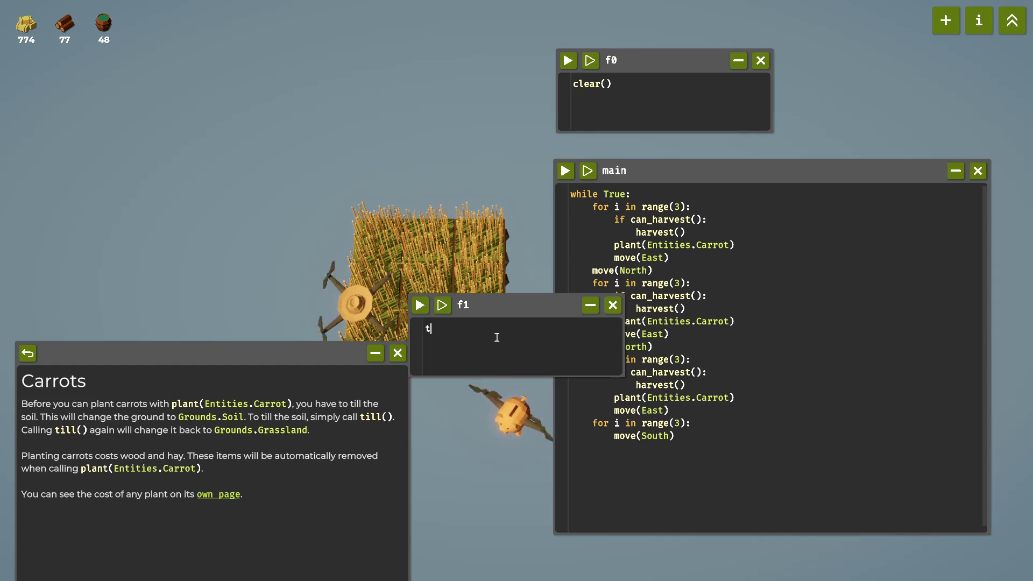
pyautogui.write('har')
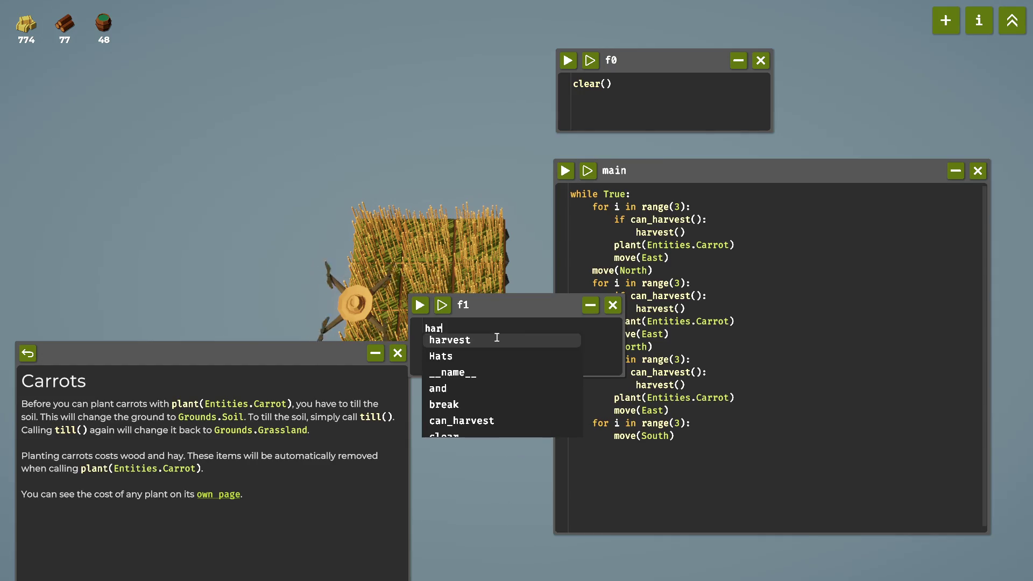
pyautogui.press('Tab')
pyautogui.write('()')
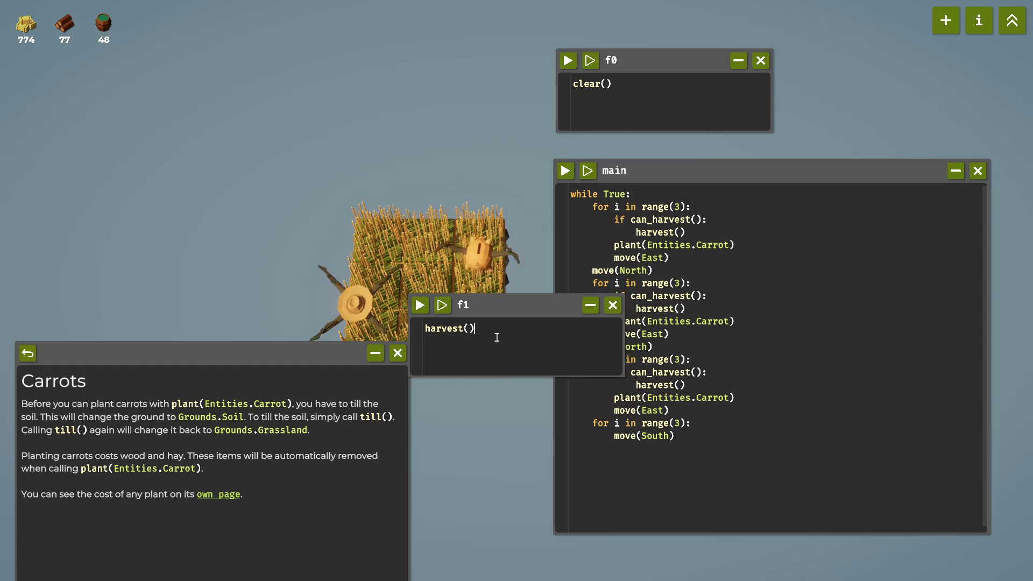
# Add till() under harvest() in f1 and run f1 once to turn the tile into soil.
pyautogui.moveTo(500, 319)
pyautogui.mouseDown()
pyautogui.moveTo(613, 373)
pyautogui.moveTo(613, 549)
pyautogui.moveTo(644, 550)
pyautogui.moveTo(660, 569)
pyautogui.moveTo(666, 550)
pyautogui.moveTo(636, 545)
pyautogui.moveTo(646, 551)
pyautogui.moveTo(595, 505)
pyautogui.mouseUp()
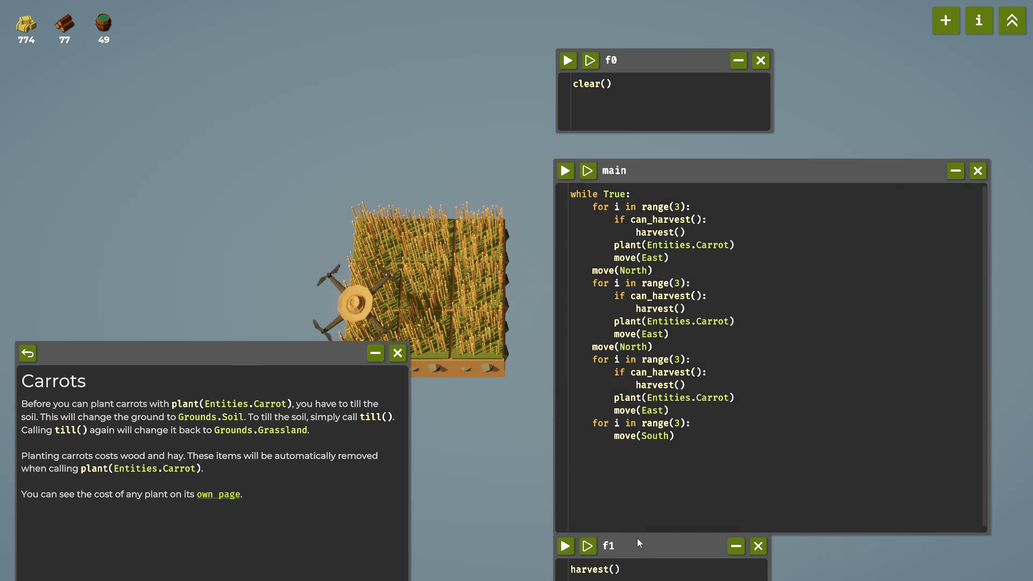
pyautogui.moveTo(639, 543); pyautogui.dragTo(550, 433)
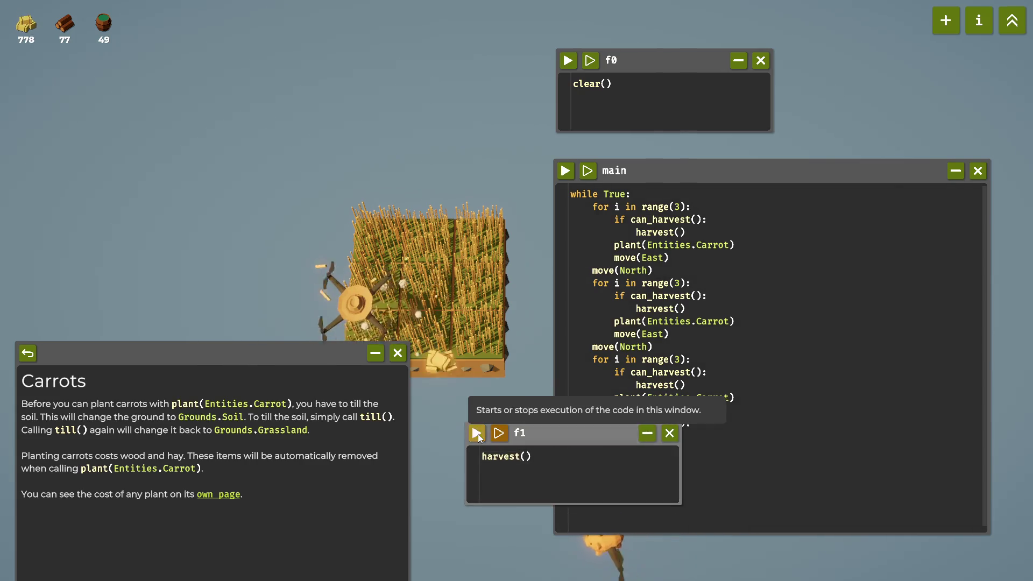
pyautogui.moveTo(318, 358); pyautogui.dragTo(318, 411)
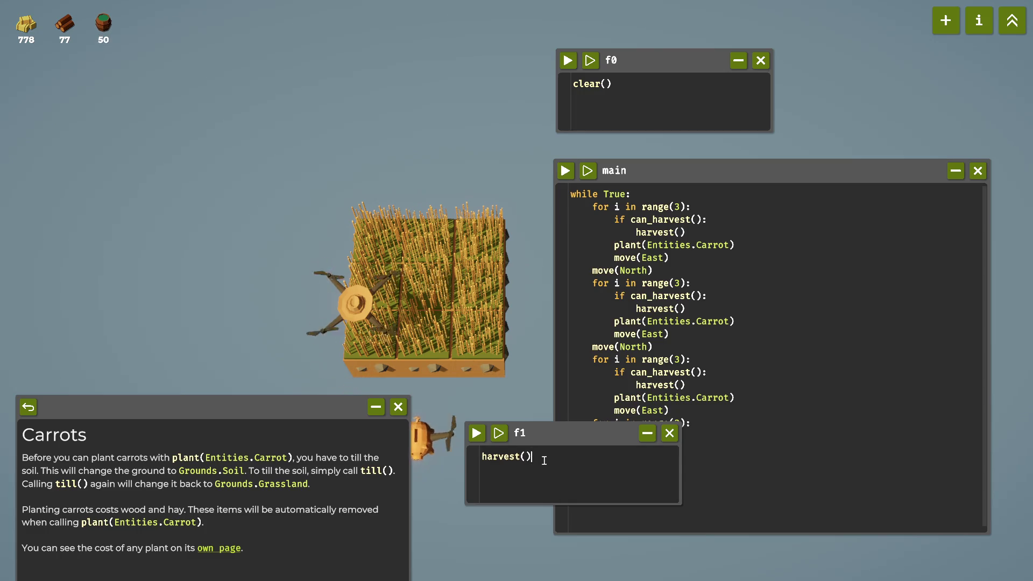
pyautogui.press('Return')
pyautogui.write('till')
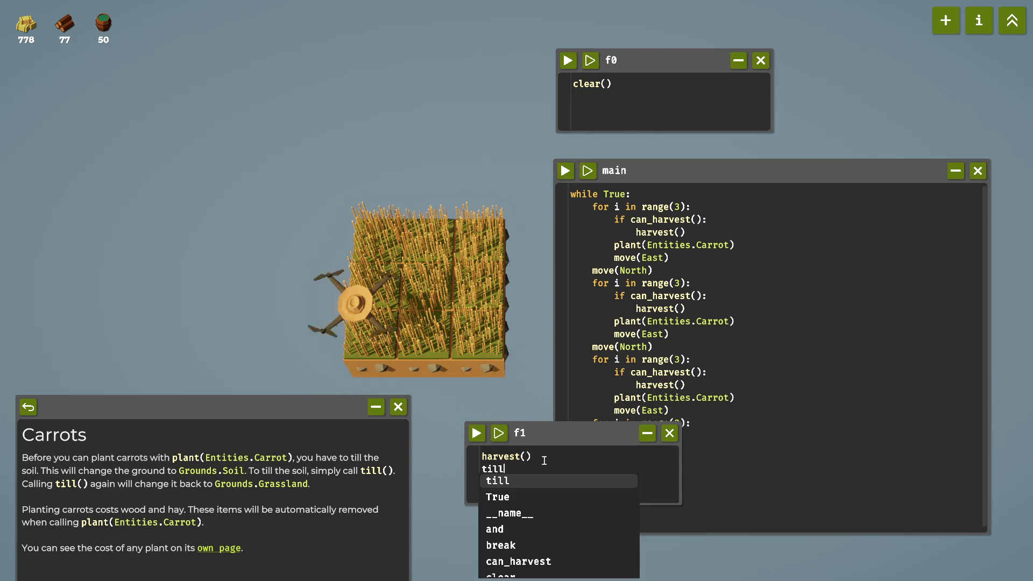
pyautogui.write('(')
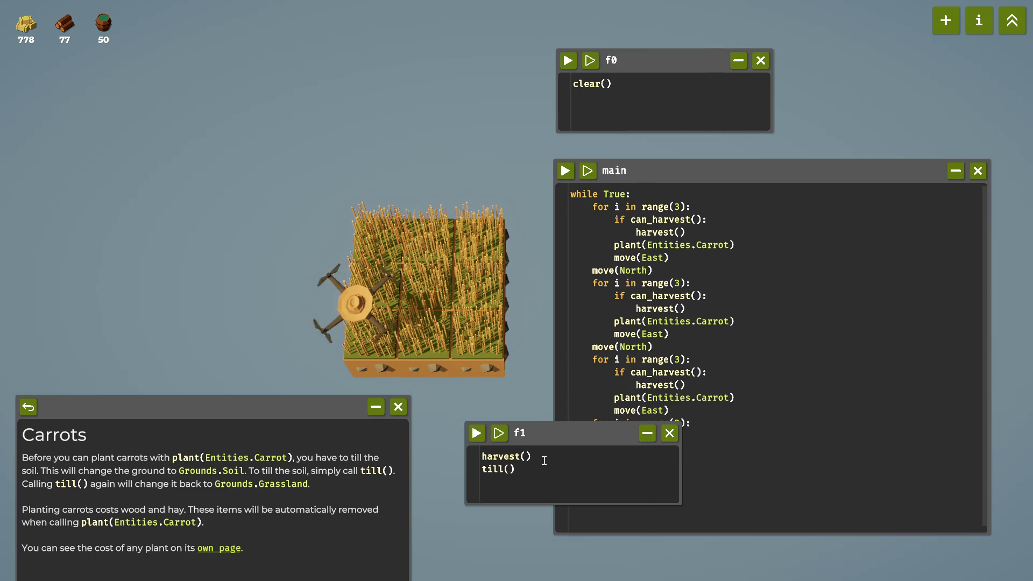
pyautogui.click(477, 434)
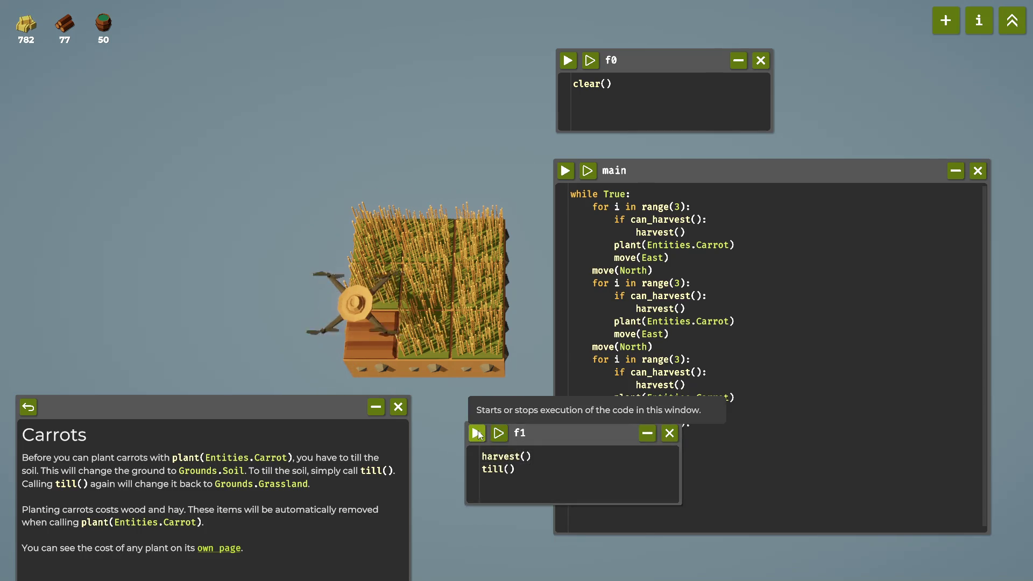
# Close the f1 window and confirm Delete so only f0 and main remain.
pyautogui.moveTo(558, 441)
pyautogui.mouseDown()
pyautogui.moveTo(646, 545)
pyautogui.moveTo(540, 476)
pyautogui.mouseUp()
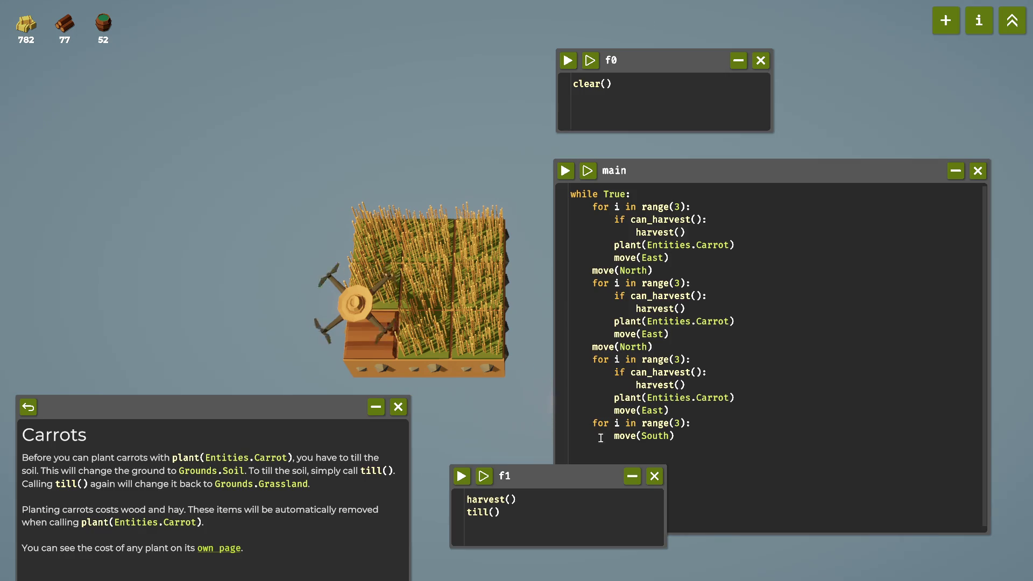
pyautogui.click(654, 476)
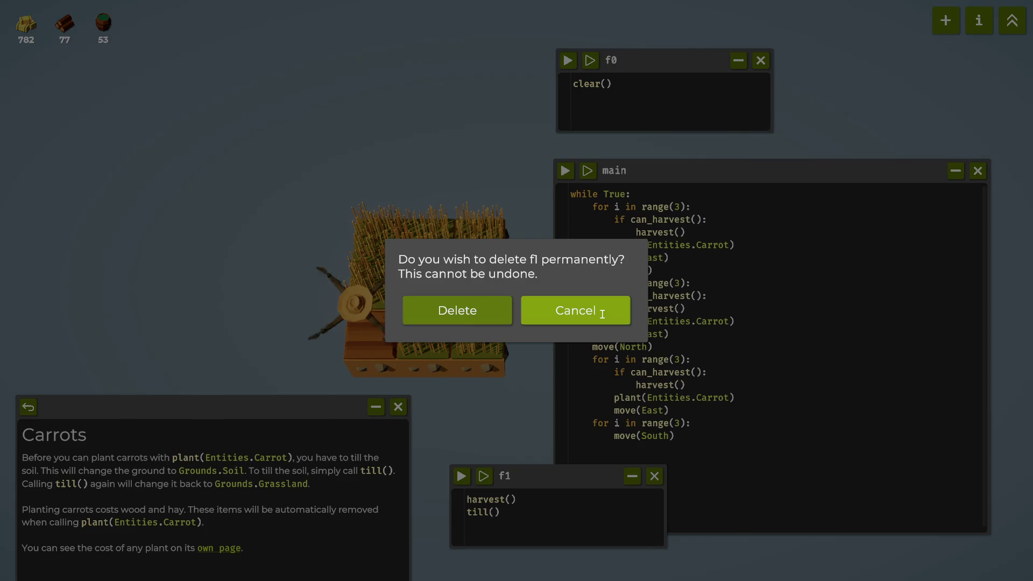
pyautogui.click(498, 310)
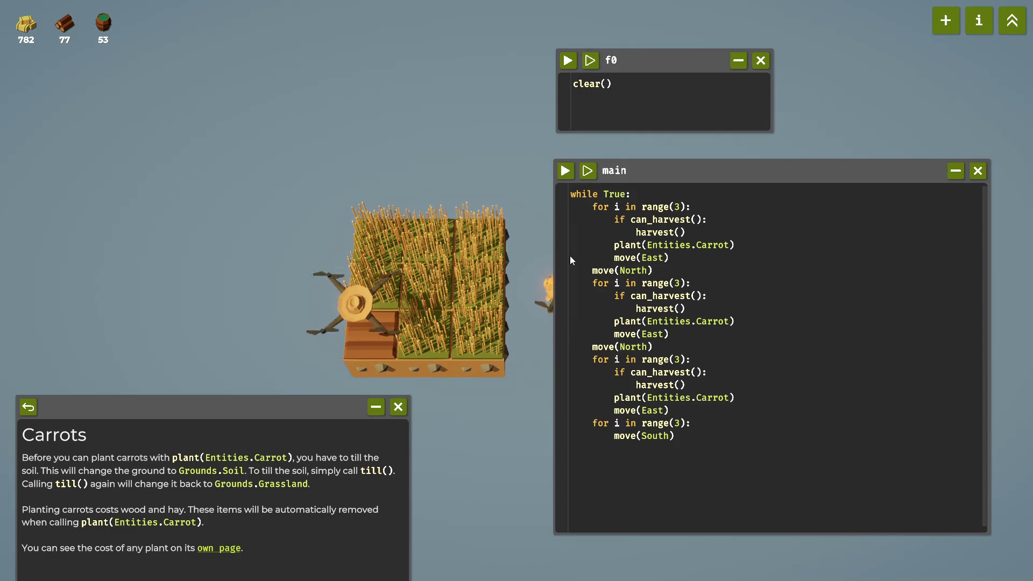
# Reset the field with f0's clear(), add till() after harvest() in main's three loops, and run main.
pyautogui.click(571, 66)
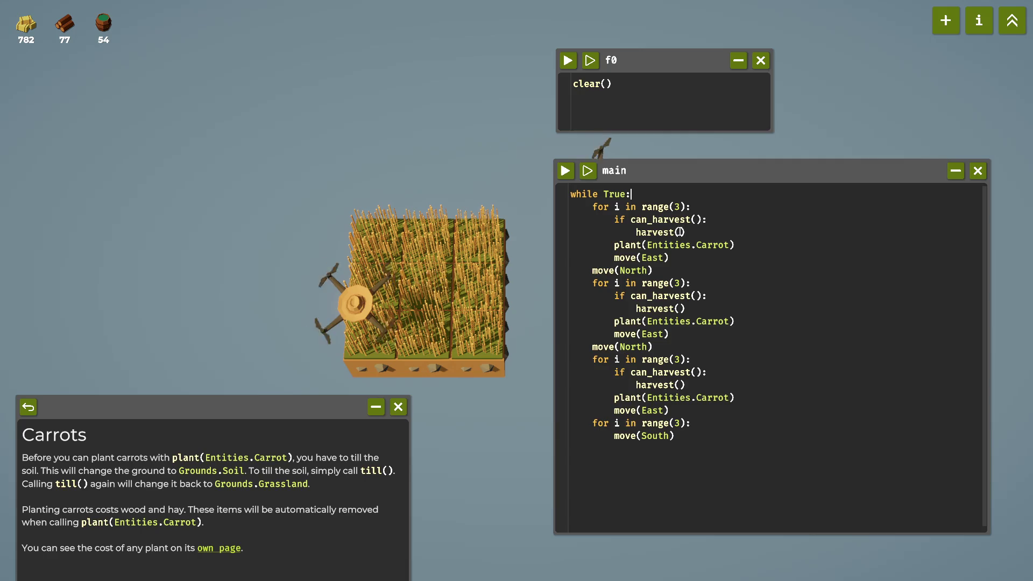
pyautogui.click(736, 225)
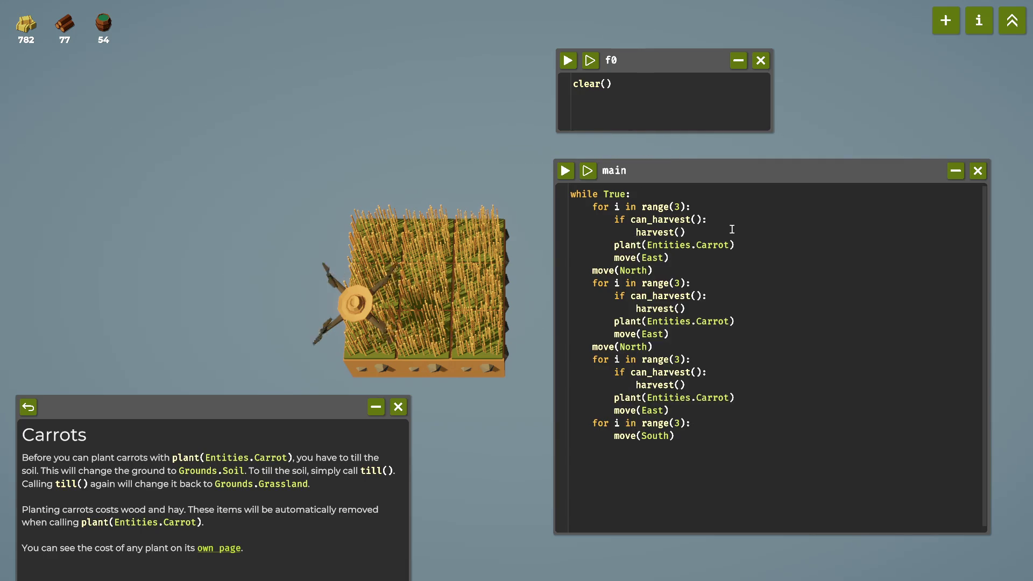
pyautogui.press('Return')
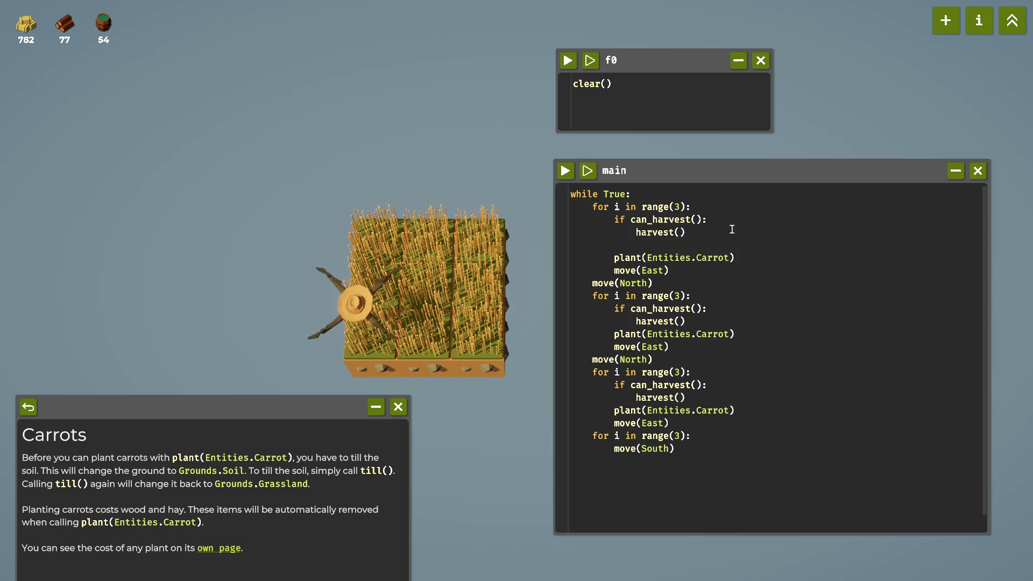
pyautogui.write('till(')
pyautogui.press('Return')
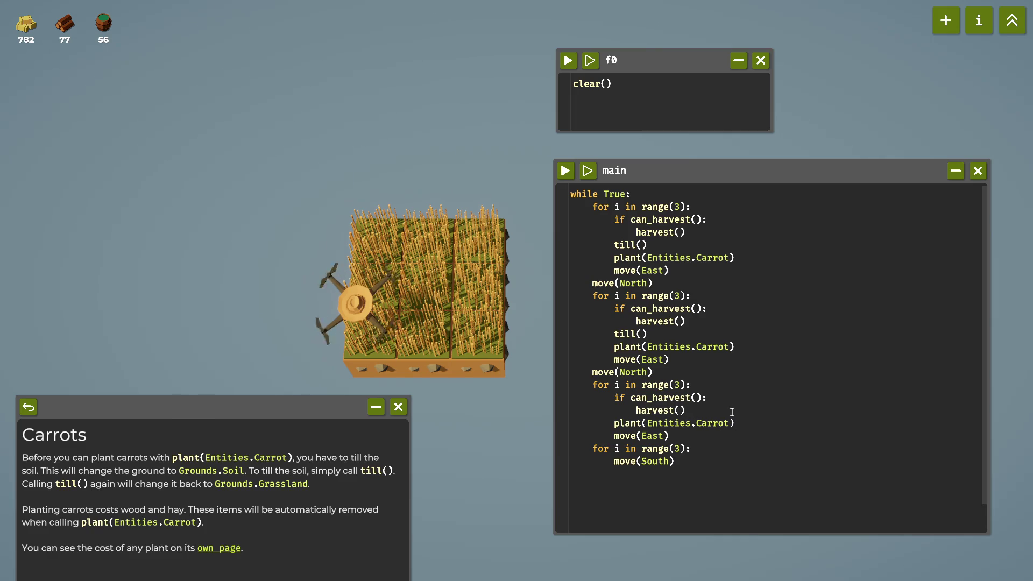
pyautogui.press('Return')
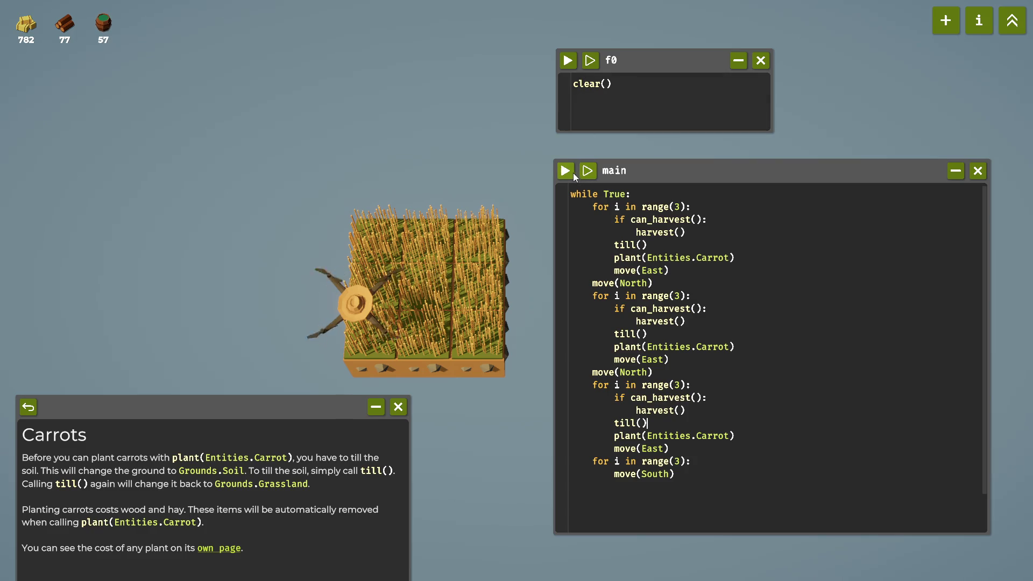
pyautogui.click(569, 171)
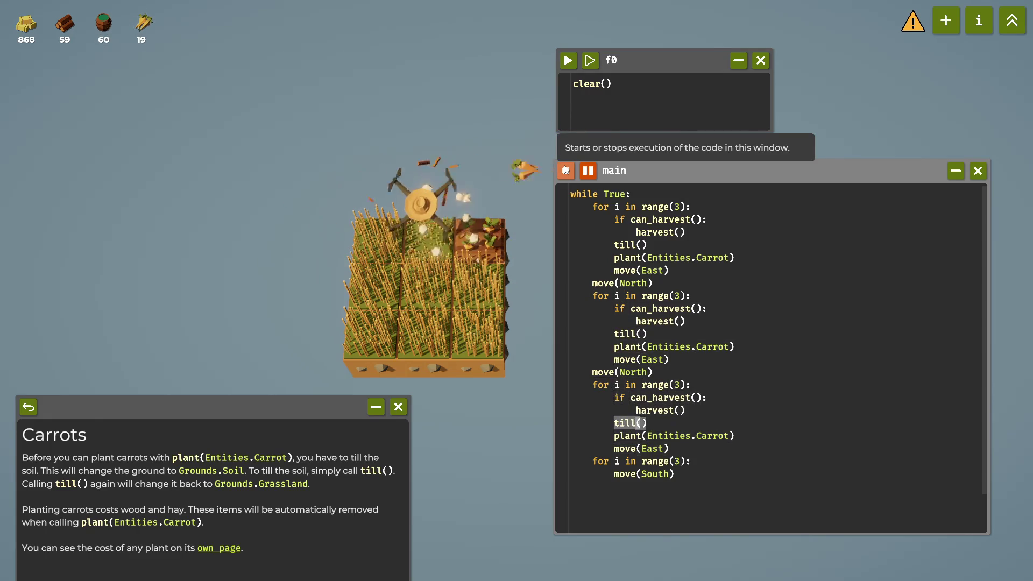
# Stop and restart main so carrots grow across the tilled 3x3 field, then stop it.
pyautogui.click(565, 170)
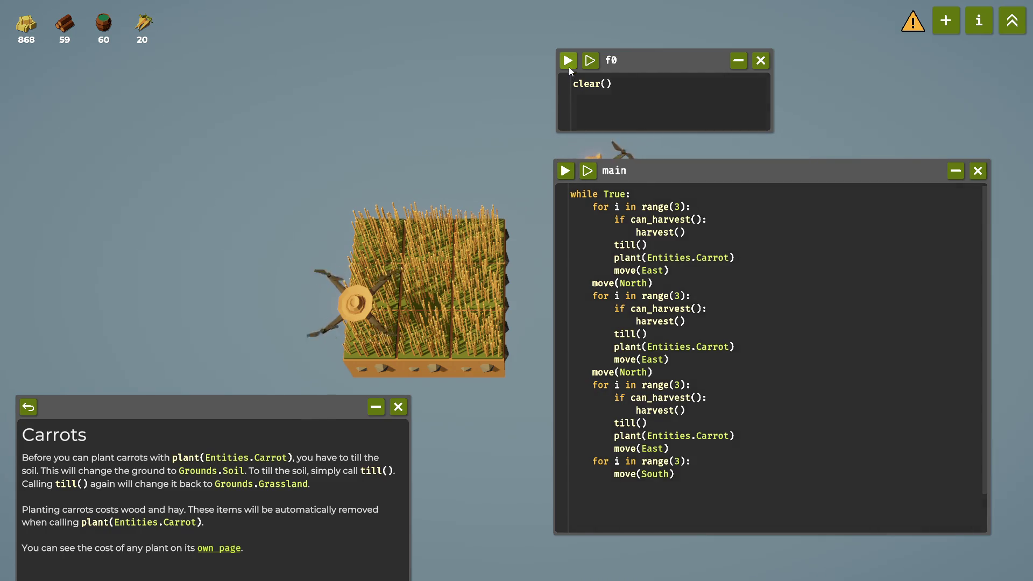
pyautogui.click(565, 171)
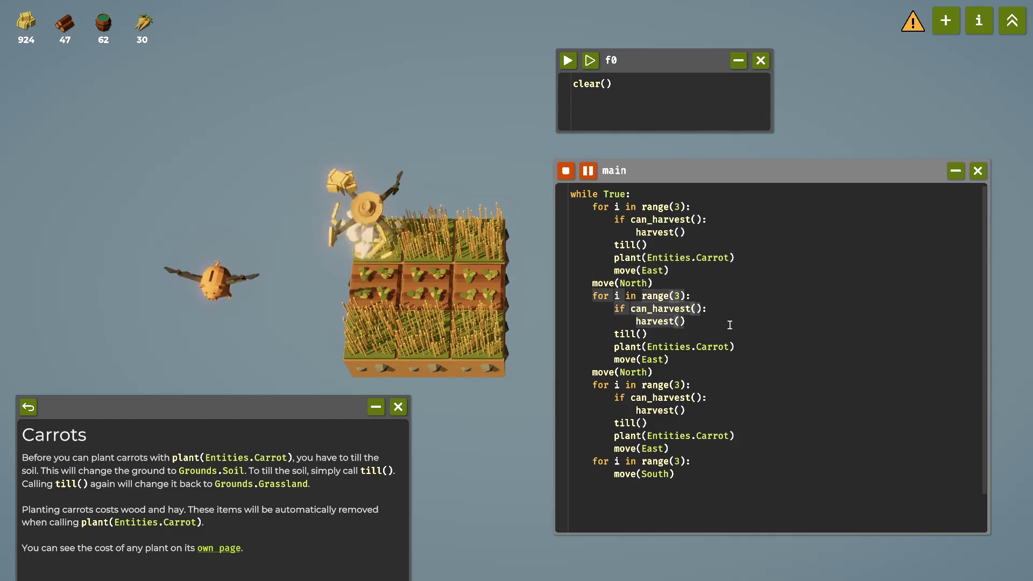
pyautogui.click(569, 174)
# Review and close the planting-on-grassland warnings, then open the unlock tree.
pyautogui.click(915, 24)
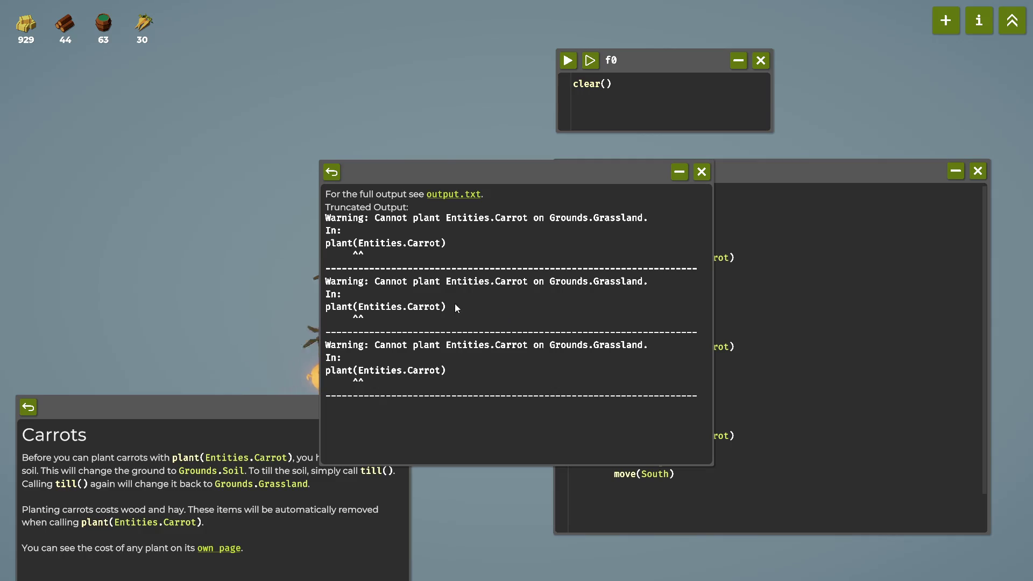
pyautogui.click(701, 172)
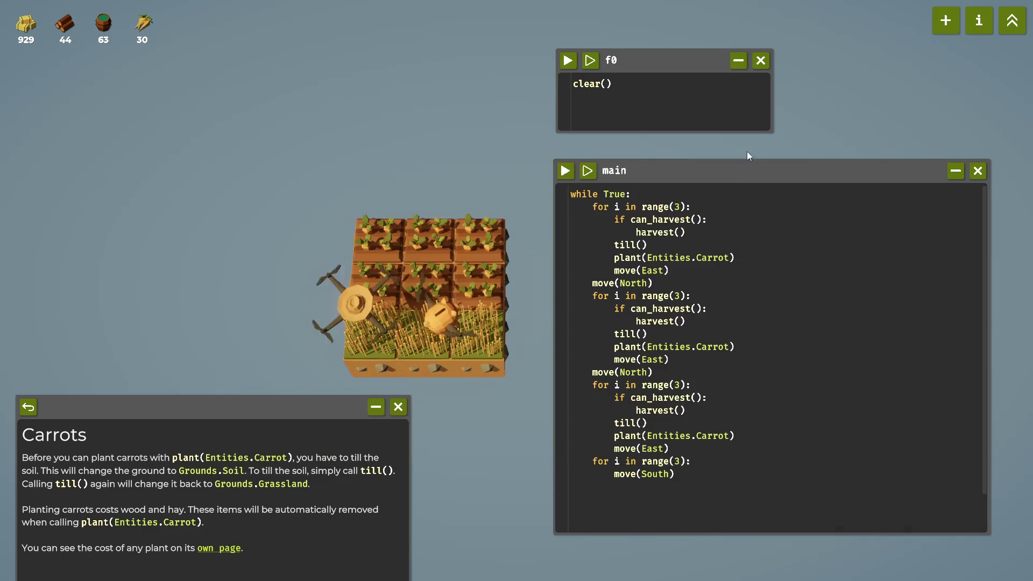
pyautogui.click(1016, 27)
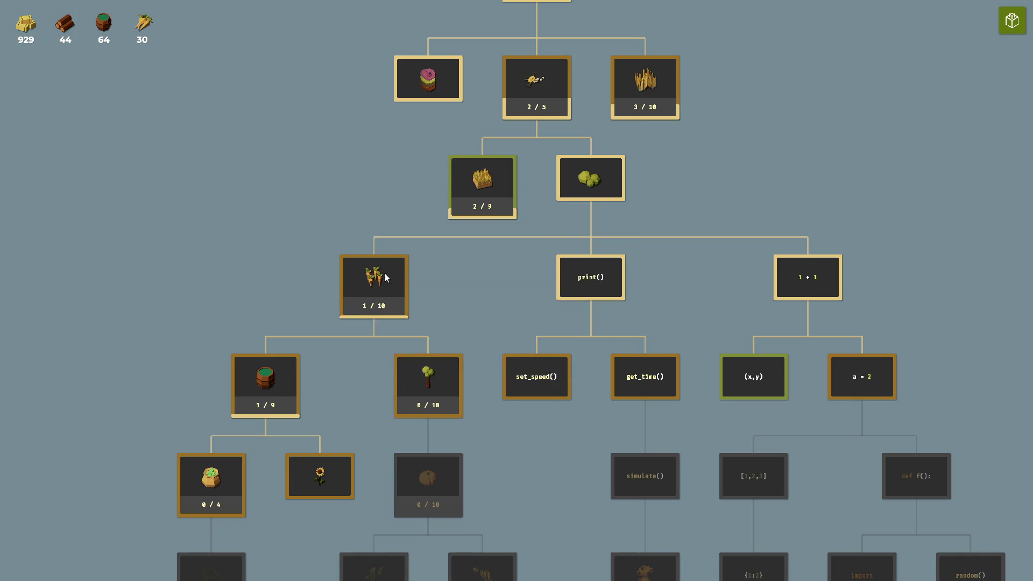
pyautogui.moveTo(355, 274)
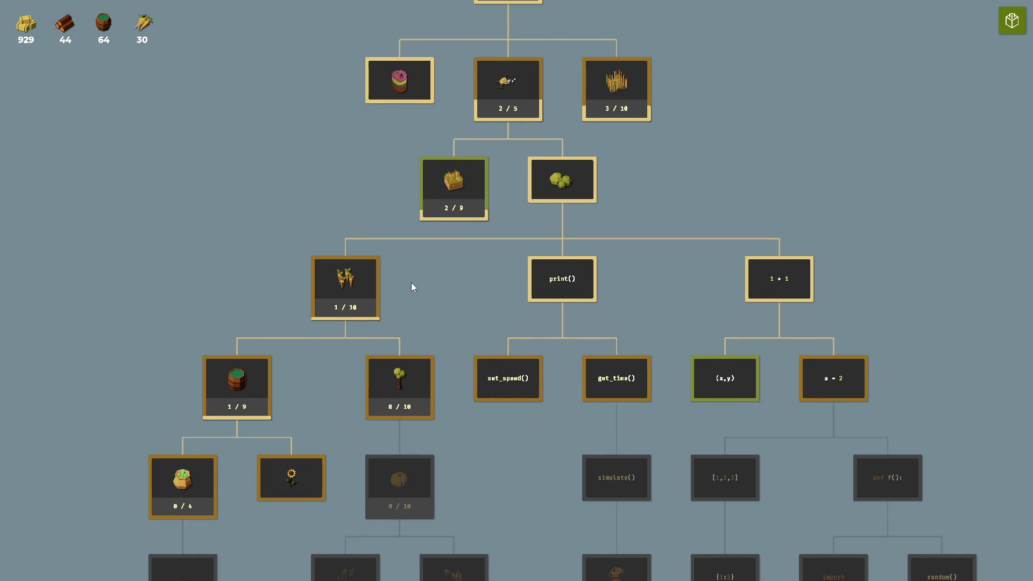
pyautogui.moveTo(566, 275)
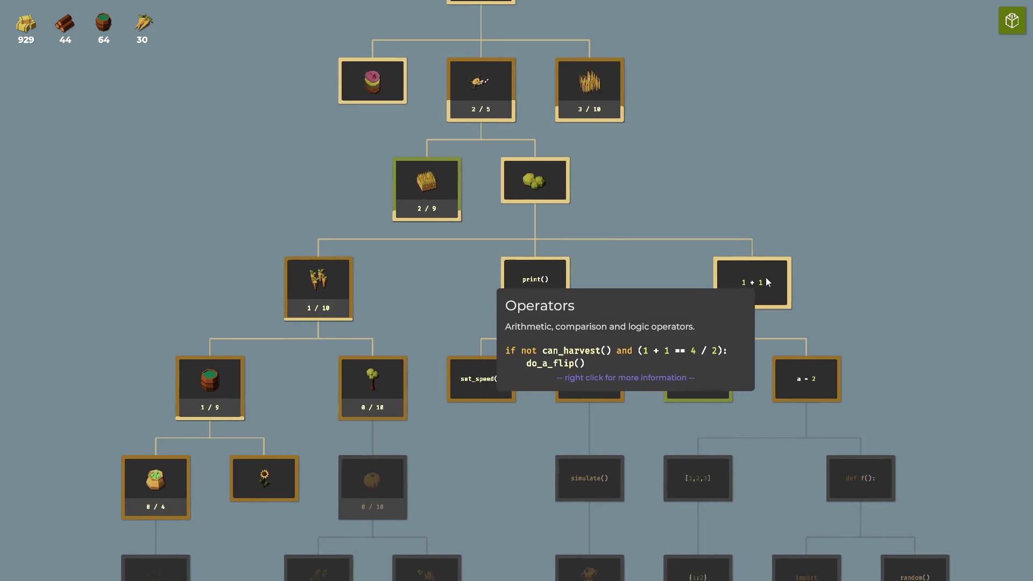
pyautogui.moveTo(827, 375)
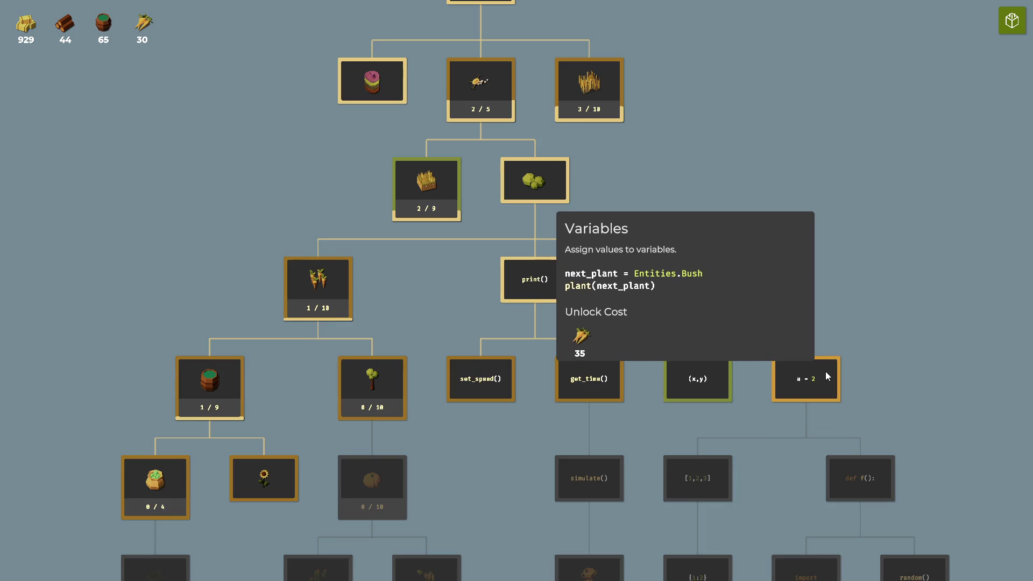
pyautogui.moveTo(698, 378)
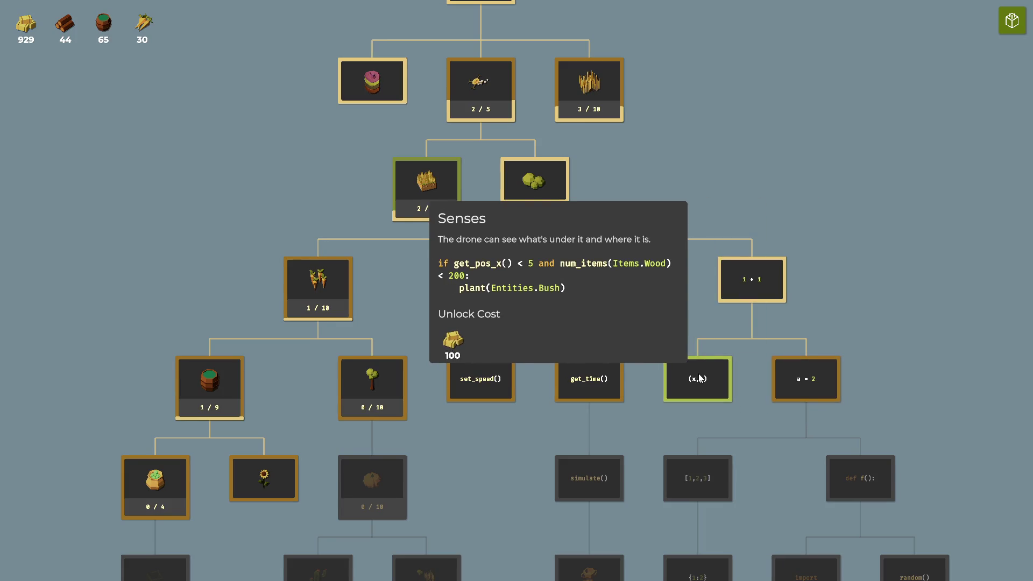
pyautogui.moveTo(494, 380)
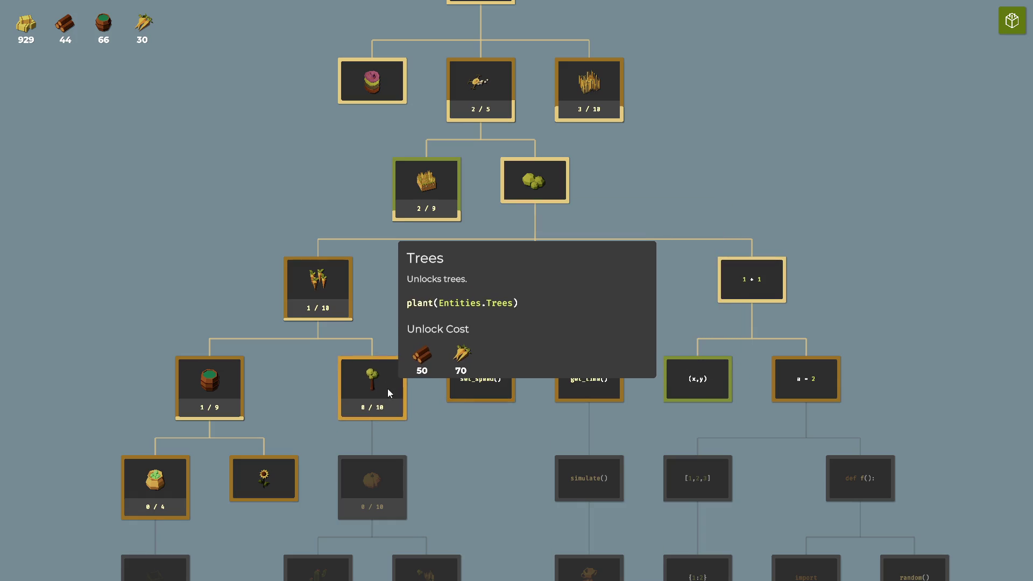
pyautogui.click(1012, 20)
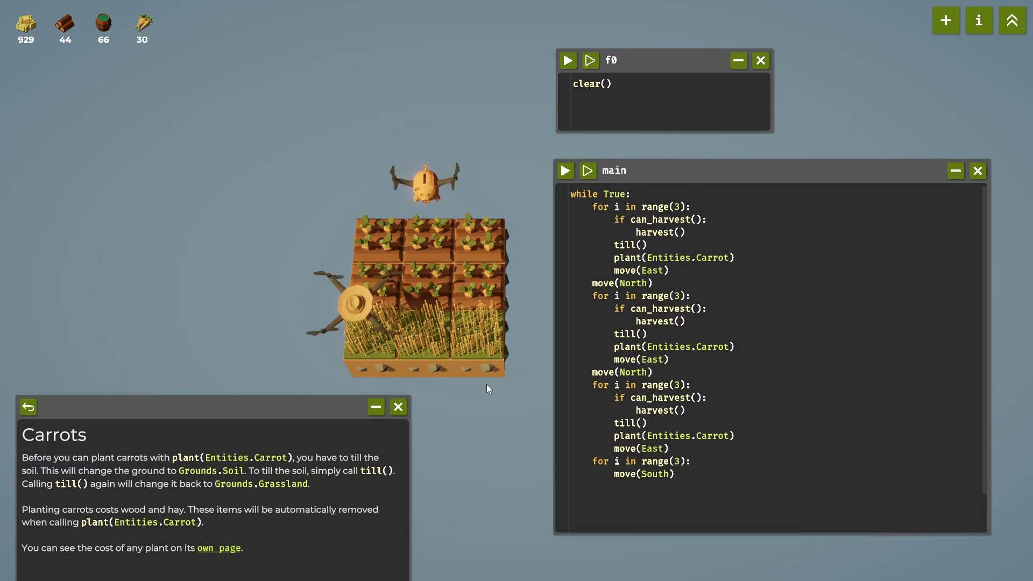
# Run main briefly, stop it, and reset the field to grass with f0.
pyautogui.click(566, 171)
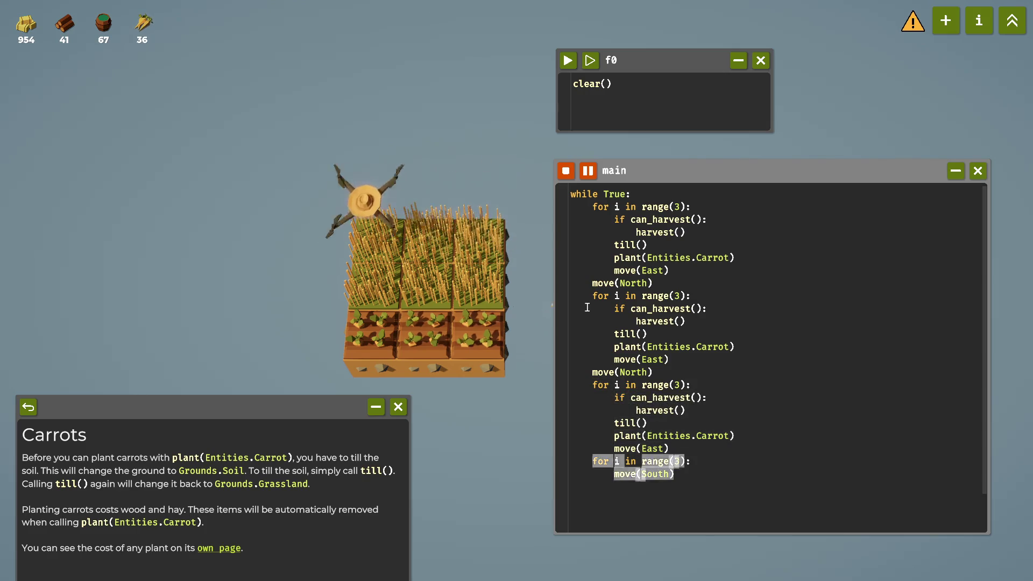
pyautogui.click(566, 171)
pyautogui.click(563, 64)
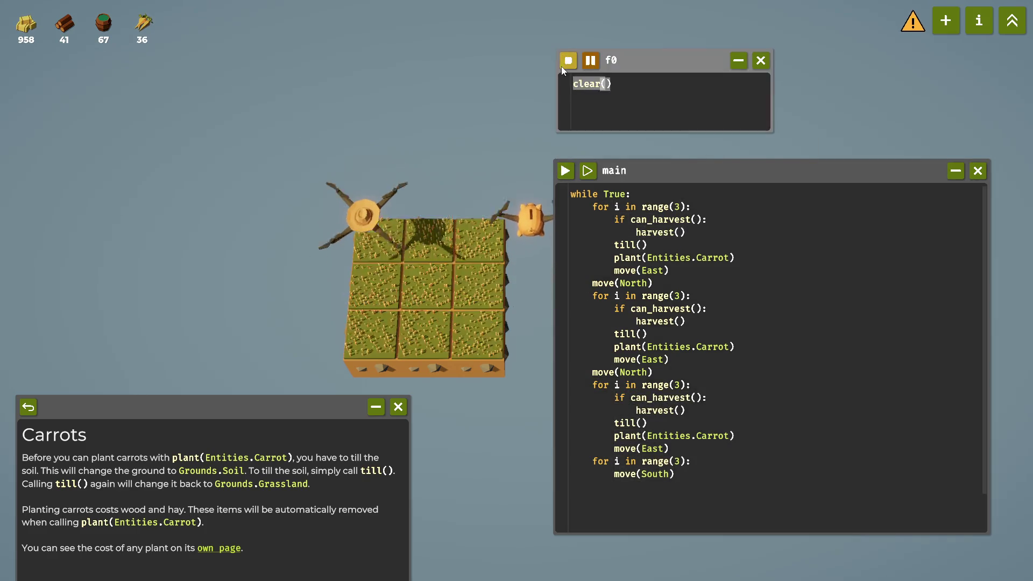
# Unlock Variables for 35 carrots, read its help page, then close it.
pyautogui.click(1012, 21)
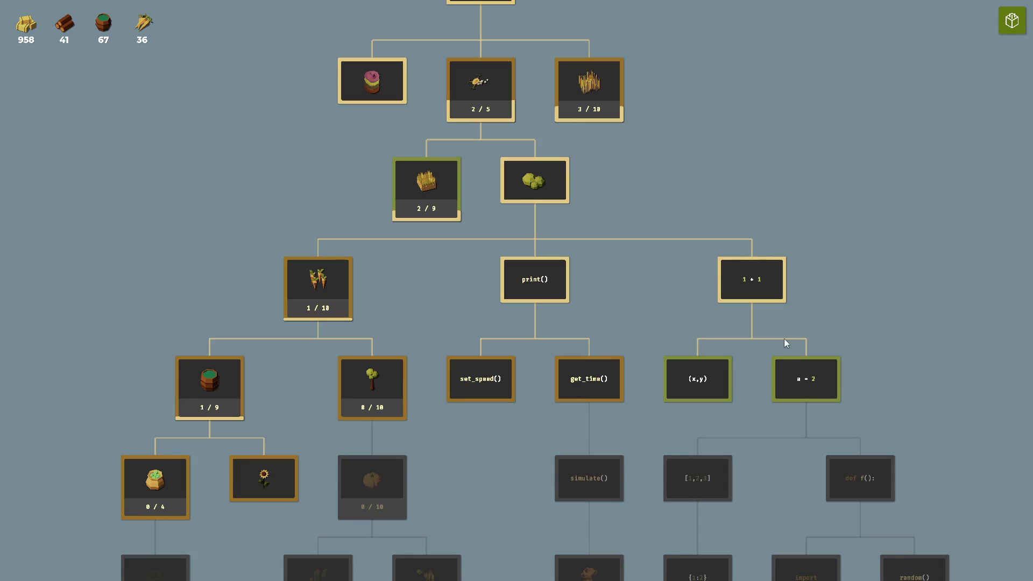
pyautogui.moveTo(800, 389)
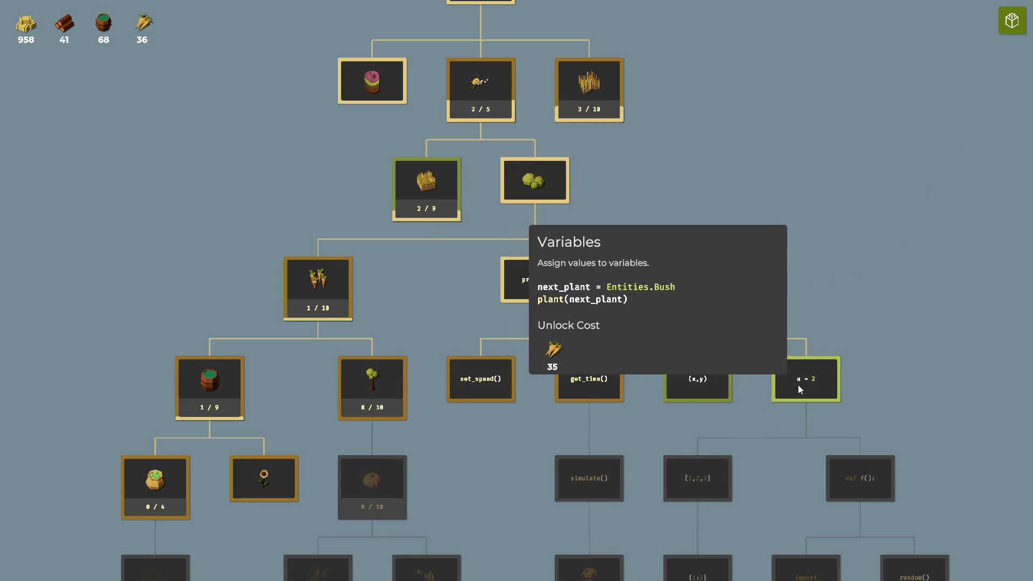
pyautogui.click(805, 383)
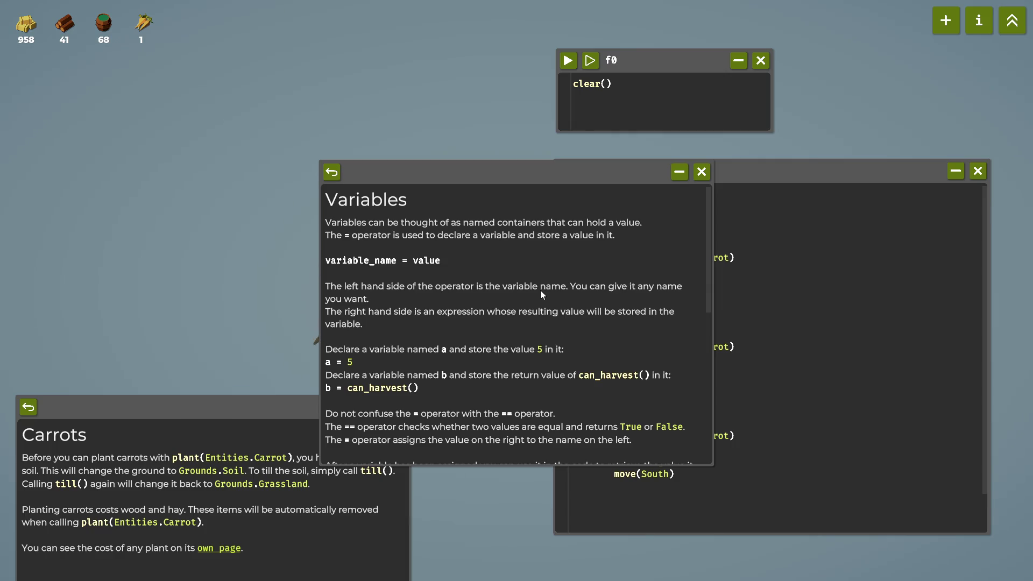
pyautogui.moveTo(507, 171)
pyautogui.mouseDown()
pyautogui.moveTo(365, 86)
pyautogui.moveTo(319, 81)
pyautogui.mouseUp()
pyautogui.scroll(-5, 373, 230)
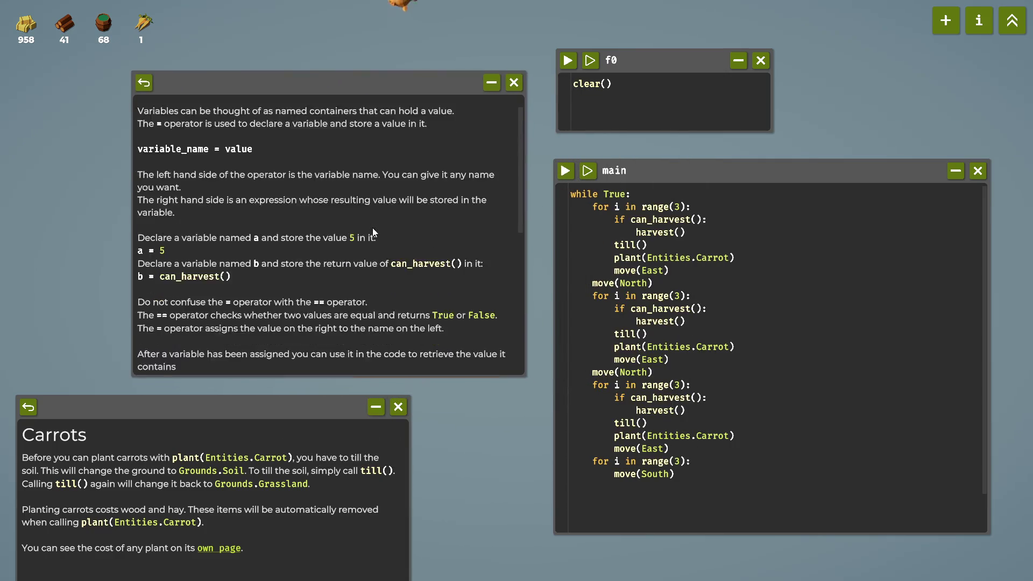
pyautogui.scroll(-10, 373, 230)
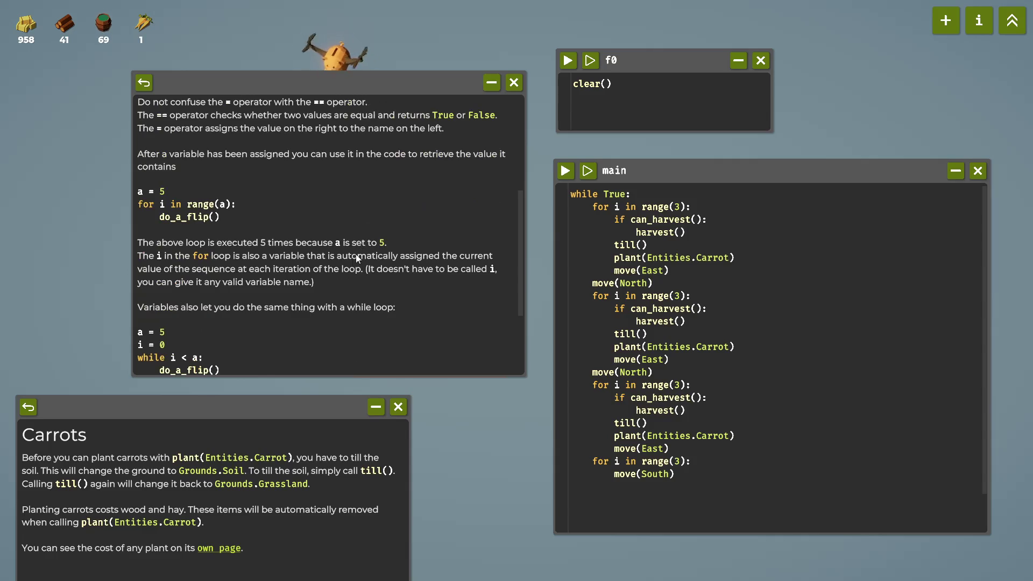
pyautogui.scroll(-2, 335, 264)
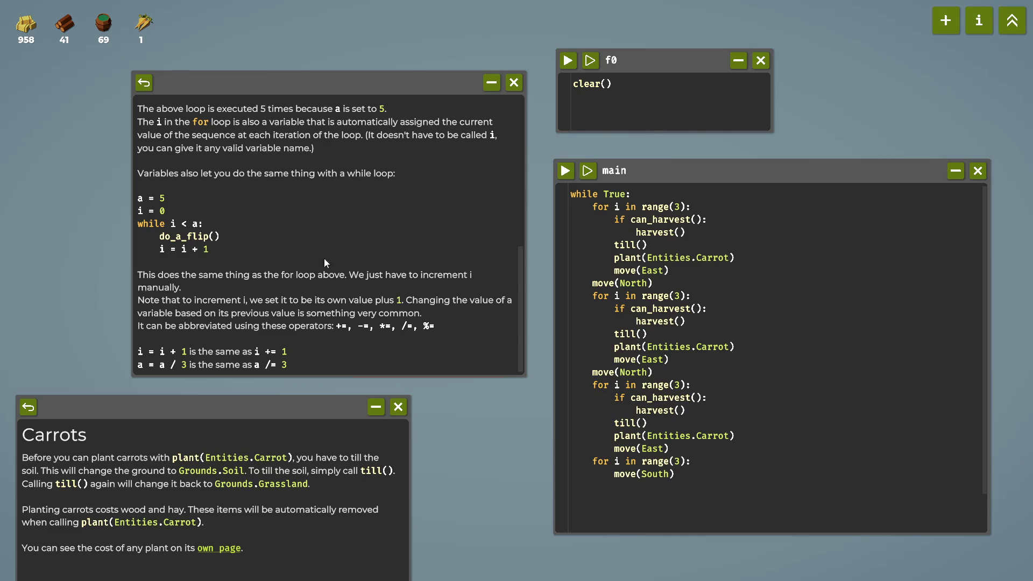
pyautogui.click(514, 83)
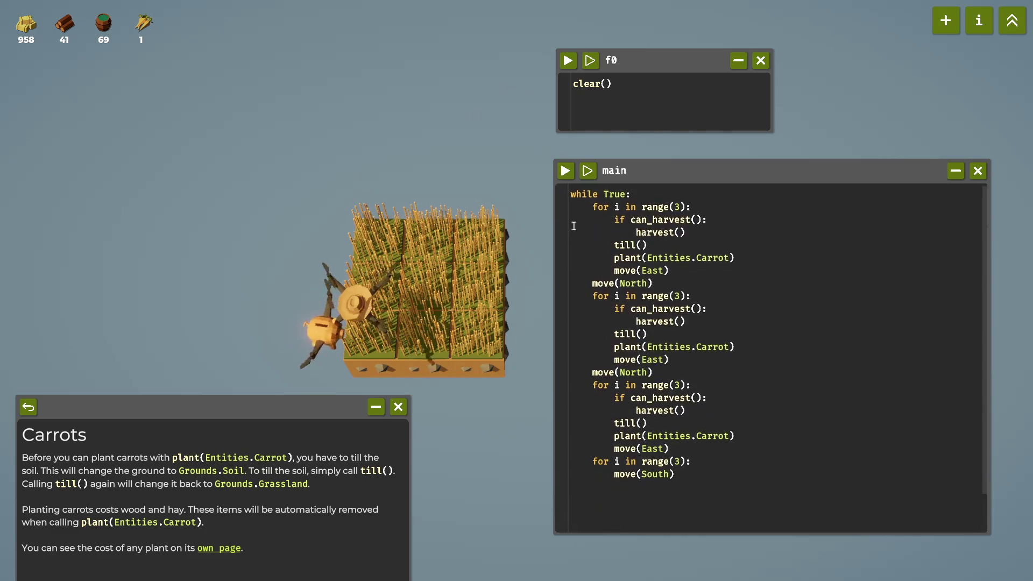
# Insert seed = Entities.Carrot above main's while loop, then open the unlock tree.
pyautogui.click(573, 194)
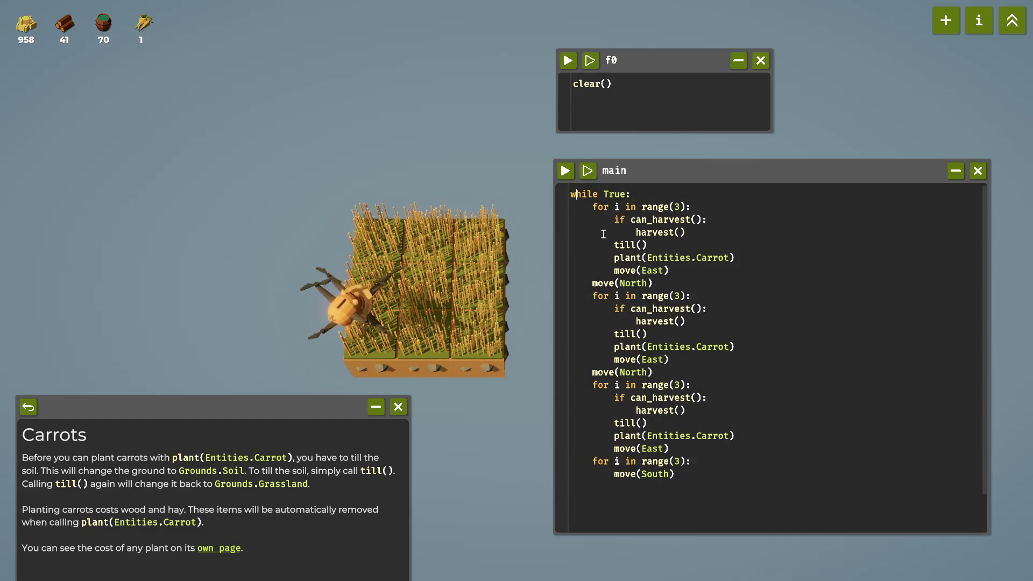
pyautogui.press('Return')
pyautogui.press('Return')
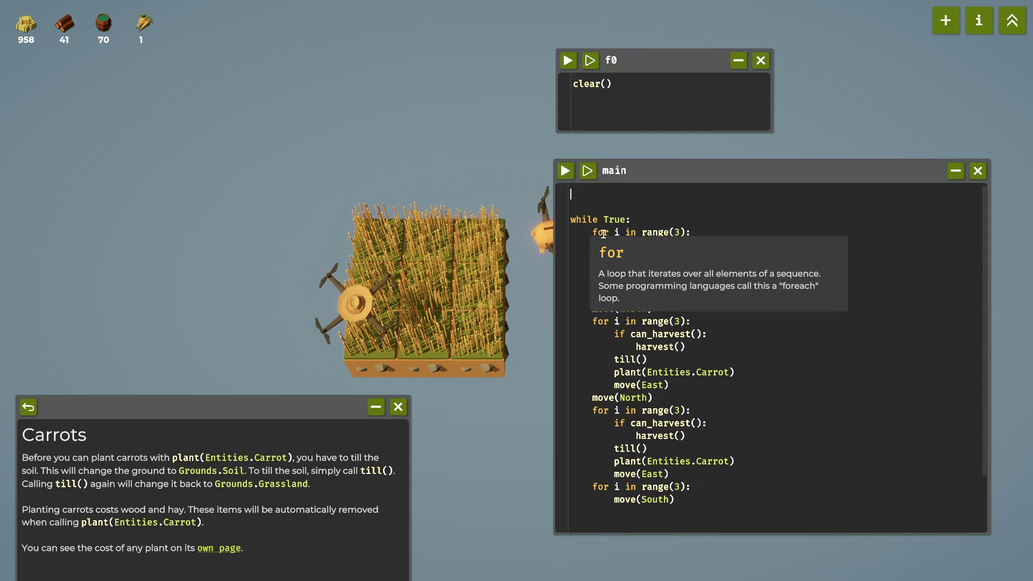
pyautogui.write('plant')
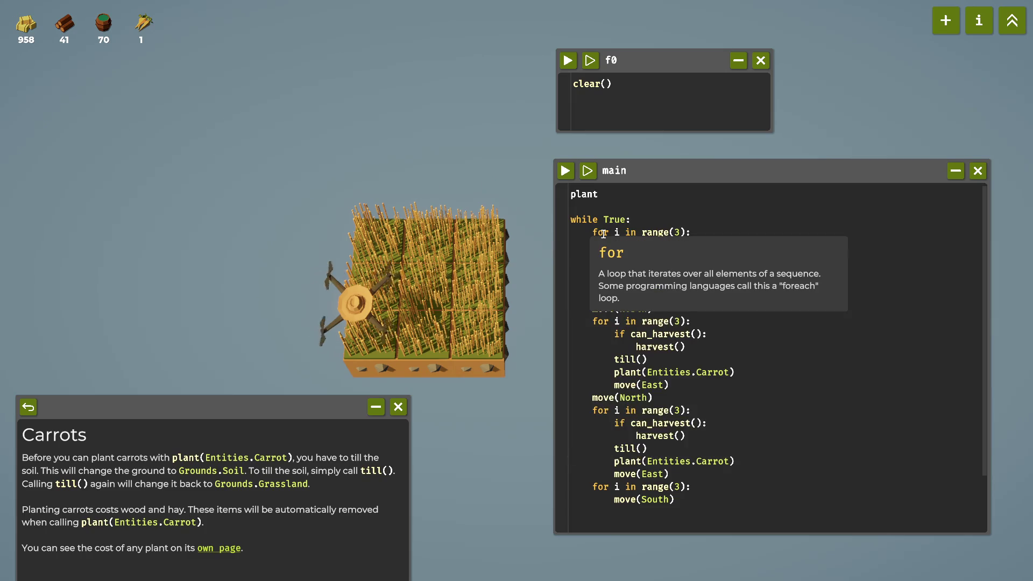
pyautogui.press('BackSpace')
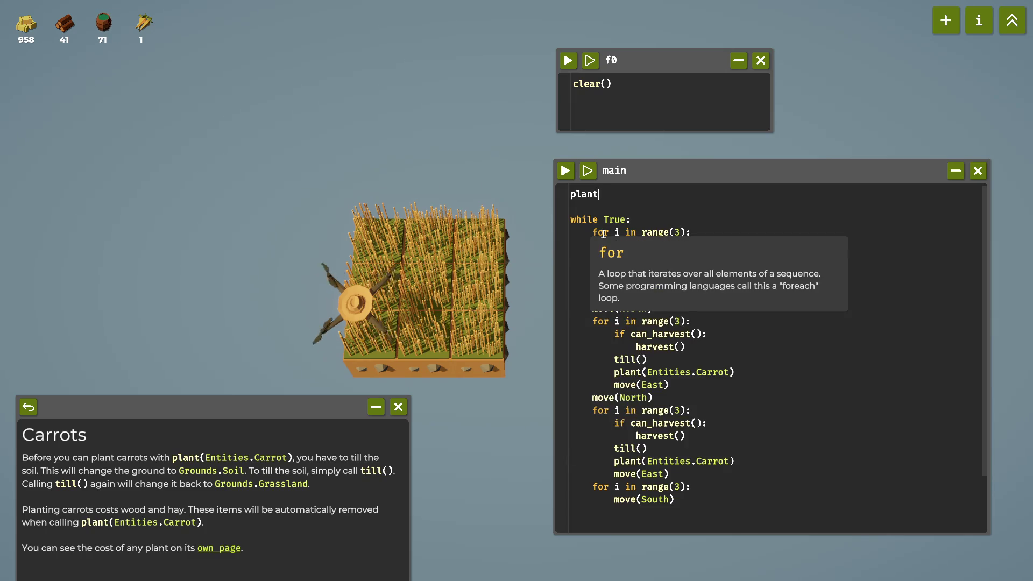
pyautogui.press('BackSpace')
pyautogui.press('BackSpace')
pyautogui.write('seed = ')
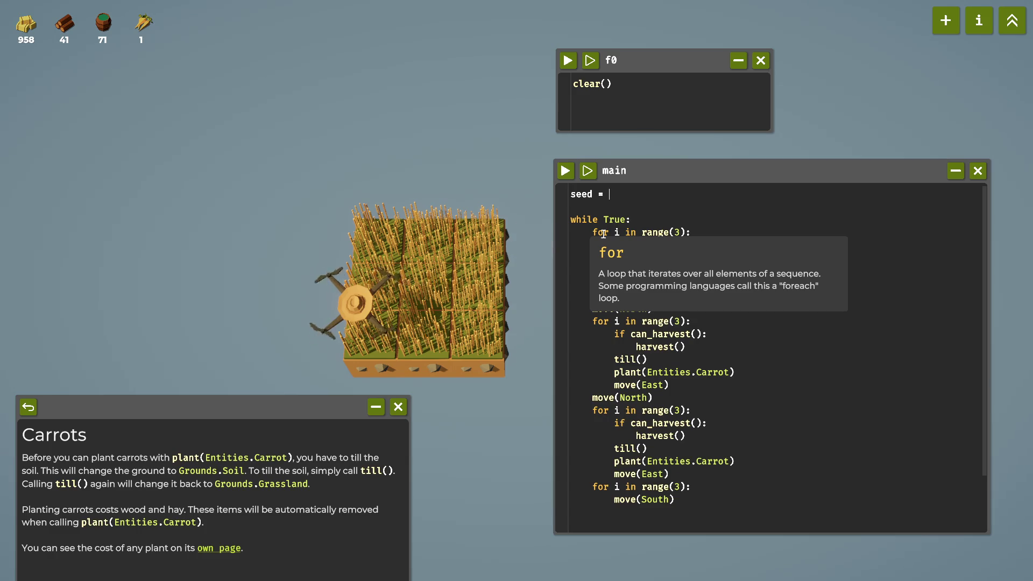
pyautogui.write('En')
pyautogui.press('Tab')
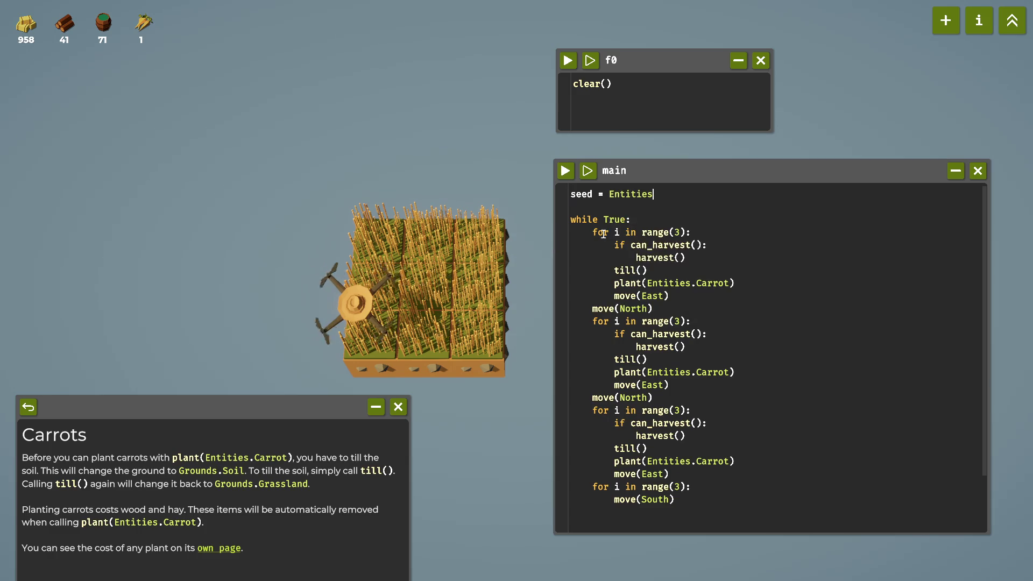
pyautogui.write('.C')
pyautogui.press('Tab')
pyautogui.click(1012, 20)
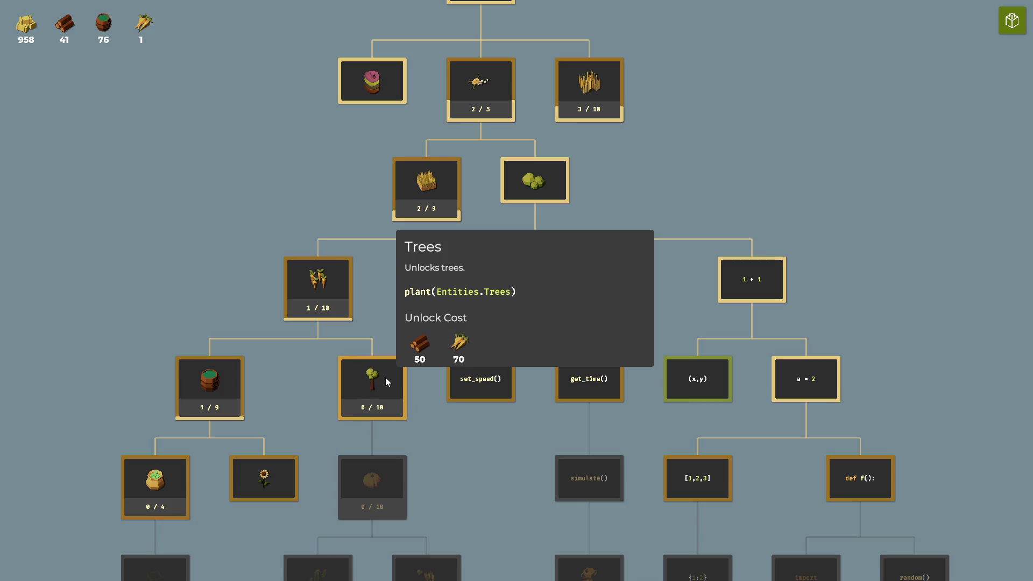
pyautogui.click(1013, 20)
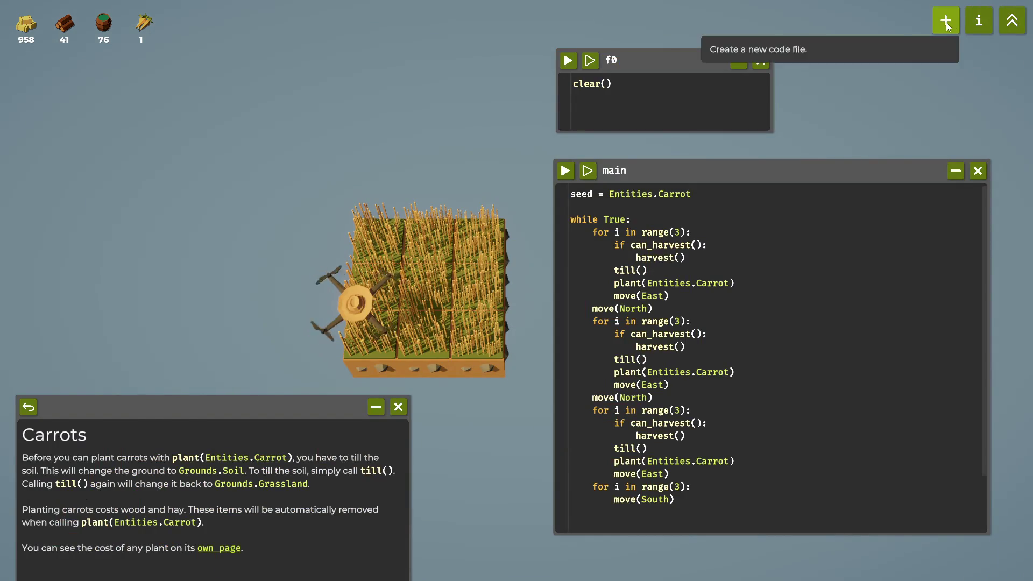
pyautogui.click(978, 22)
pyautogui.moveTo(442, 172); pyautogui.dragTo(205, 104)
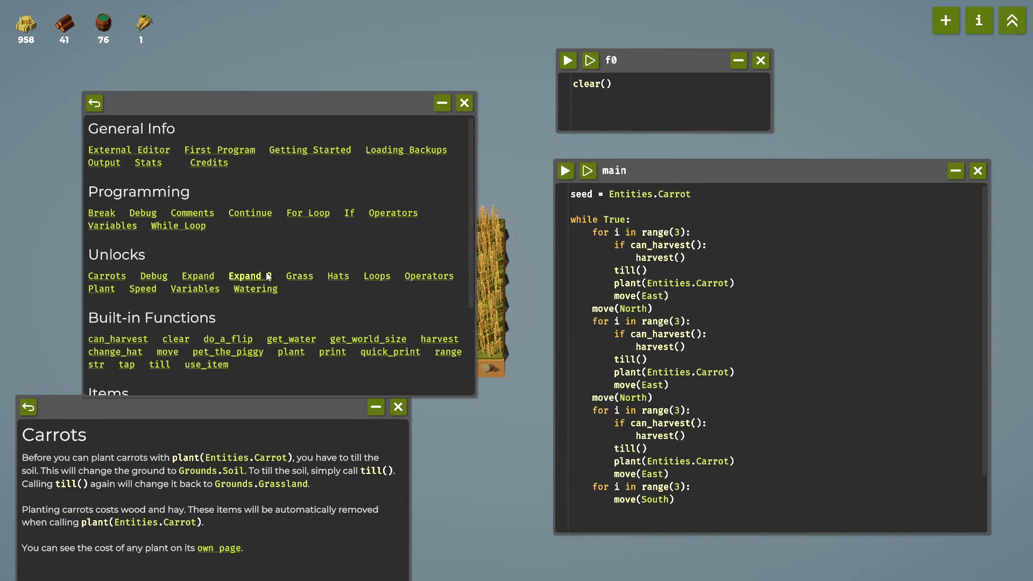
pyautogui.scroll(-2, 264, 269)
pyautogui.click(130, 349)
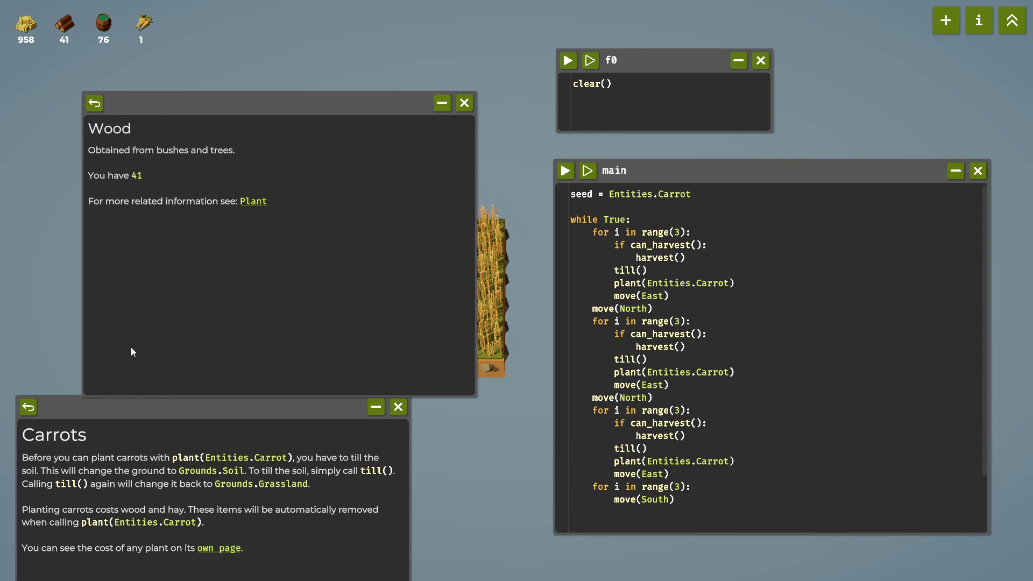
pyautogui.click(464, 103)
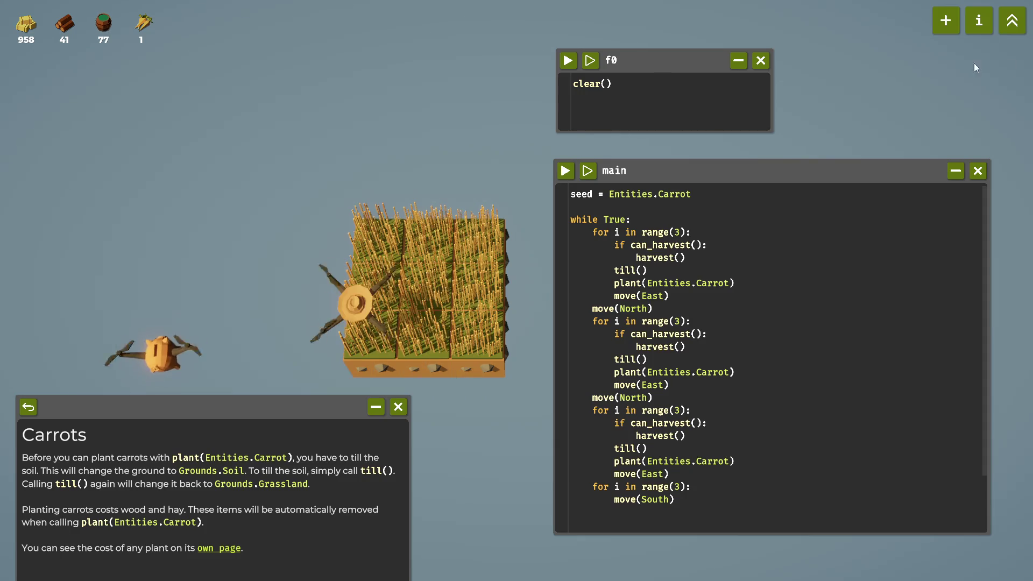
pyautogui.click(1012, 21)
pyautogui.moveTo(444, 408)
pyautogui.scroll(-3, 485, 377)
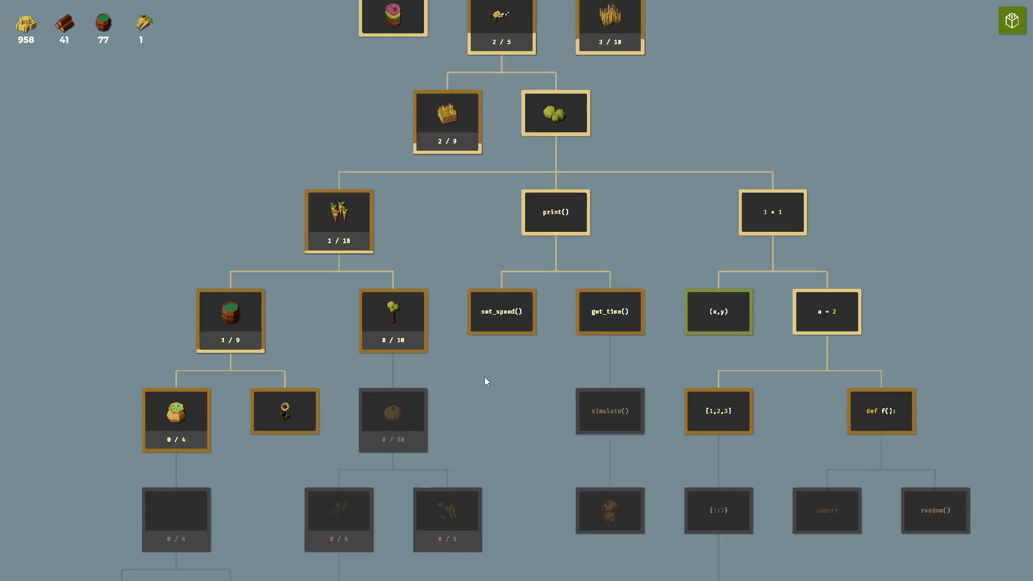
pyautogui.moveTo(198, 341)
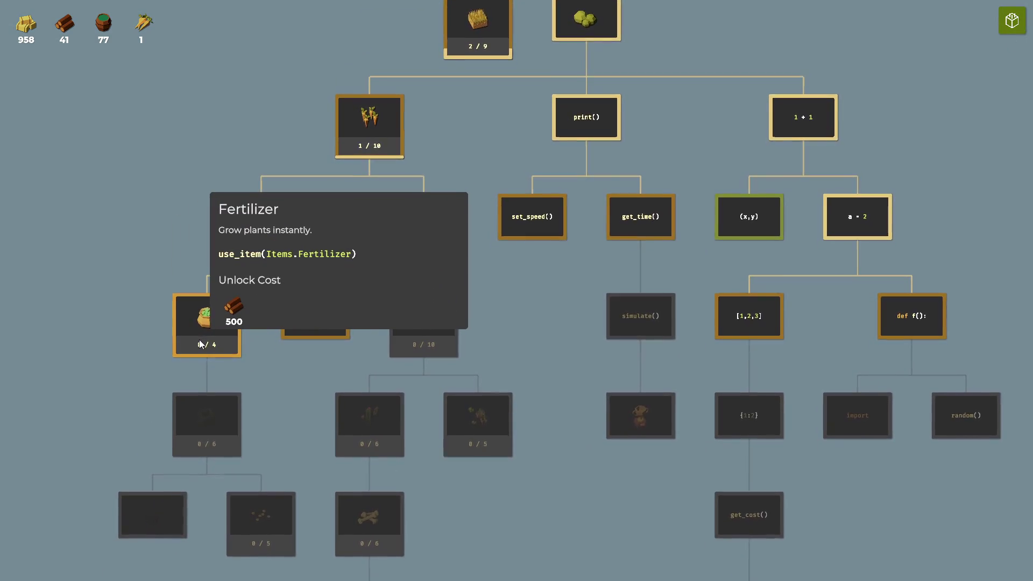
pyautogui.moveTo(309, 321)
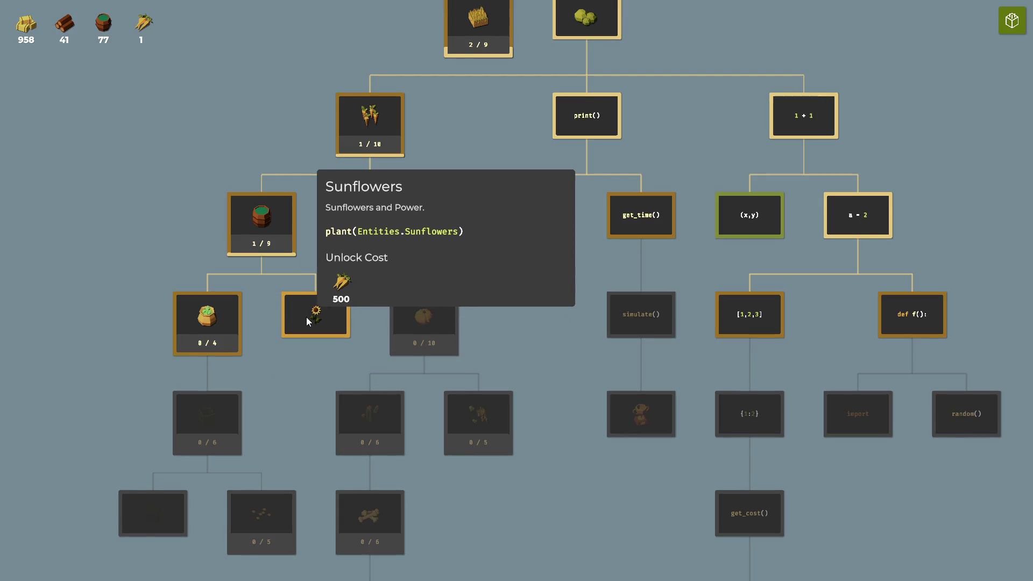
pyautogui.moveTo(305, 364); pyautogui.dragTo(285, 380)
pyautogui.moveTo(399, 333)
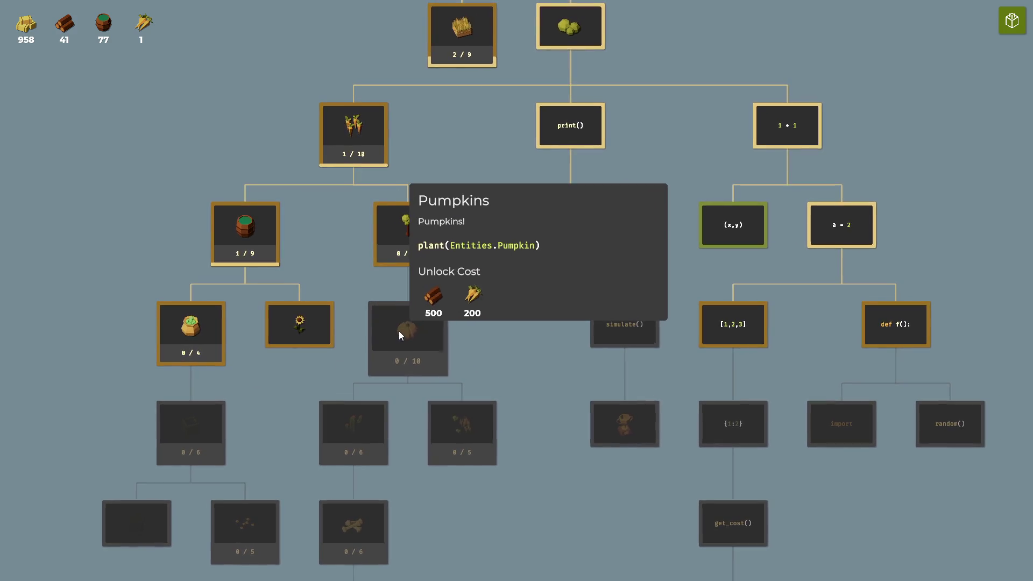
pyautogui.moveTo(476, 442)
pyautogui.moveTo(131, 533)
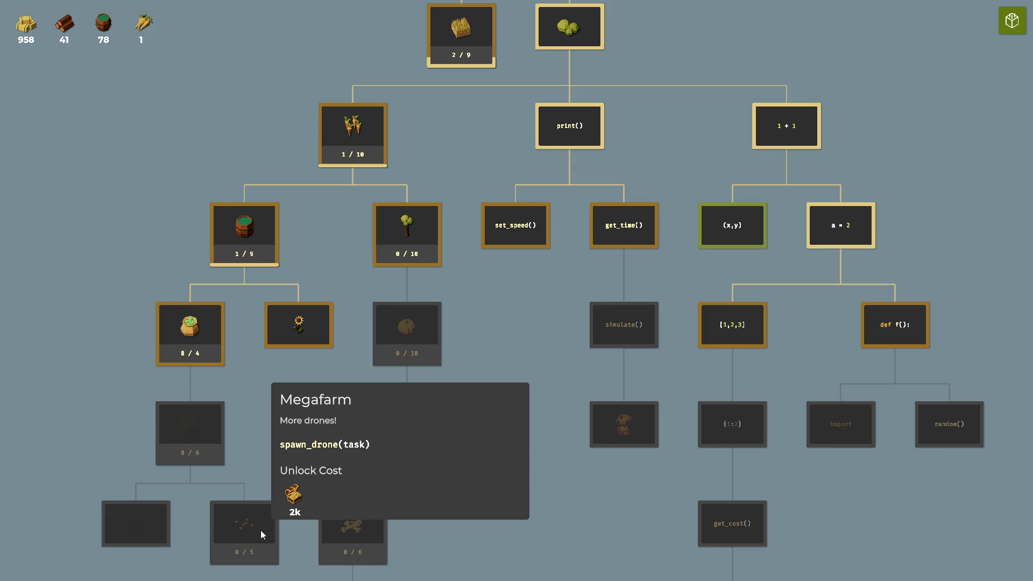
pyautogui.moveTo(358, 534)
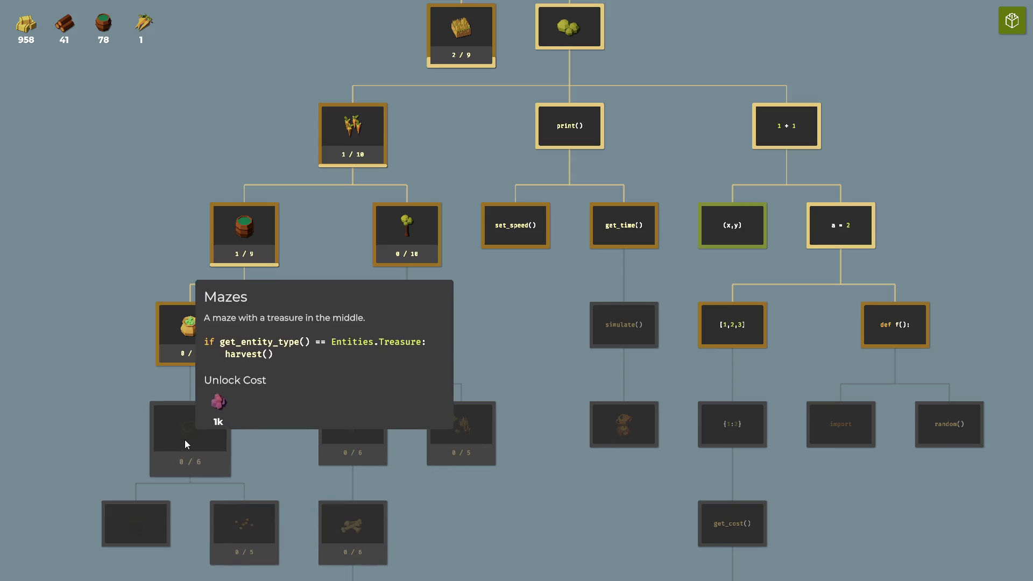
pyautogui.press('Up')
pyautogui.press('Right')
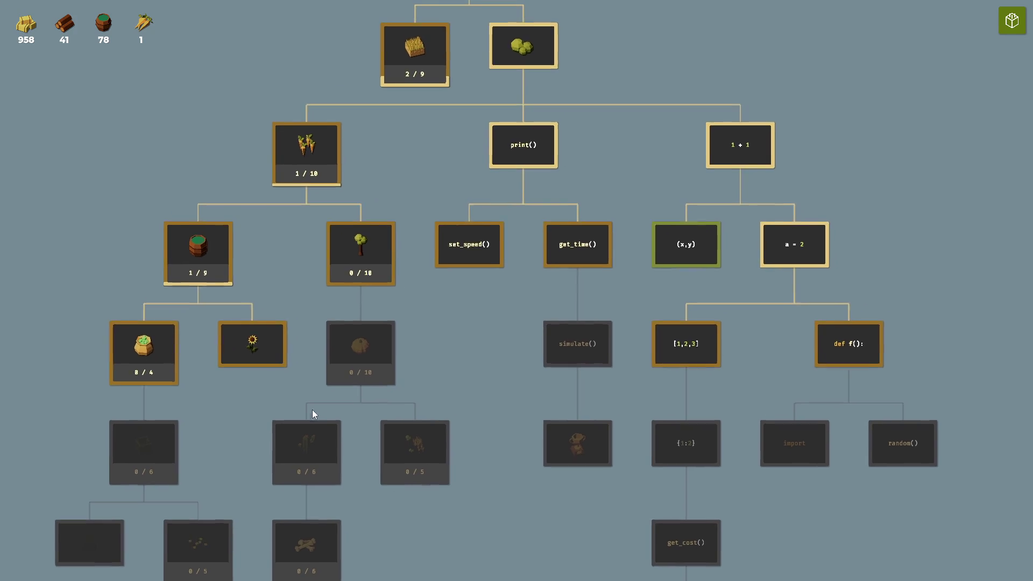
pyautogui.press('Up')
pyautogui.moveTo(316, 240)
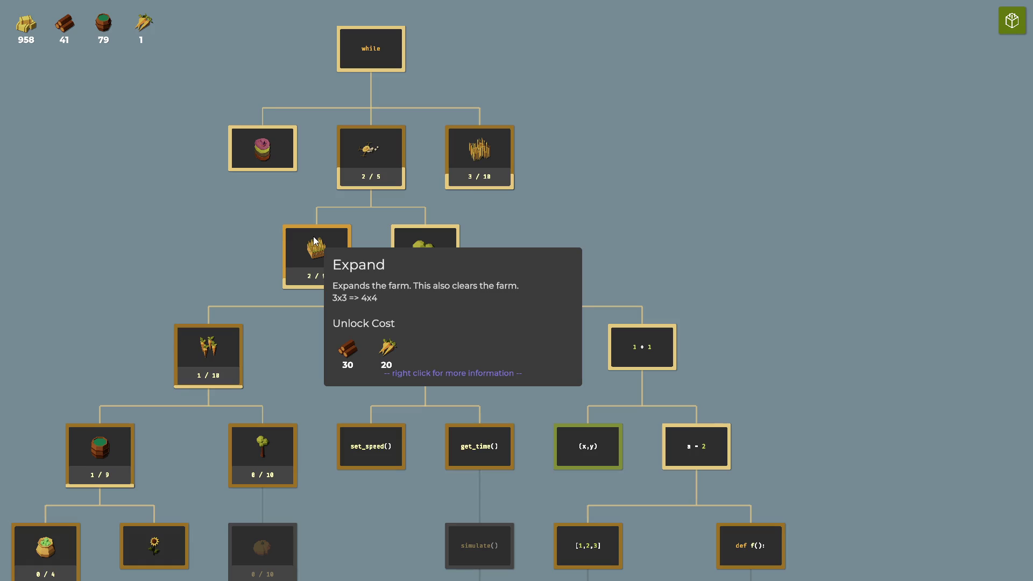
pyautogui.press('Up')
pyautogui.moveTo(382, 194)
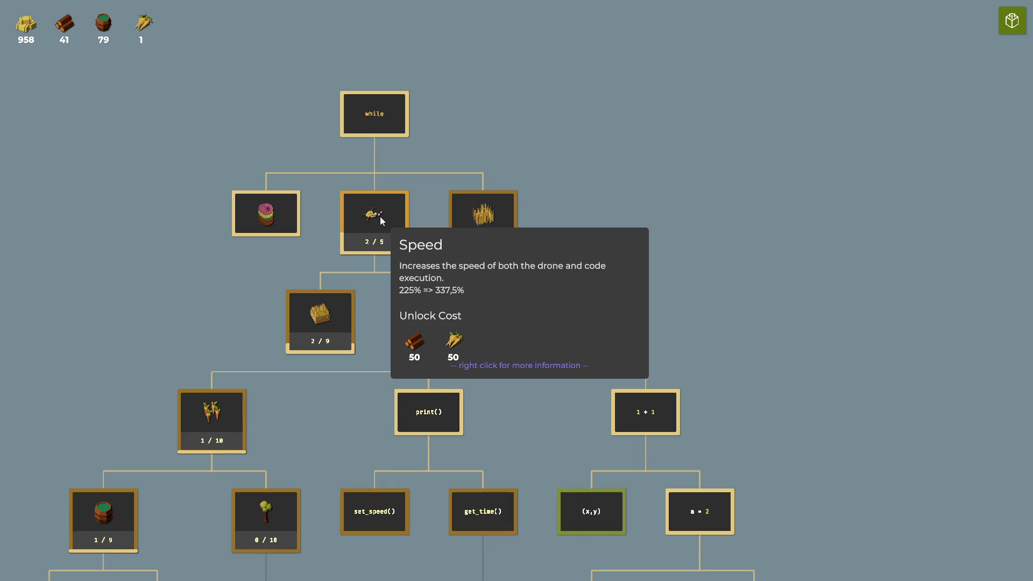
pyautogui.moveTo(469, 223)
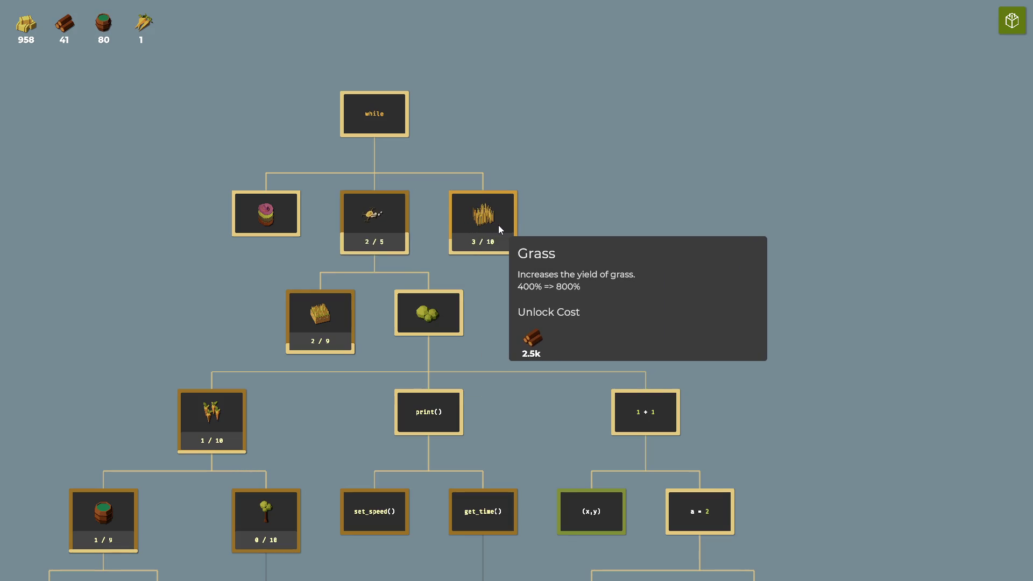
pyautogui.moveTo(329, 307)
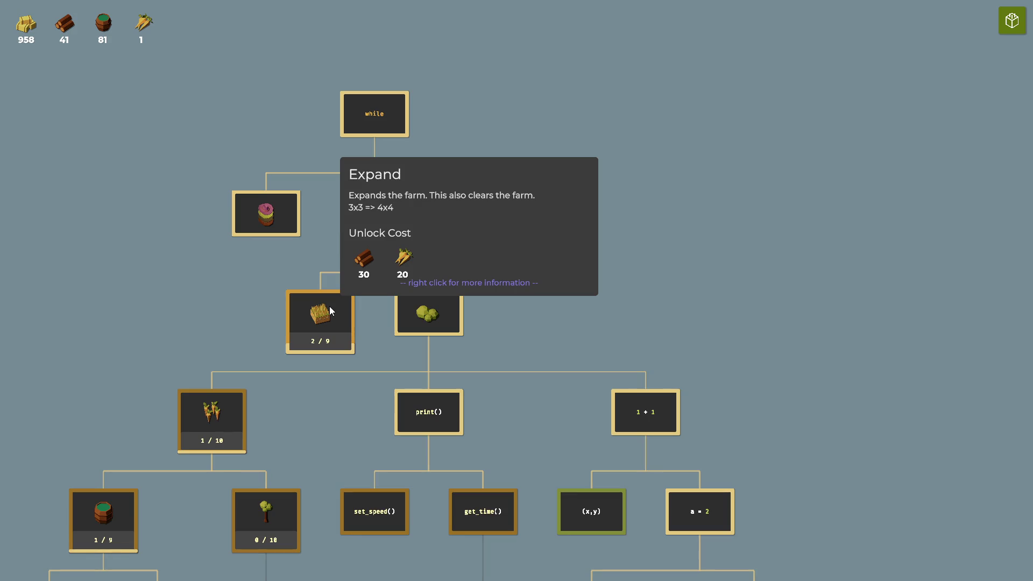
pyautogui.click(1012, 21)
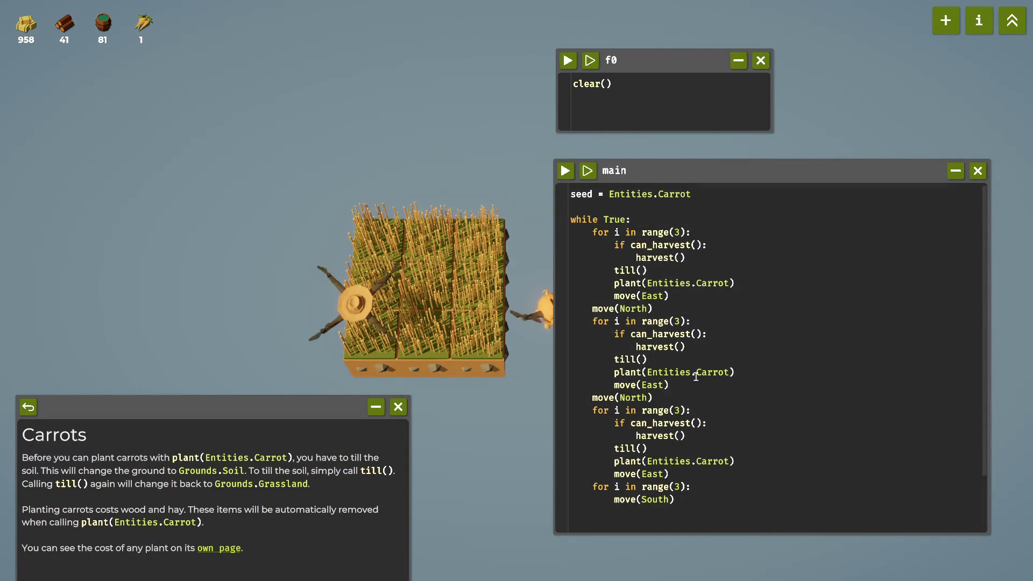
# Copy seed and paste it over Entities.Carrot in all three plant() calls in main.
pyautogui.doubleClick(581, 194)
pyautogui.hotkey('ctrl', 'c')
pyautogui.moveTo(647, 283); pyautogui.dragTo(727, 285)
pyautogui.hotkey('ctrl', 'v')
pyautogui.moveTo(647, 373); pyautogui.dragTo(730, 372)
pyautogui.hotkey('ctrl', 'v')
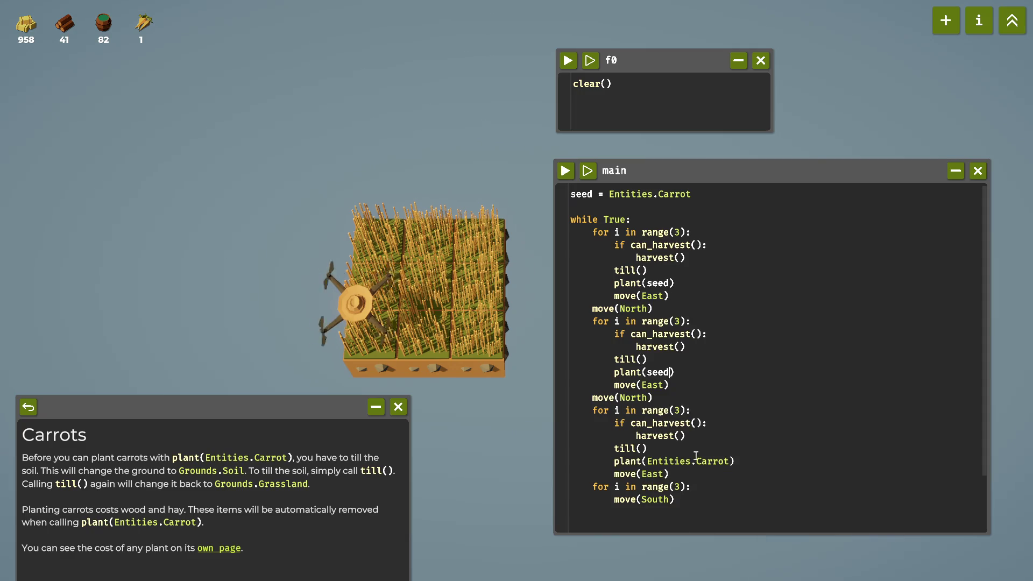
pyautogui.moveTo(647, 461); pyautogui.dragTo(727, 462)
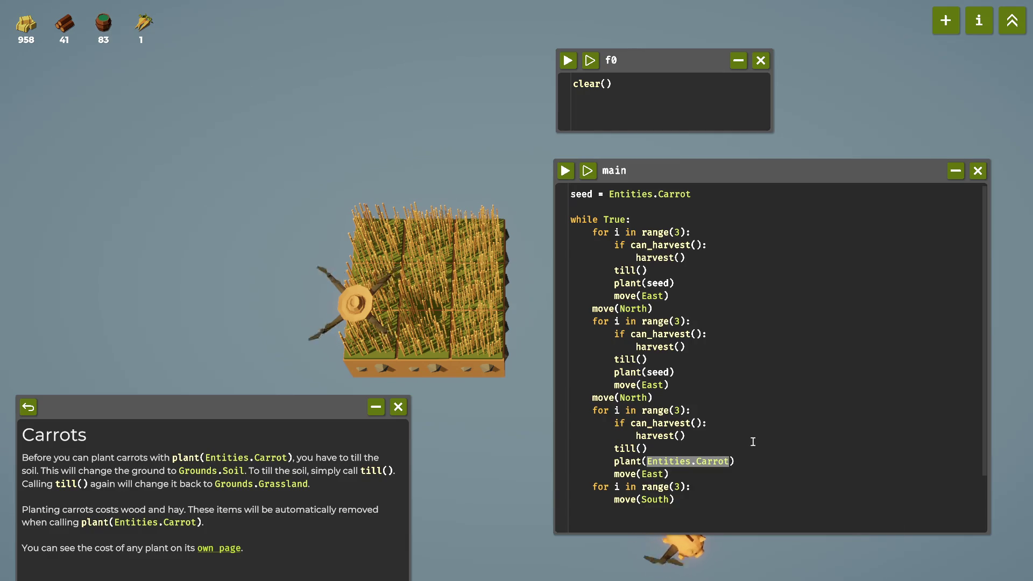
pyautogui.hotkey('ctrl', 'v')
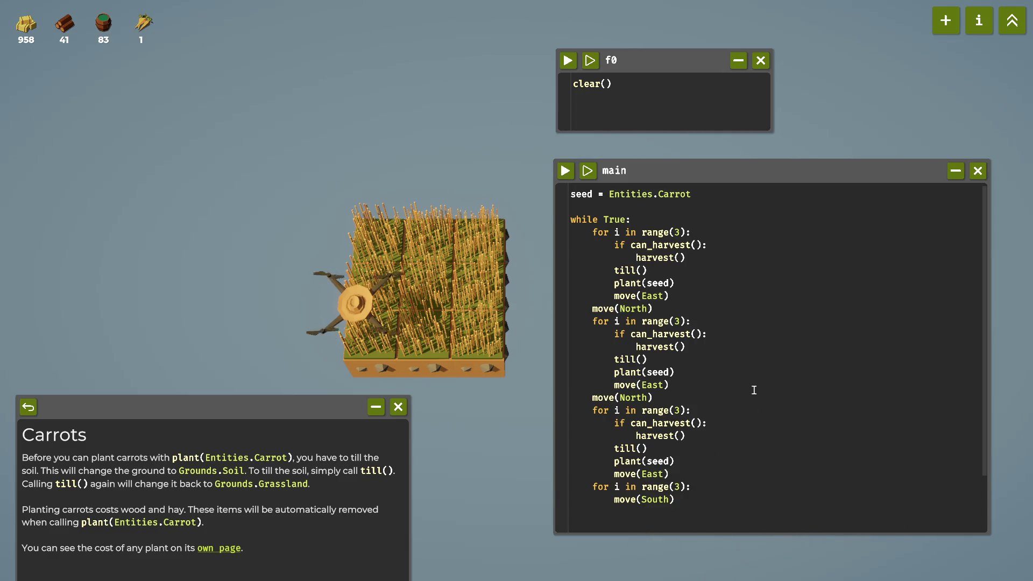
pyautogui.press('Up')
pyautogui.press('Up')
pyautogui.press('End')
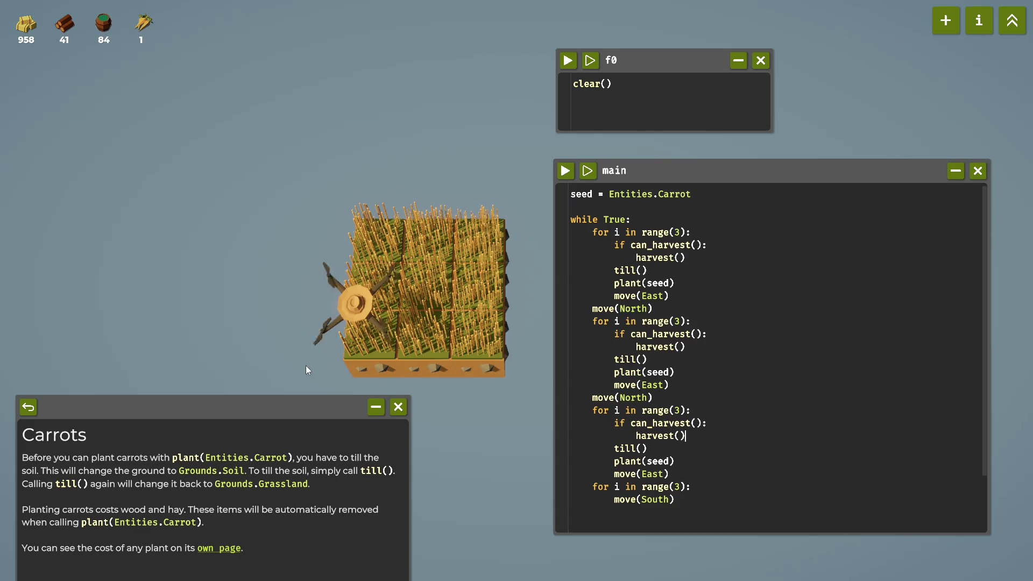
# Browse the help from the Carrot page through Grassland to the Soil page.
pyautogui.click(228, 548)
pyautogui.moveTo(198, 407)
pyautogui.mouseDown()
pyautogui.moveTo(231, 287)
pyautogui.moveTo(224, 294)
pyautogui.mouseUp()
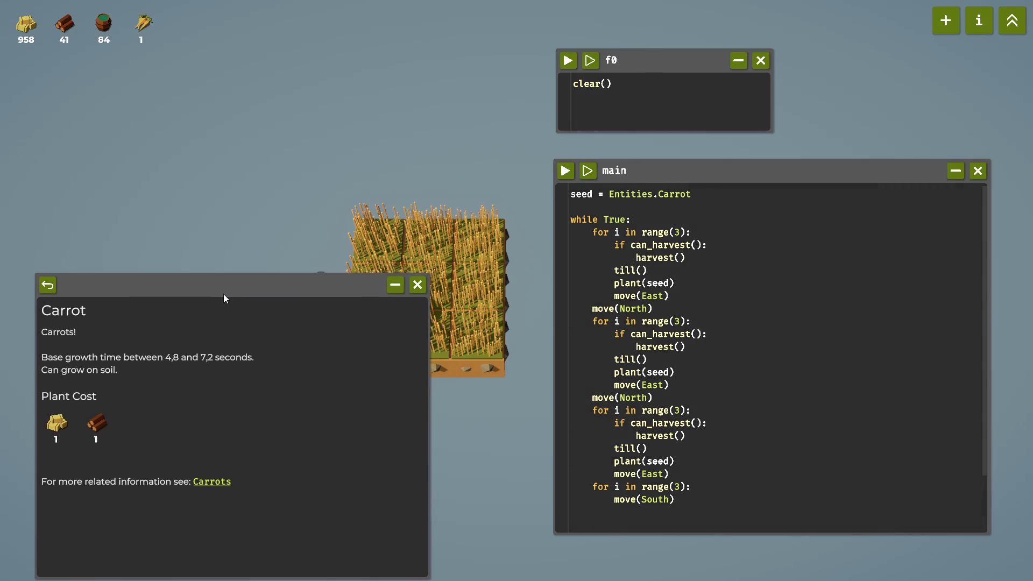
pyautogui.click(48, 285)
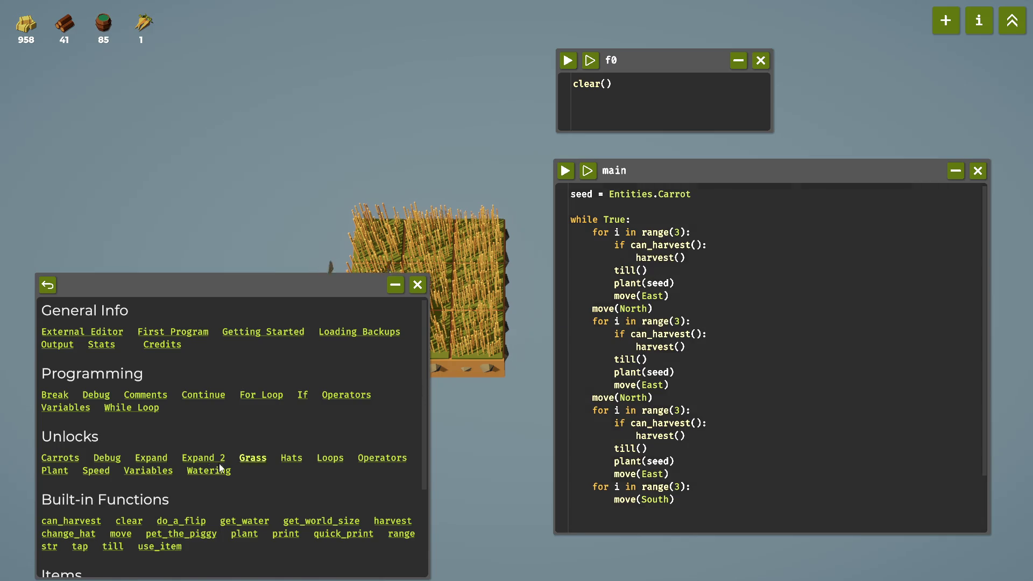
pyautogui.scroll(-3, 195, 457)
pyautogui.scroll(-3, 210, 467)
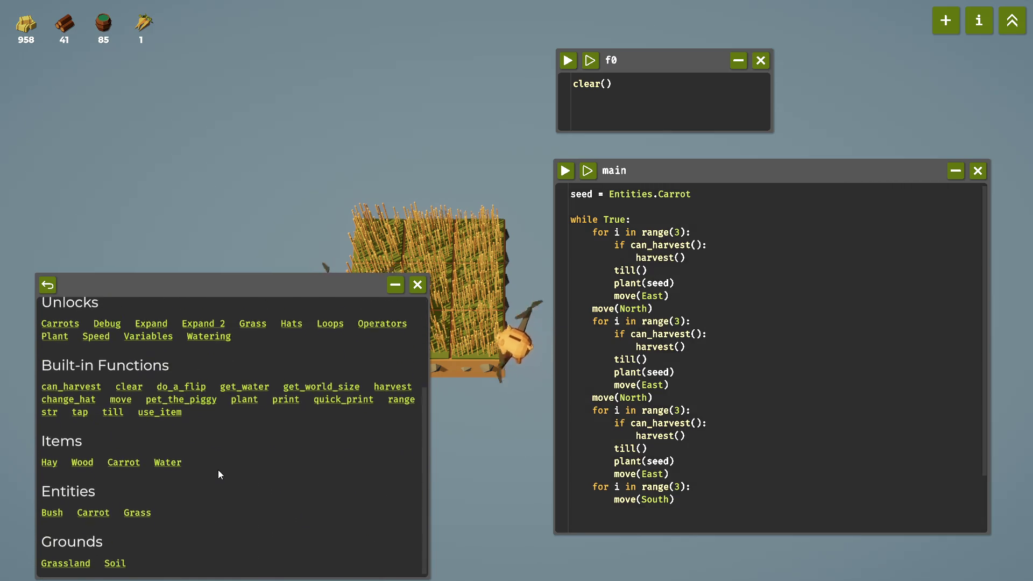
pyautogui.click(80, 567)
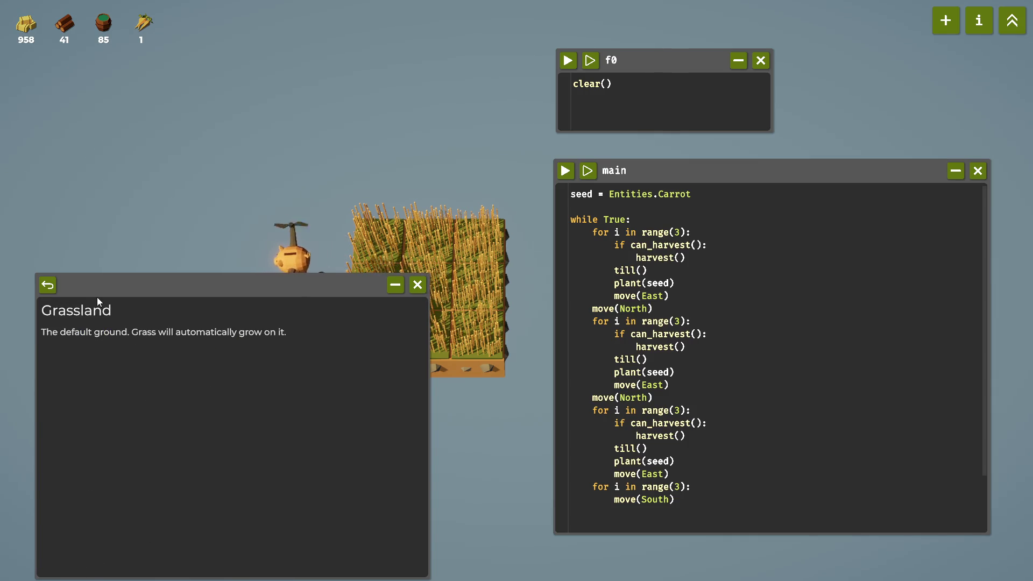
pyautogui.click(47, 284)
pyautogui.scroll(-5, 115, 505)
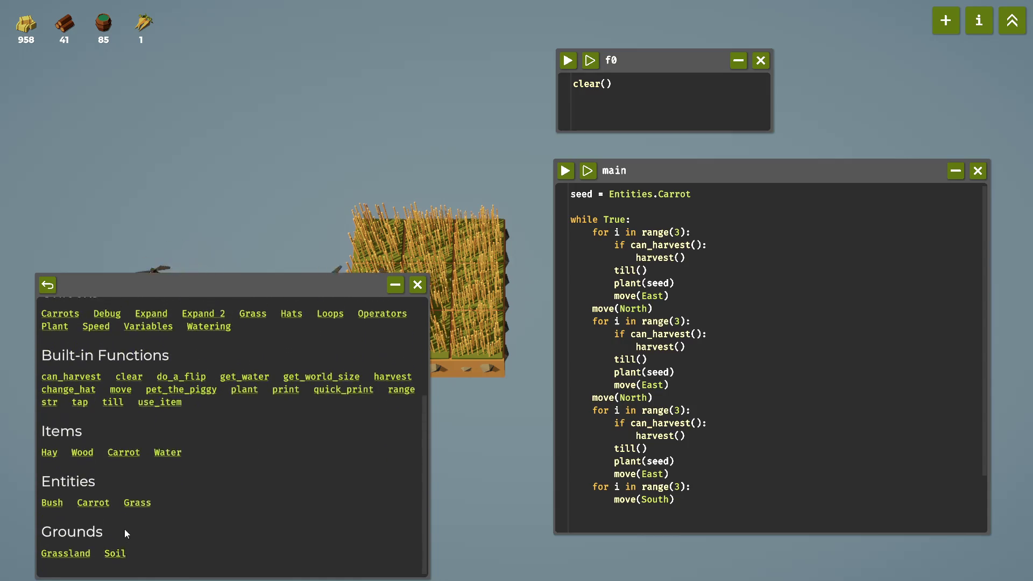
pyautogui.click(115, 565)
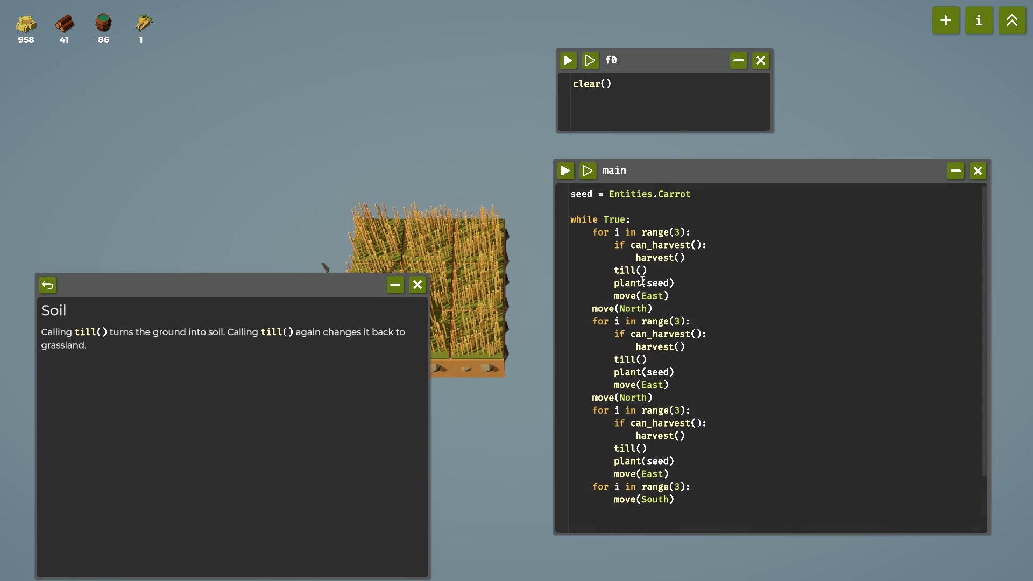
# Check the till() documentation in main, then create a new f1 script below main.
pyautogui.moveTo(650, 271); pyautogui.dragTo(612, 264)
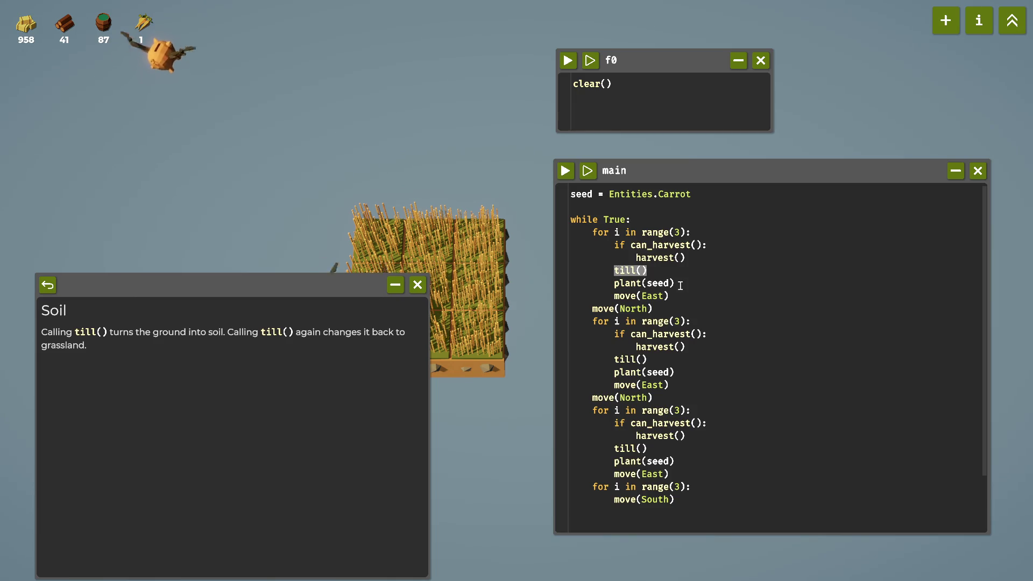
pyautogui.click(665, 267)
pyautogui.moveTo(665, 267); pyautogui.dragTo(618, 267)
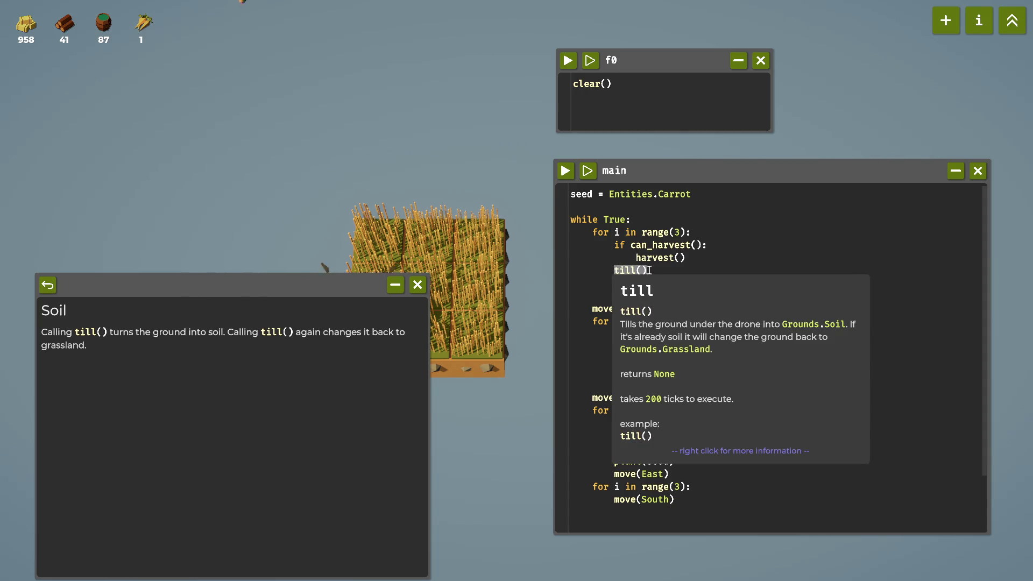
pyautogui.click(672, 271)
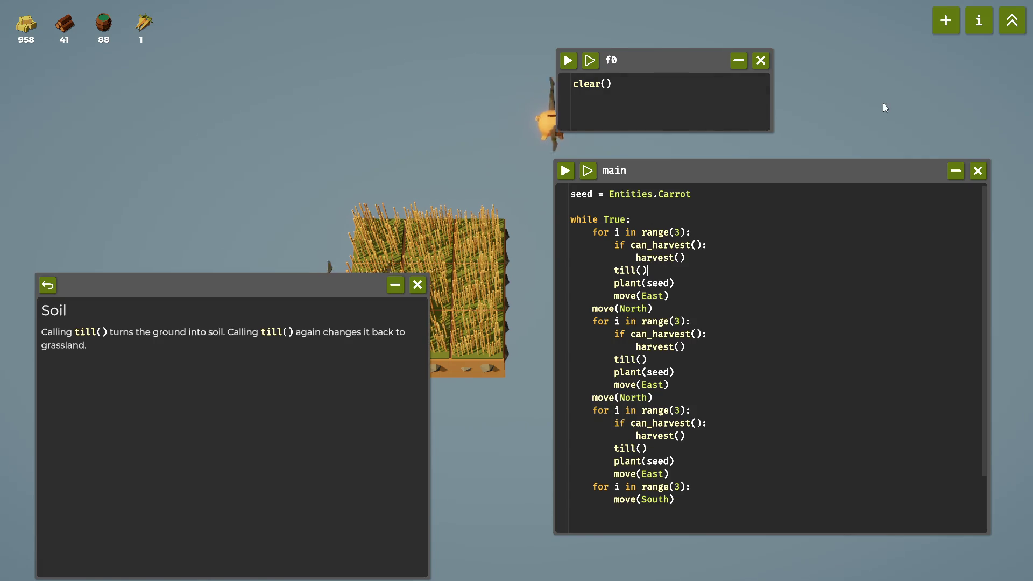
pyautogui.click(939, 33)
pyautogui.moveTo(544, 309)
pyautogui.mouseDown()
pyautogui.moveTo(605, 365)
pyautogui.moveTo(690, 550)
pyautogui.moveTo(503, 407)
pyautogui.mouseUp()
# Type if till(): as f1's first line, briefly checking the info window and unlock tree.
pyautogui.click(510, 458)
pyautogui.write('if ')
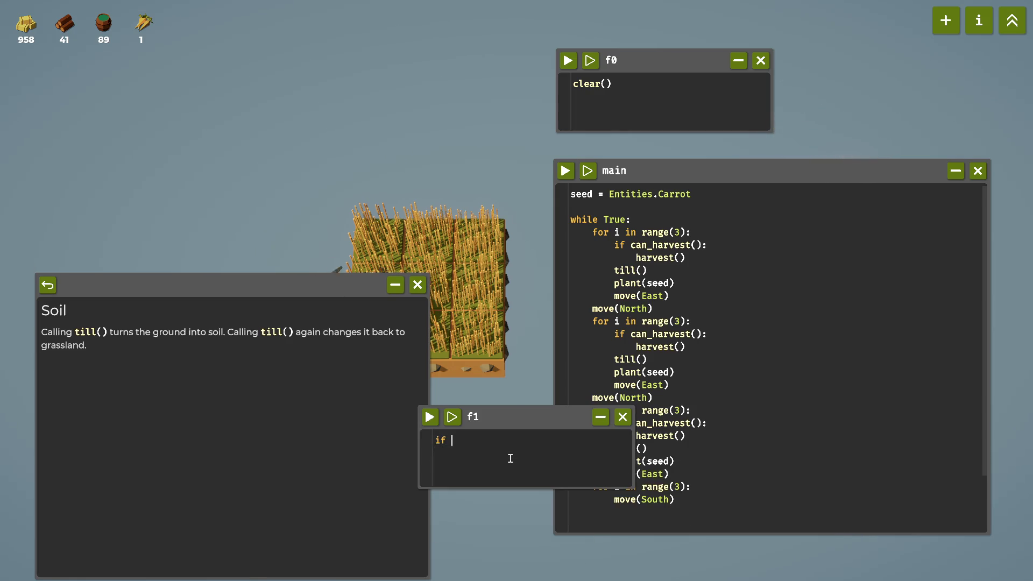
pyautogui.write('till')
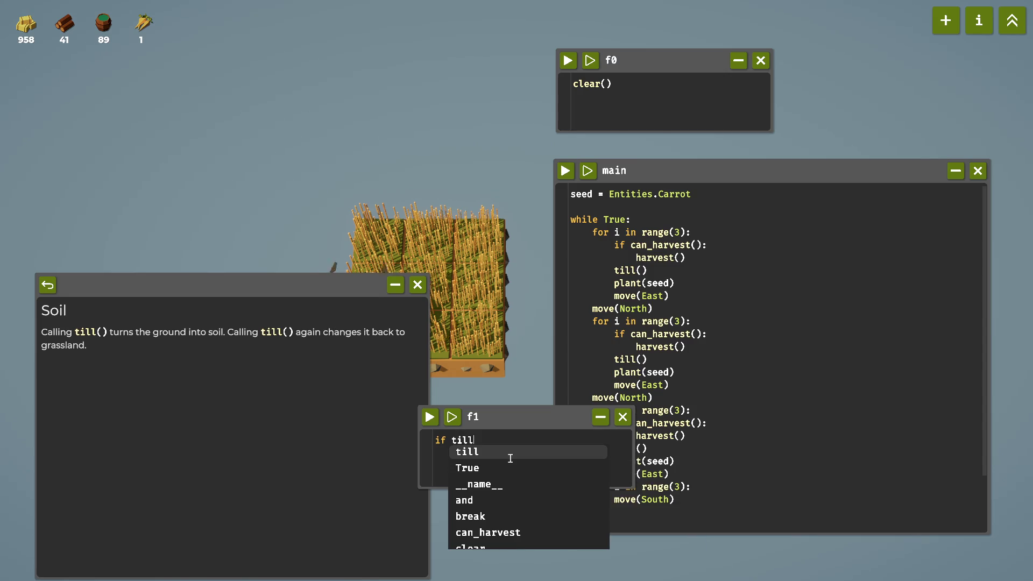
pyautogui.write('():')
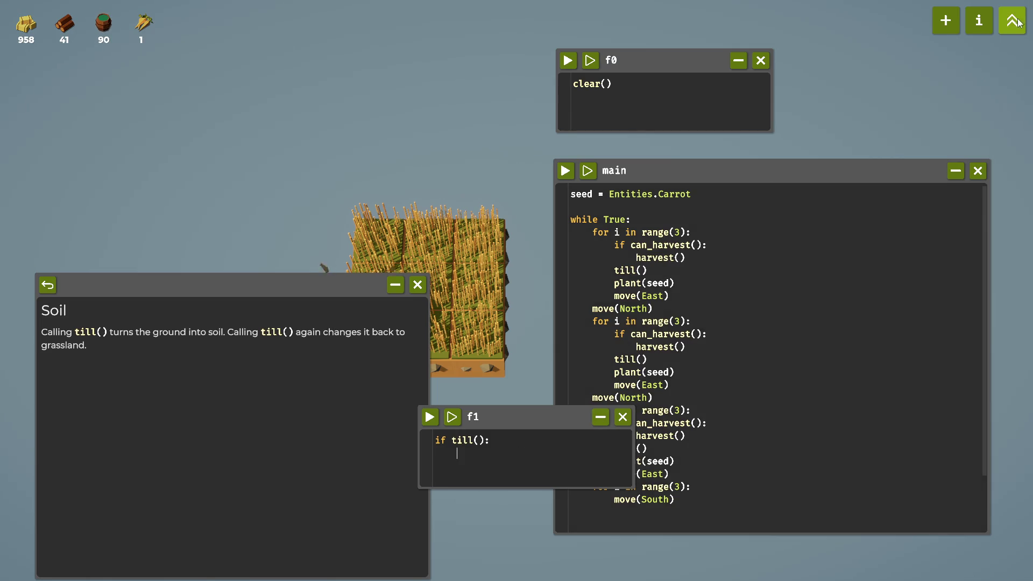
pyautogui.click(991, 24)
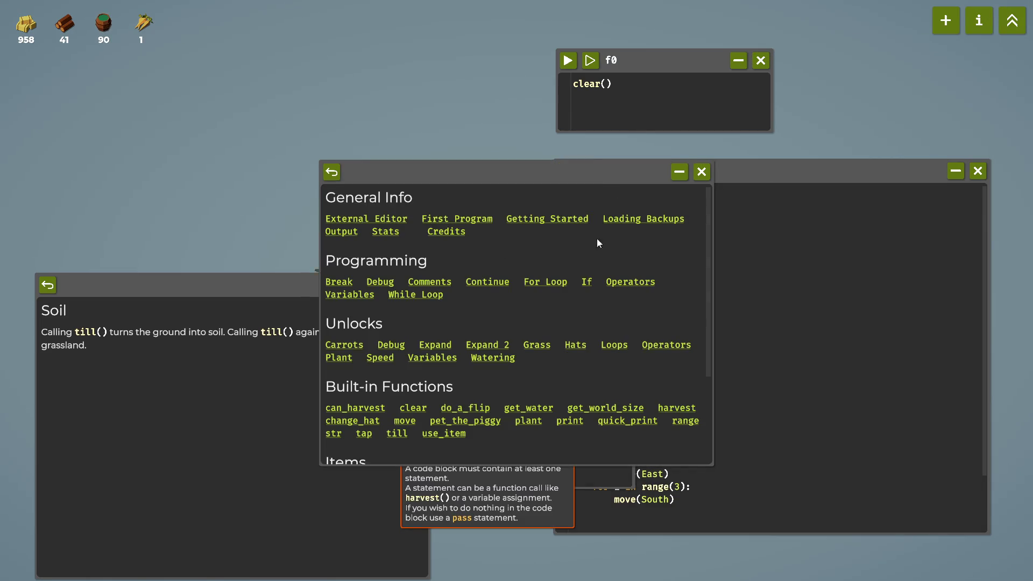
pyautogui.click(701, 172)
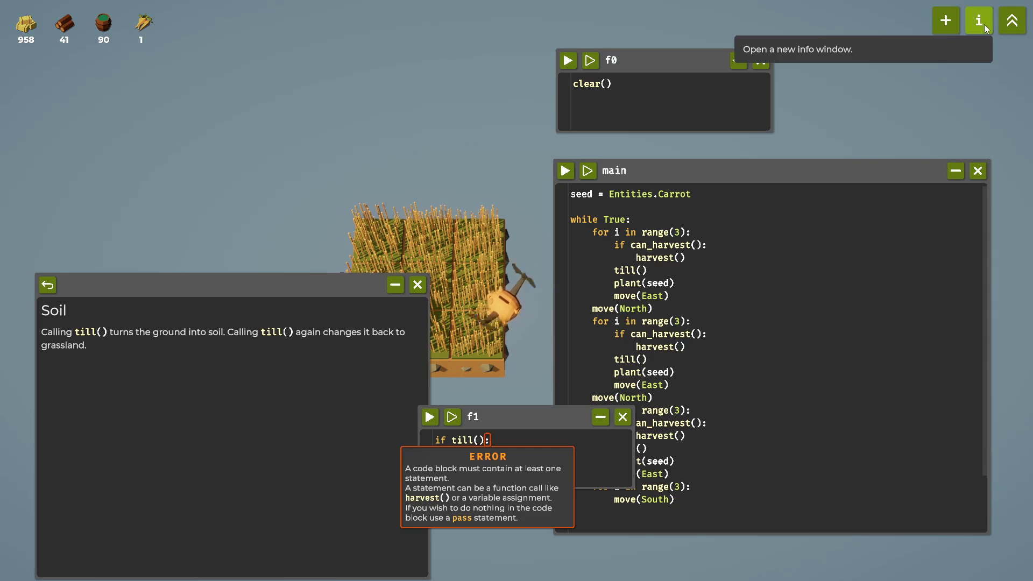
pyautogui.click(1012, 20)
pyautogui.moveTo(434, 408)
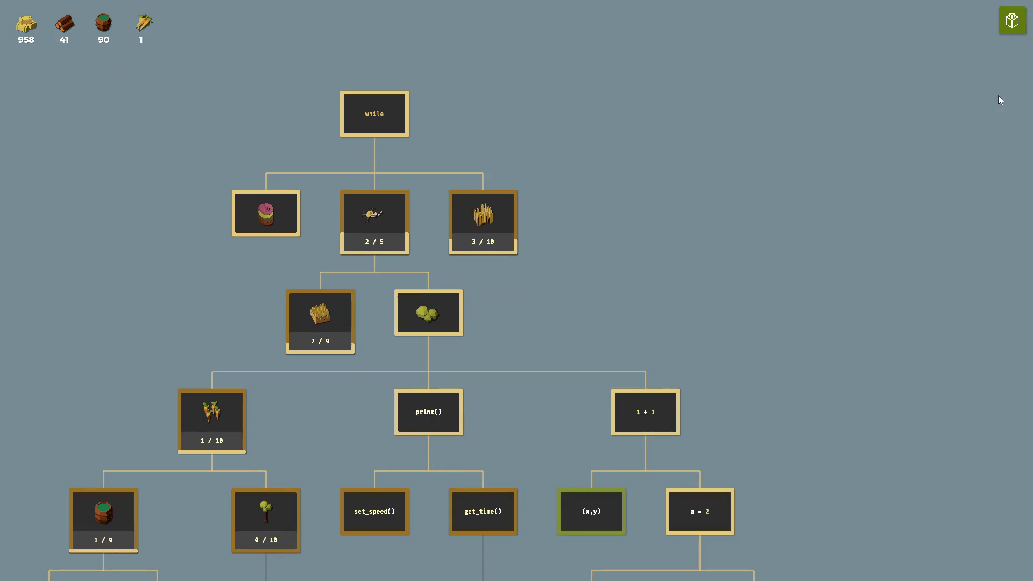
pyautogui.click(1023, 29)
pyautogui.click(510, 445)
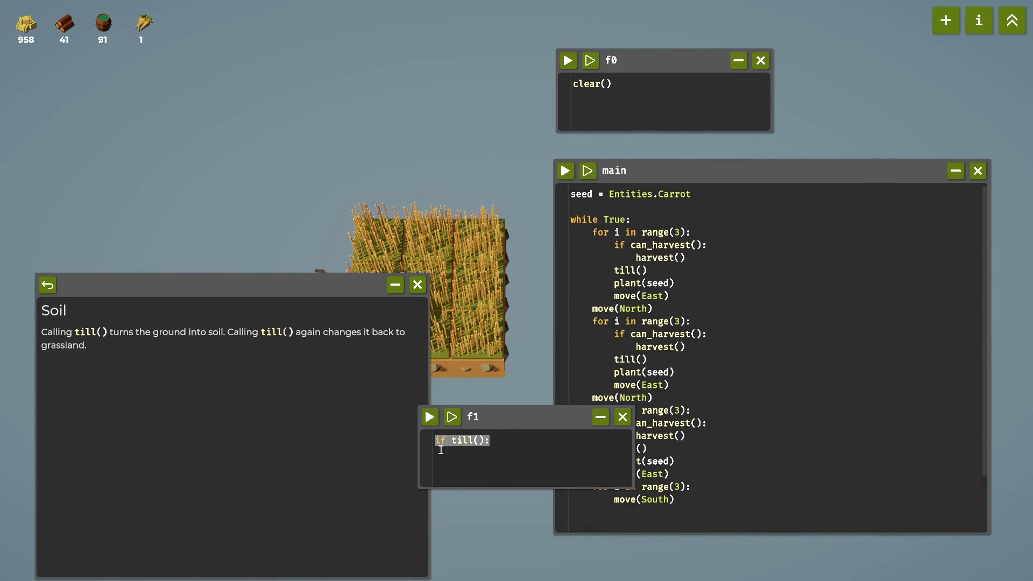
# Replace f1's code with print(till()) and run it twice to see the returned value.
pyautogui.write('print(')
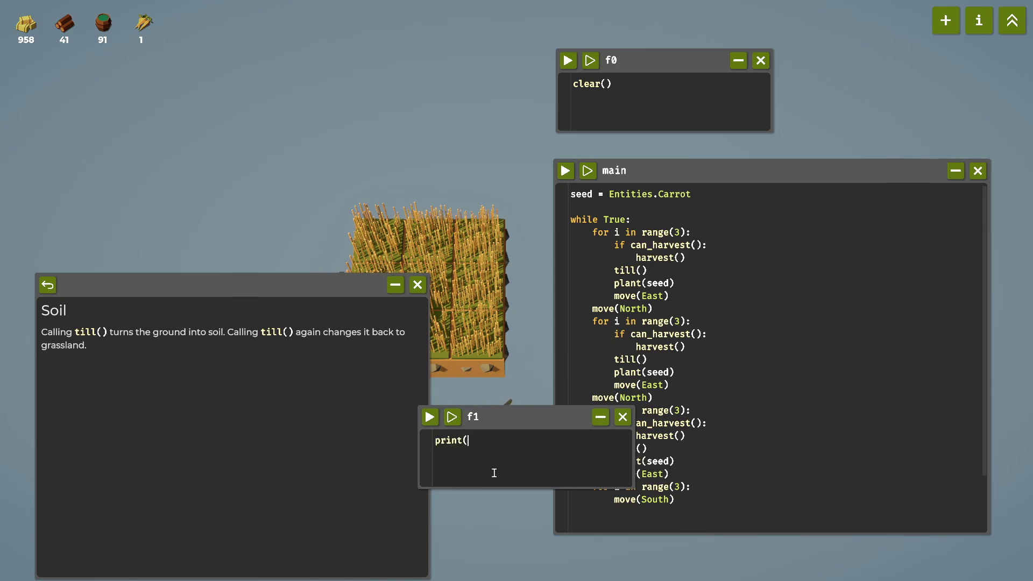
pyautogui.write('till(')
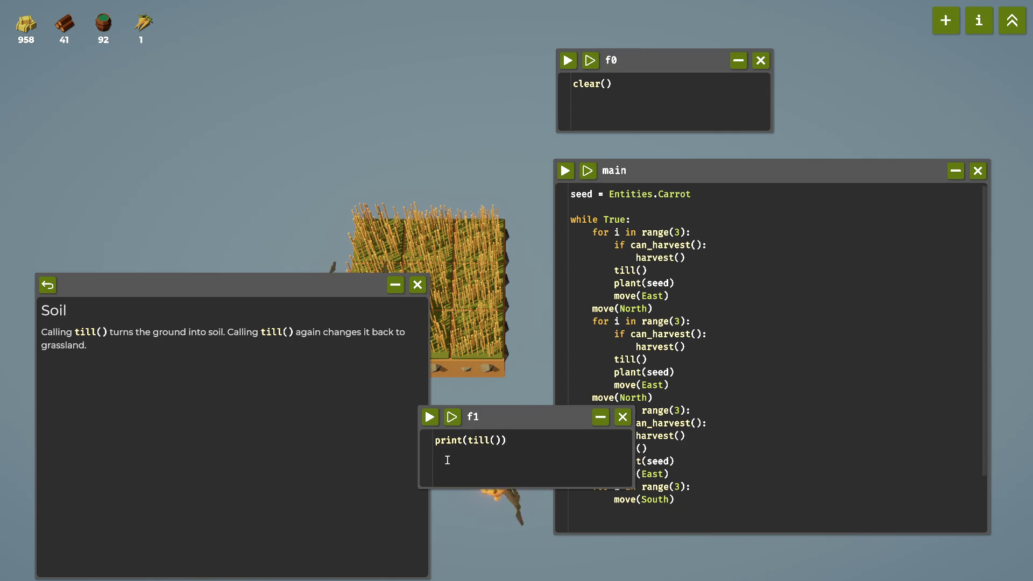
pyautogui.moveTo(530, 419); pyautogui.dragTo(610, 414)
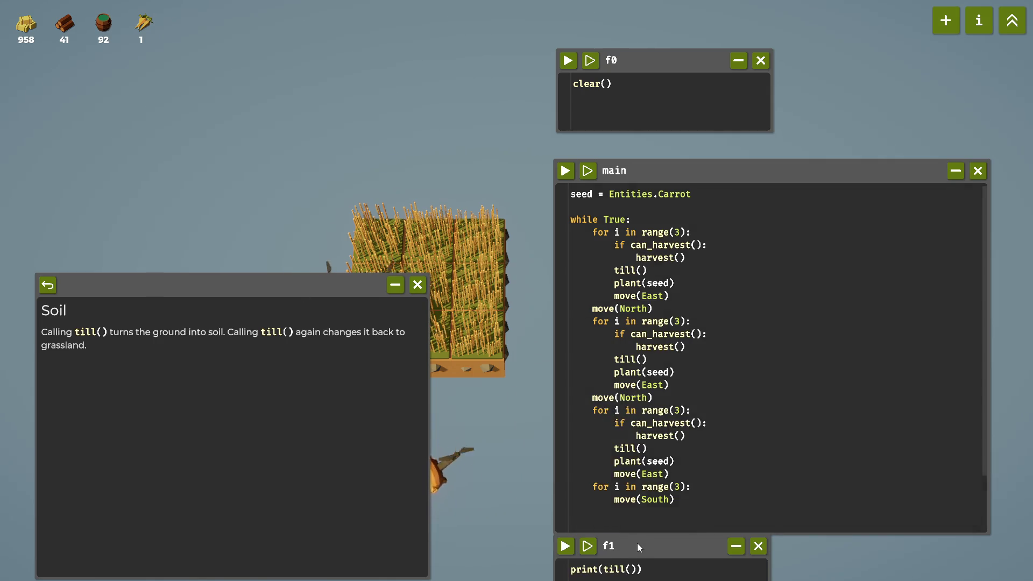
pyautogui.moveTo(640, 547)
pyautogui.mouseDown()
pyautogui.moveTo(487, 430)
pyautogui.moveTo(494, 436)
pyautogui.mouseUp()
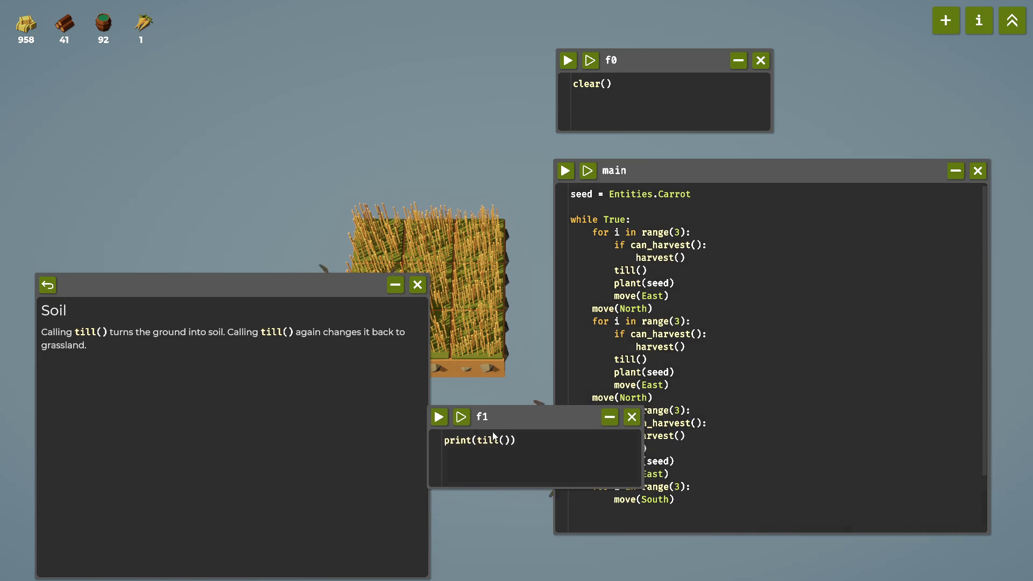
pyautogui.click(439, 418)
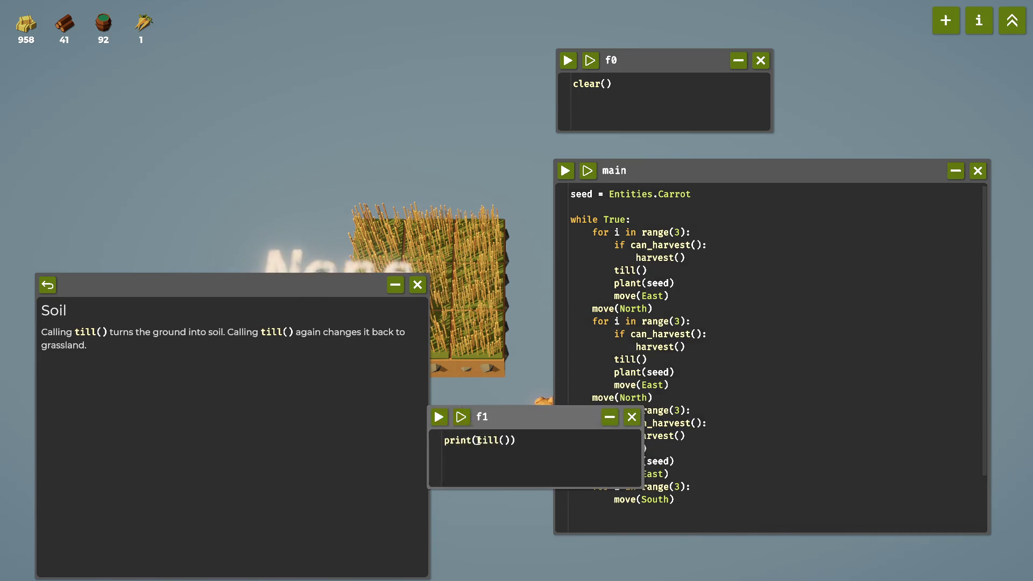
pyautogui.moveTo(345, 289)
pyautogui.mouseDown()
pyautogui.moveTo(305, 432)
pyautogui.moveTo(312, 396)
pyautogui.mouseUp()
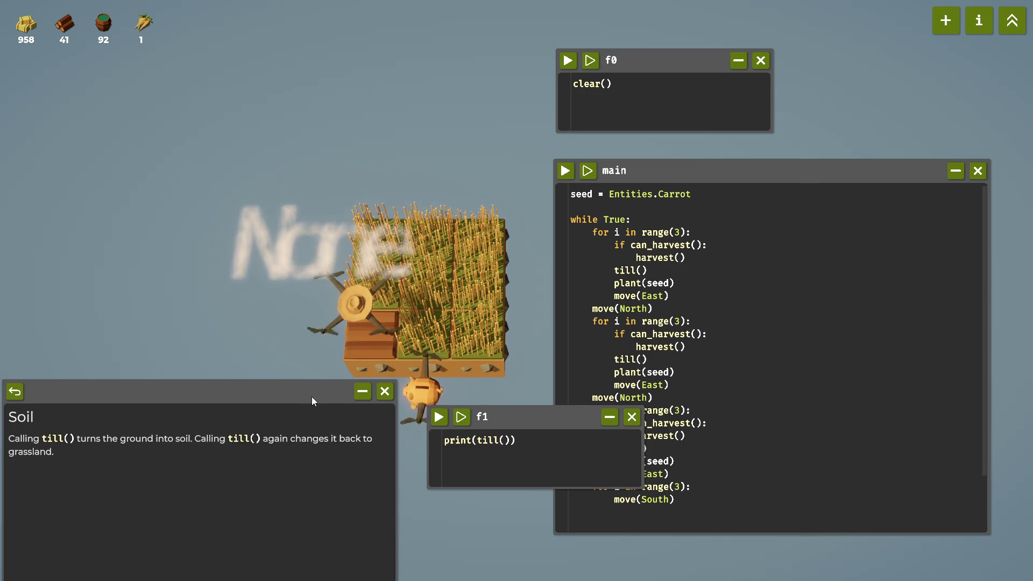
pyautogui.click(442, 418)
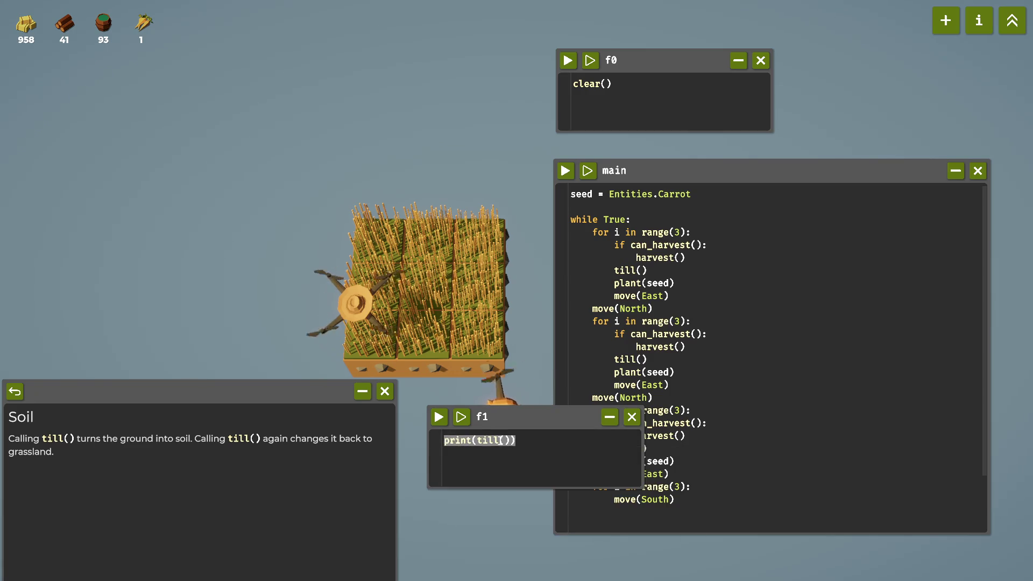
# Change f1 to a single till() call and run it, toggling the tile between soil and grass.
pyautogui.write('till()')
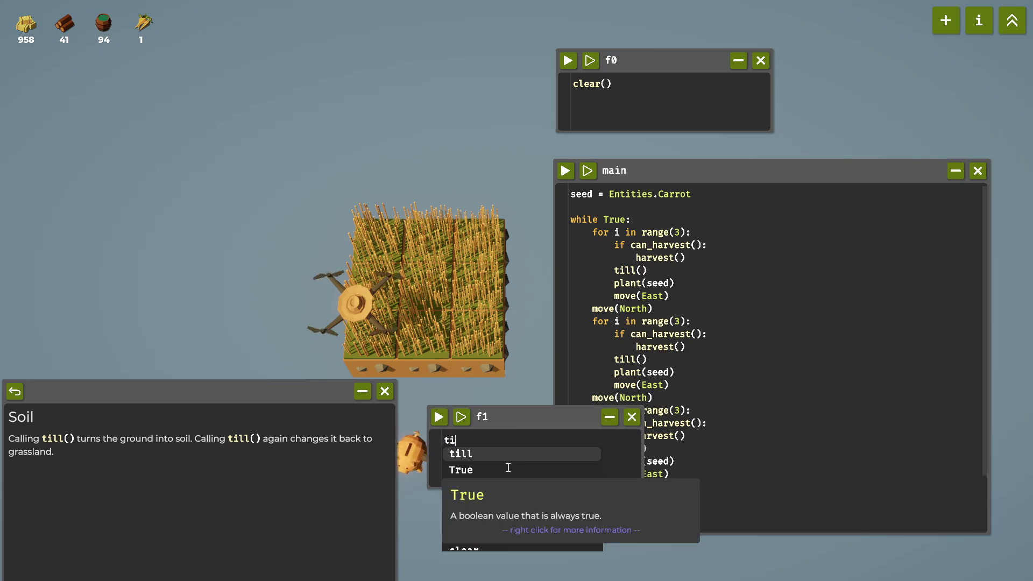
pyautogui.hotkey('ctrl', 'Return')
pyautogui.click(447, 421)
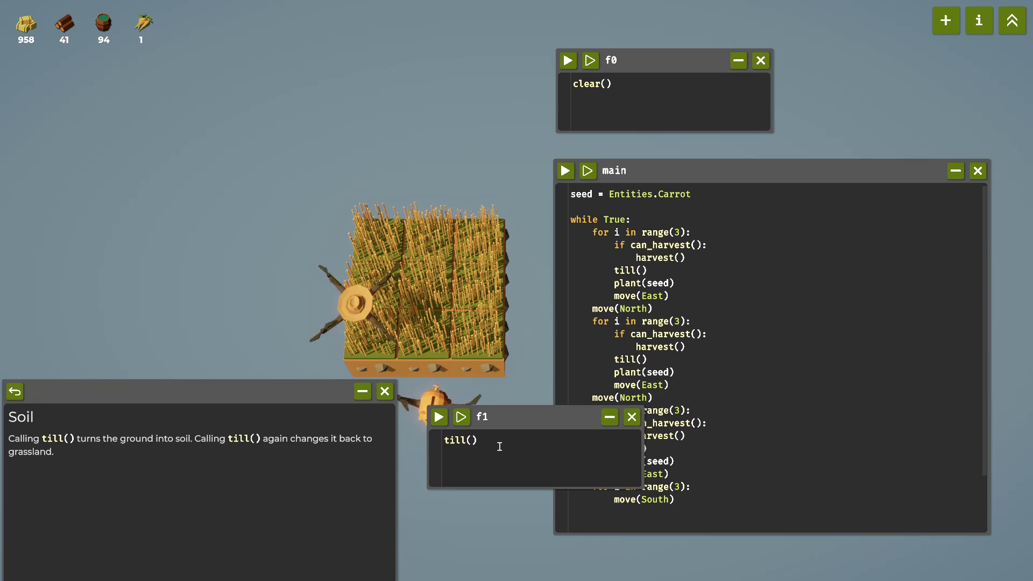
pyautogui.hotkey('ctrl', 'a')
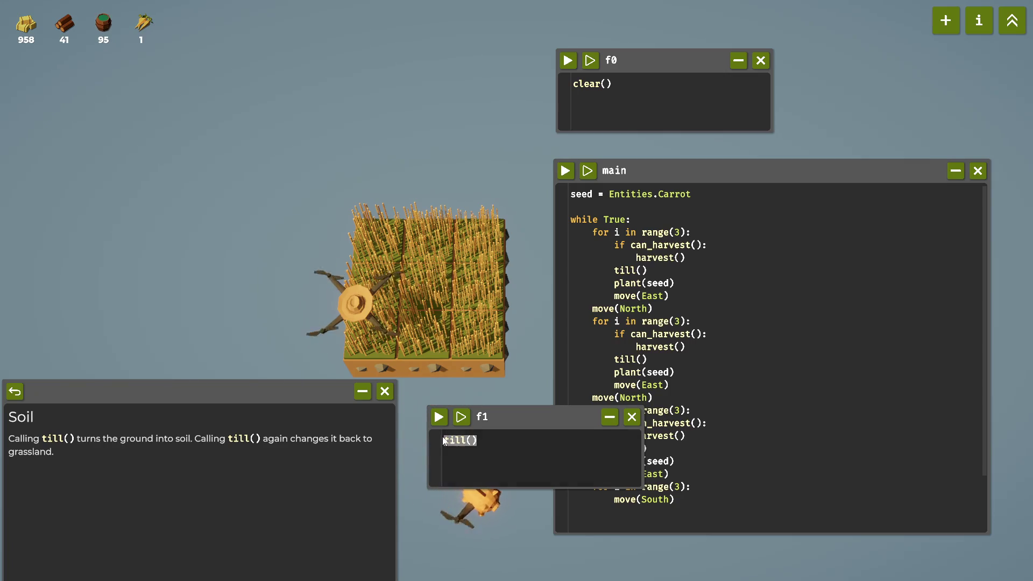
# Delete all three till() lines from the main script.
pyautogui.click(650, 271)
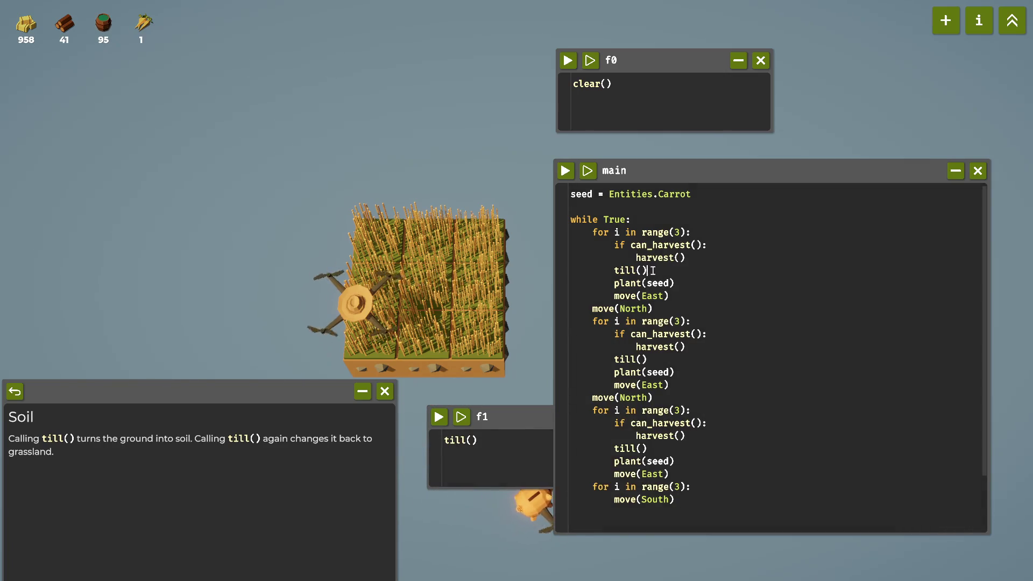
pyautogui.press('BackSpace')
pyautogui.press('BackSpace')
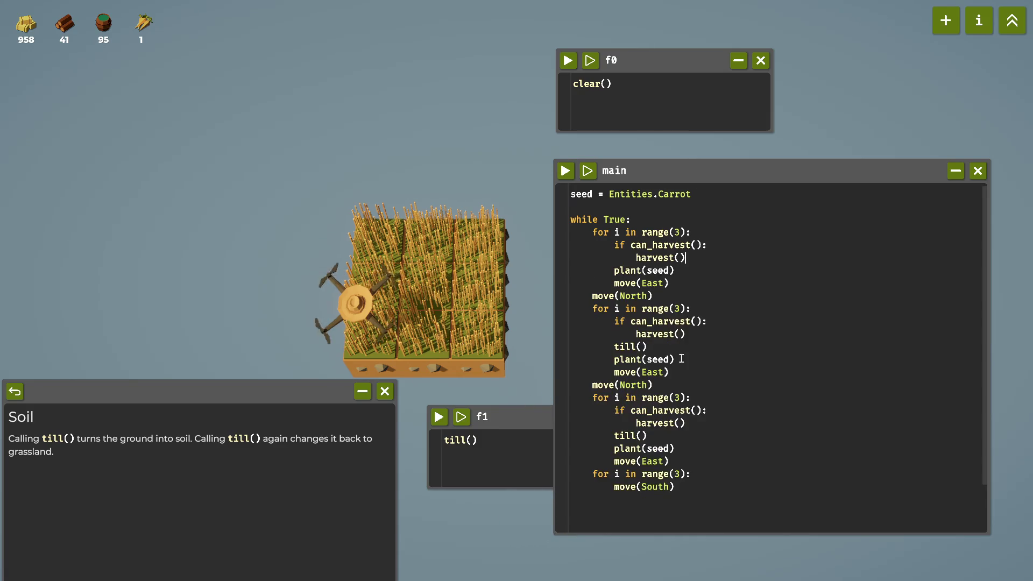
pyautogui.press('BackSpace')
pyautogui.press('BackSpace')
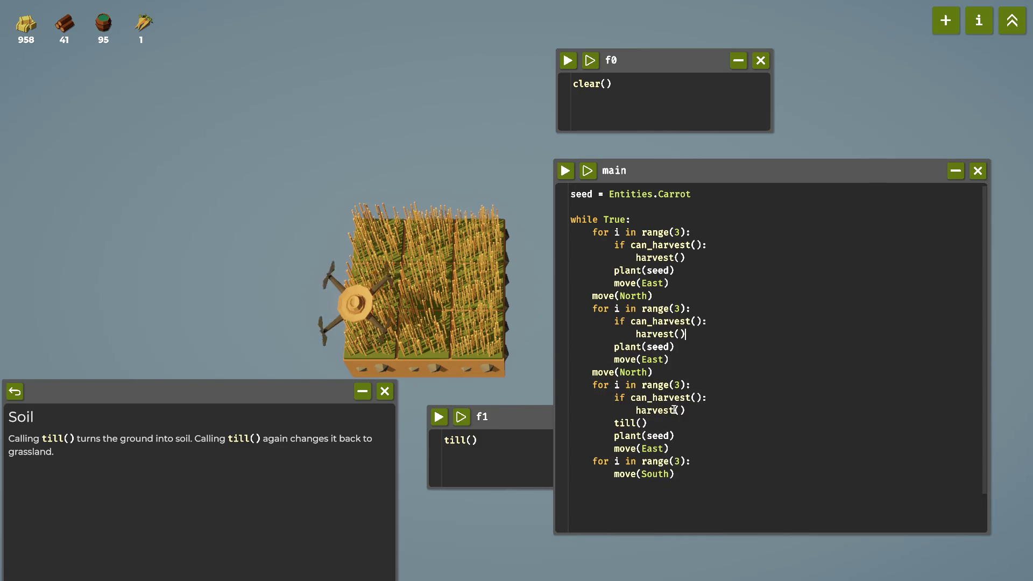
pyautogui.moveTo(659, 419); pyautogui.dragTo(531, 426)
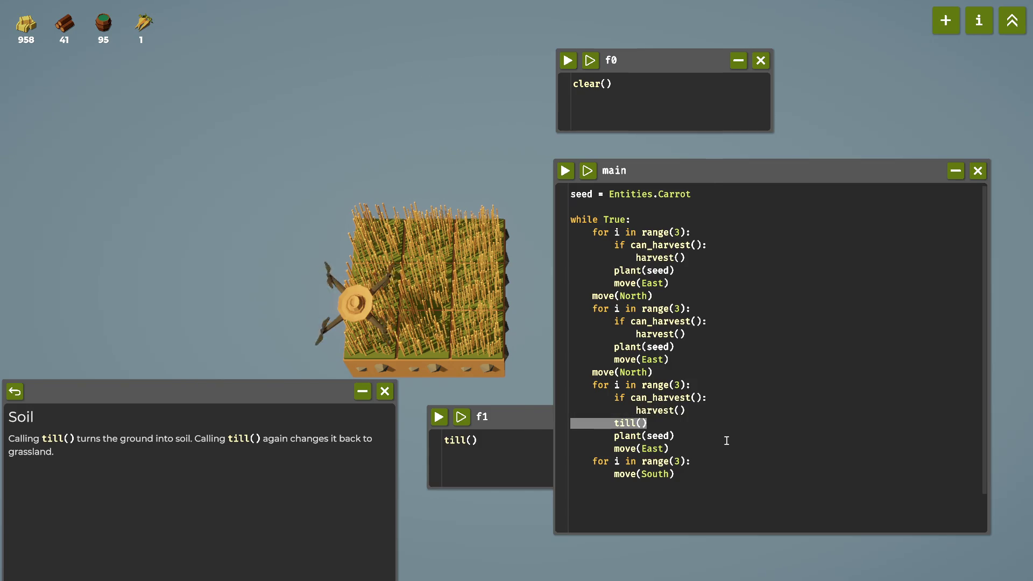
pyautogui.press('BackSpace')
pyautogui.press('BackSpace')
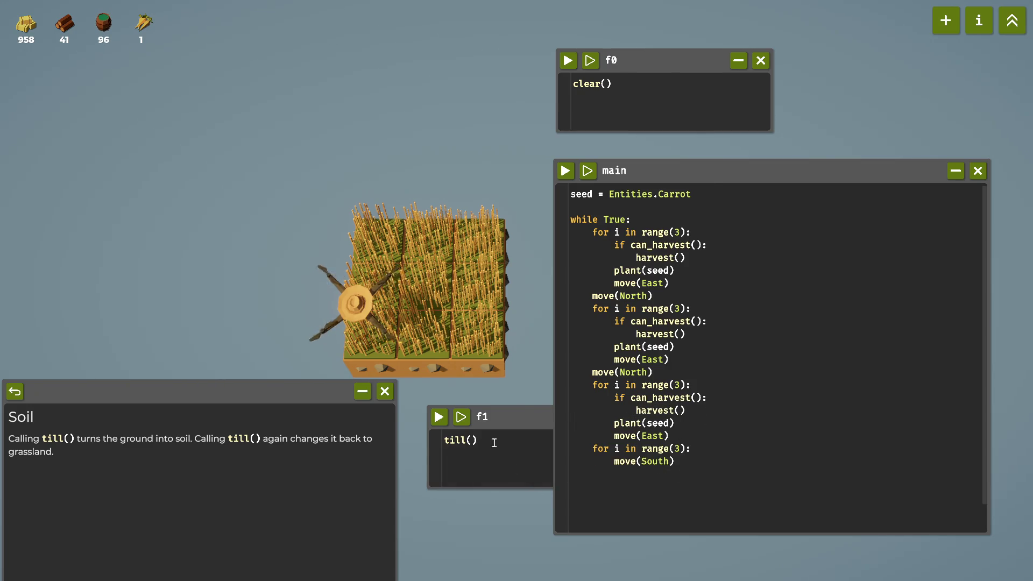
# Copy main's whole while True carrot loop and paste it into f1 after till().
pyautogui.moveTo(494, 443); pyautogui.dragTo(442, 442)
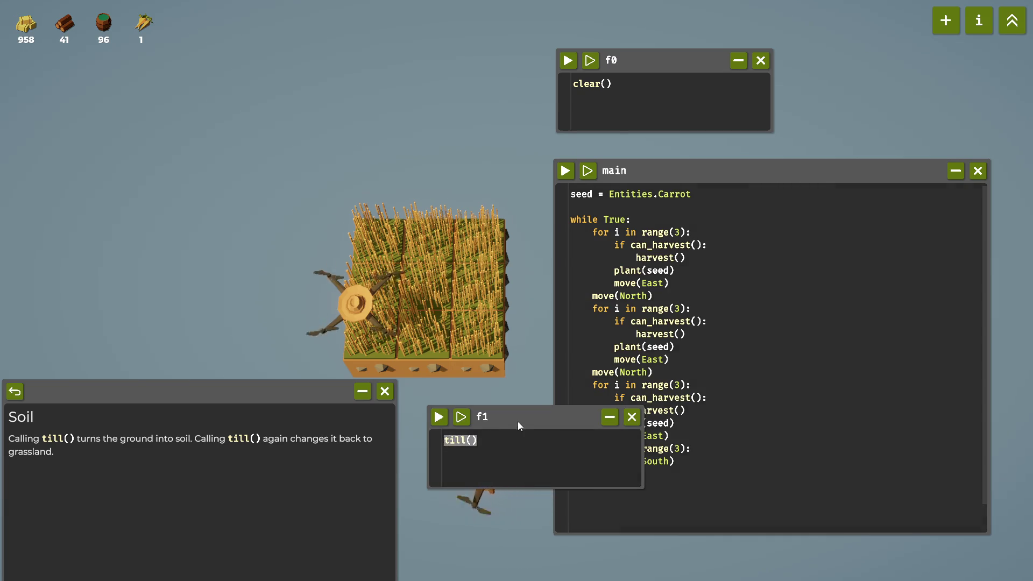
pyautogui.moveTo(520, 426); pyautogui.dragTo(505, 448)
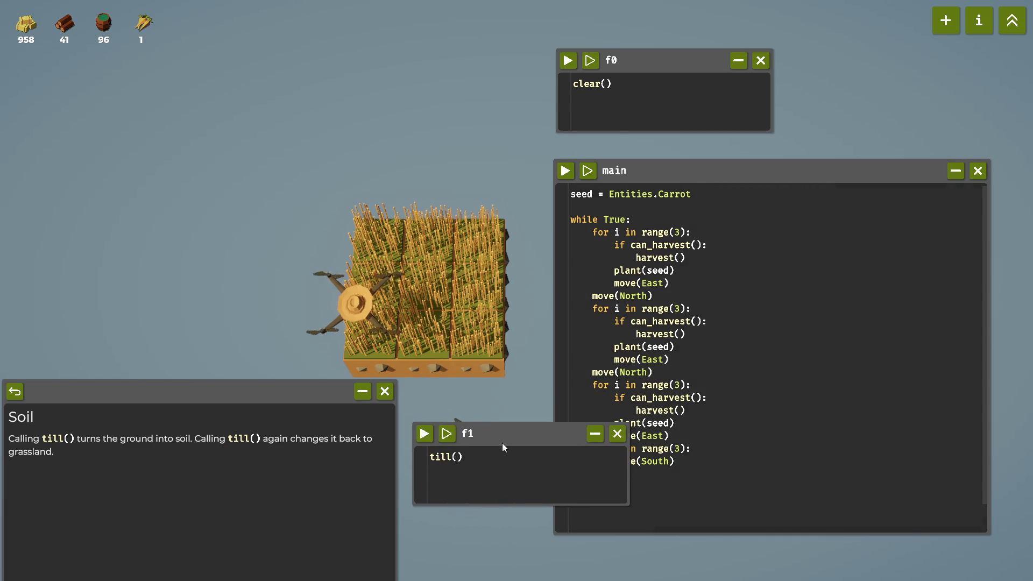
pyautogui.click(659, 296)
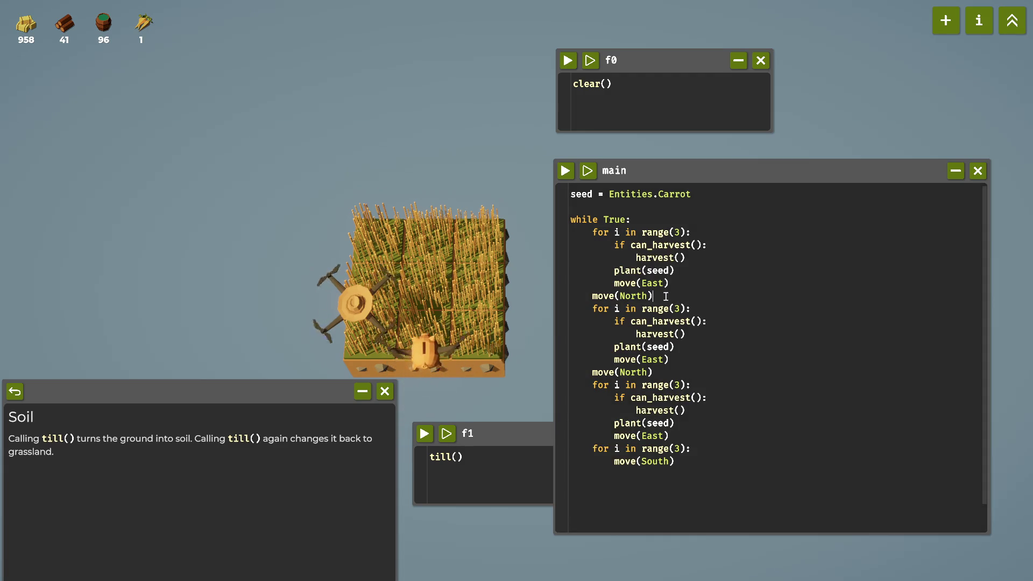
pyautogui.moveTo(673, 461)
pyautogui.mouseDown()
pyautogui.moveTo(619, 433)
pyautogui.moveTo(587, 232)
pyautogui.moveTo(570, 223)
pyautogui.mouseUp()
pyautogui.hotkey('ctrl', 'c')
pyautogui.click(490, 457)
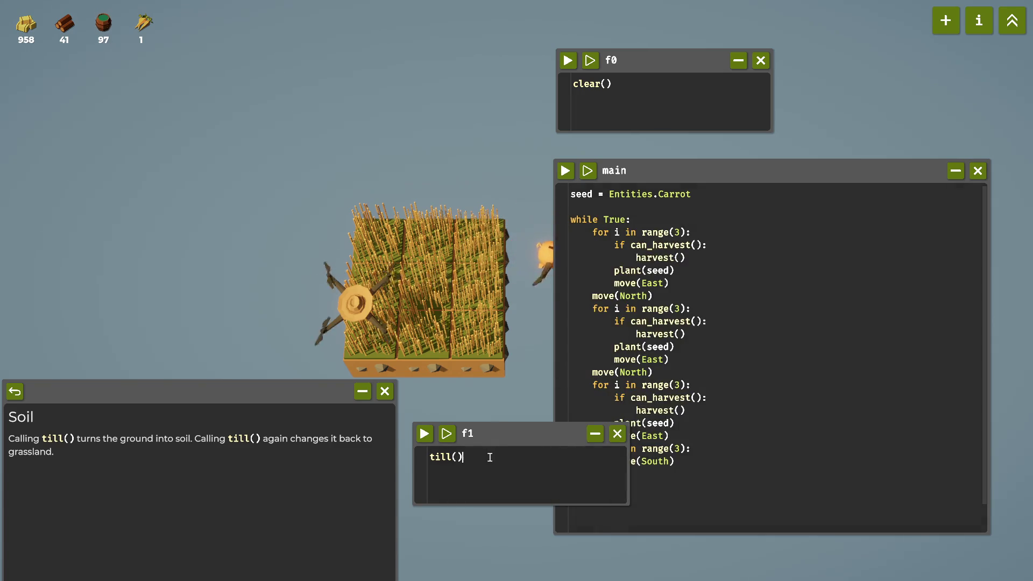
pyautogui.hotkey('ctrl', 'v')
# Enlarge the f1 window and replace the first row's harvest and plant lines with till().
pyautogui.moveTo(512, 434); pyautogui.dragTo(490, 253)
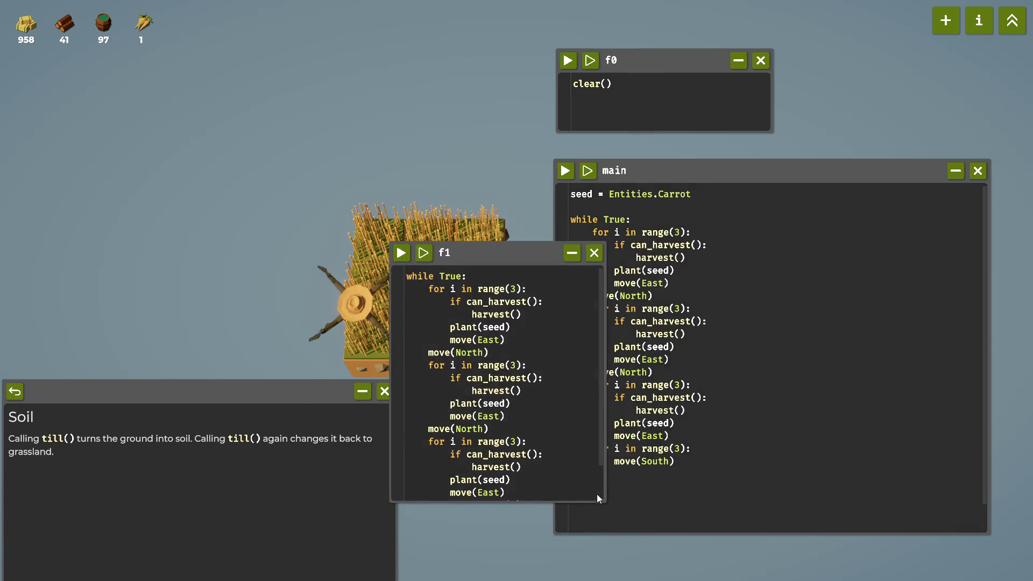
pyautogui.moveTo(606, 504); pyautogui.dragTo(765, 564)
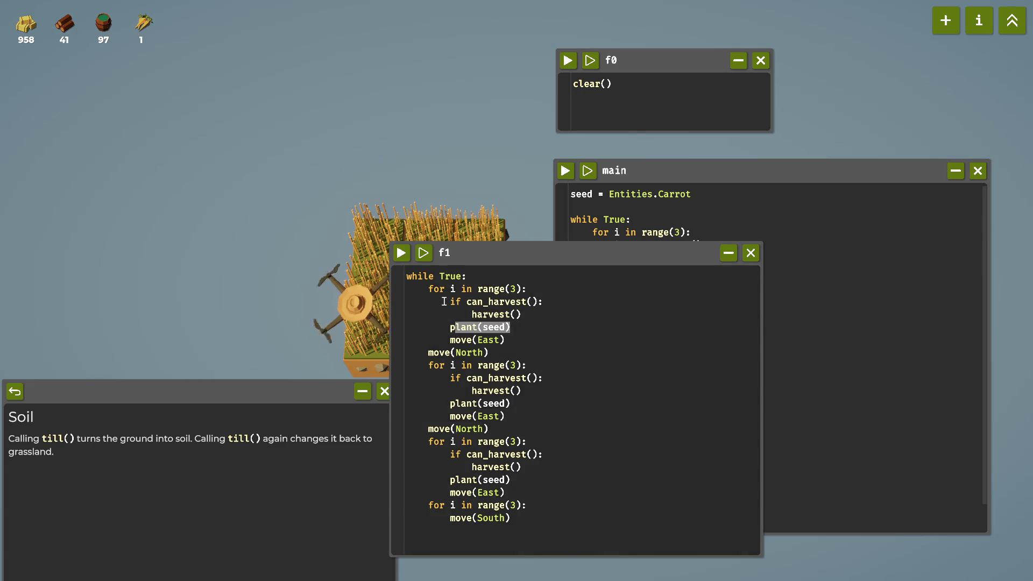
pyautogui.moveTo(447, 300); pyautogui.dragTo(526, 329)
pyautogui.press('BackSpace')
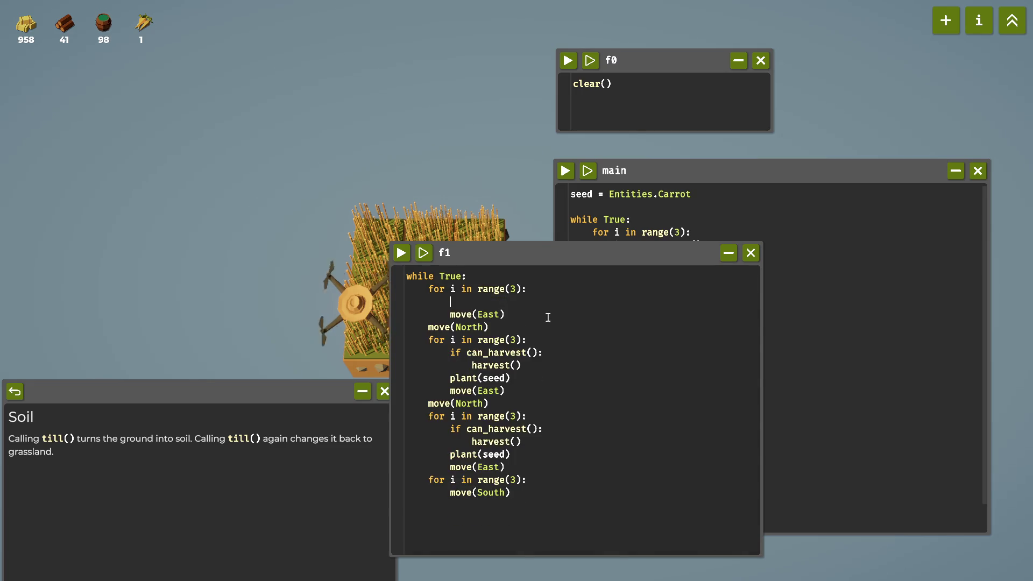
pyautogui.write('till(')
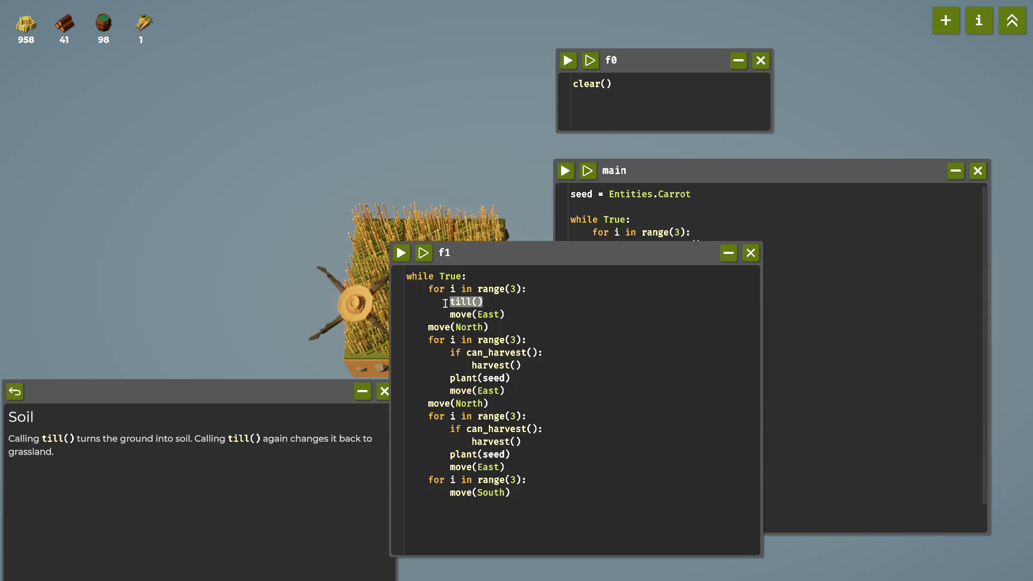
pyautogui.moveTo(429, 288)
pyautogui.mouseDown()
pyautogui.moveTo(504, 315)
pyautogui.moveTo(489, 323)
pyautogui.mouseUp()
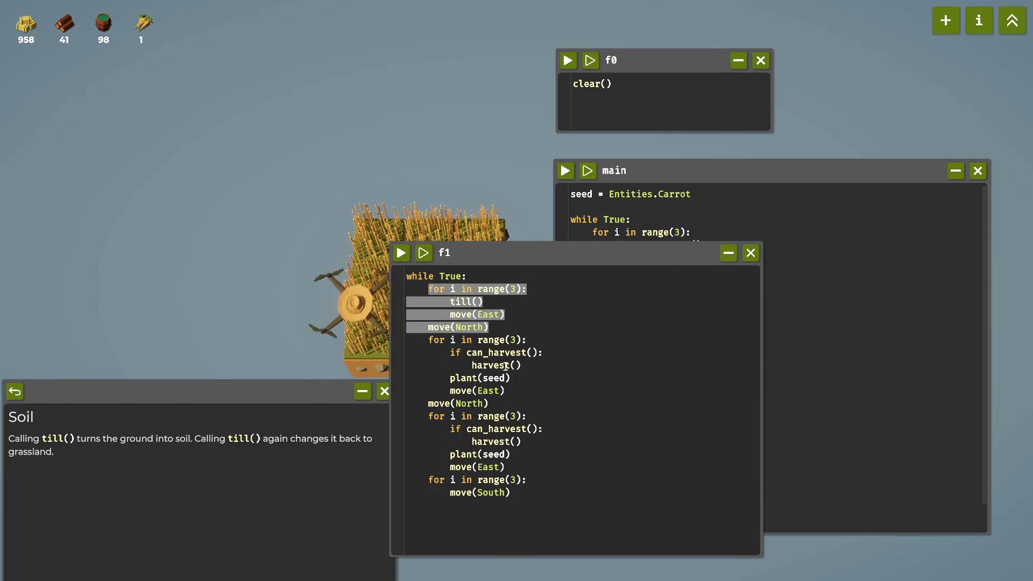
pyautogui.click(460, 302)
# Replace the second and third rows' harvest and plant lines with a copied, indented till().
pyautogui.moveTo(451, 302); pyautogui.dragTo(486, 305)
pyautogui.hotkey('ctrl', 'c')
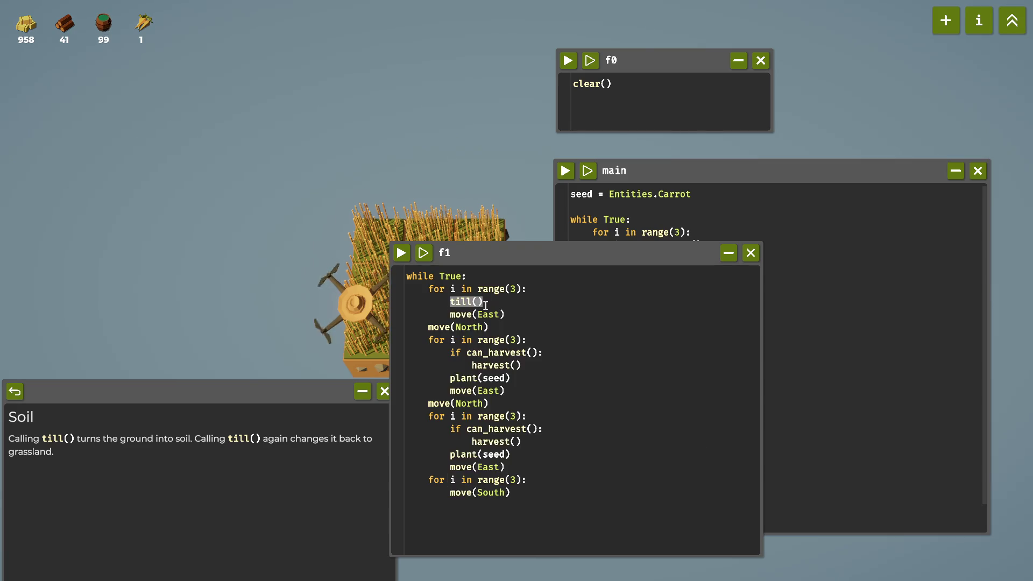
pyautogui.moveTo(457, 352)
pyautogui.mouseDown()
pyautogui.moveTo(530, 364)
pyautogui.moveTo(438, 351)
pyautogui.mouseUp()
pyautogui.hotkey('ctrl', 'v')
pyautogui.hotkey('ctrl', 'v')
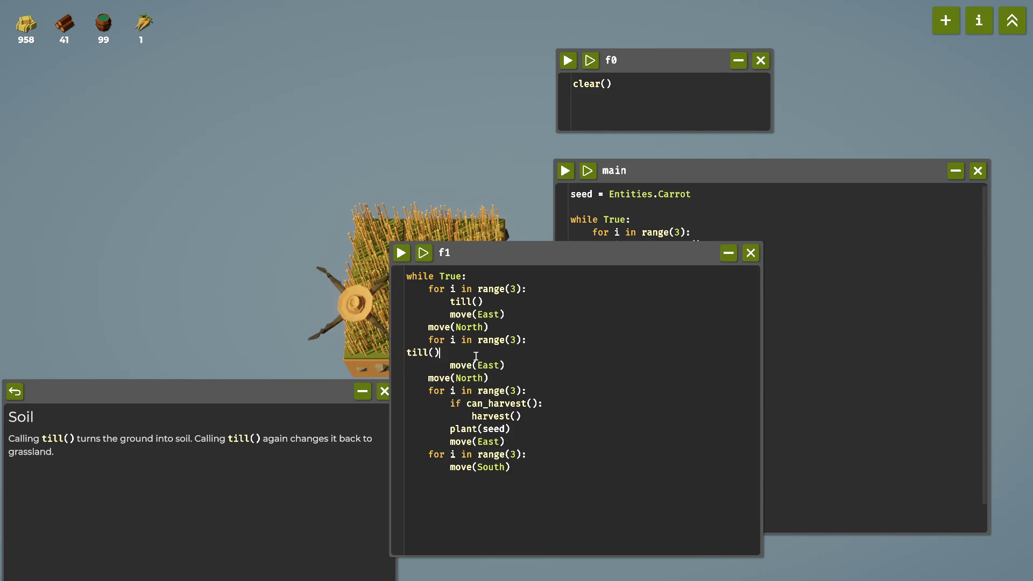
pyautogui.moveTo(407, 352)
pyautogui.press('Tab')
pyautogui.press('Tab')
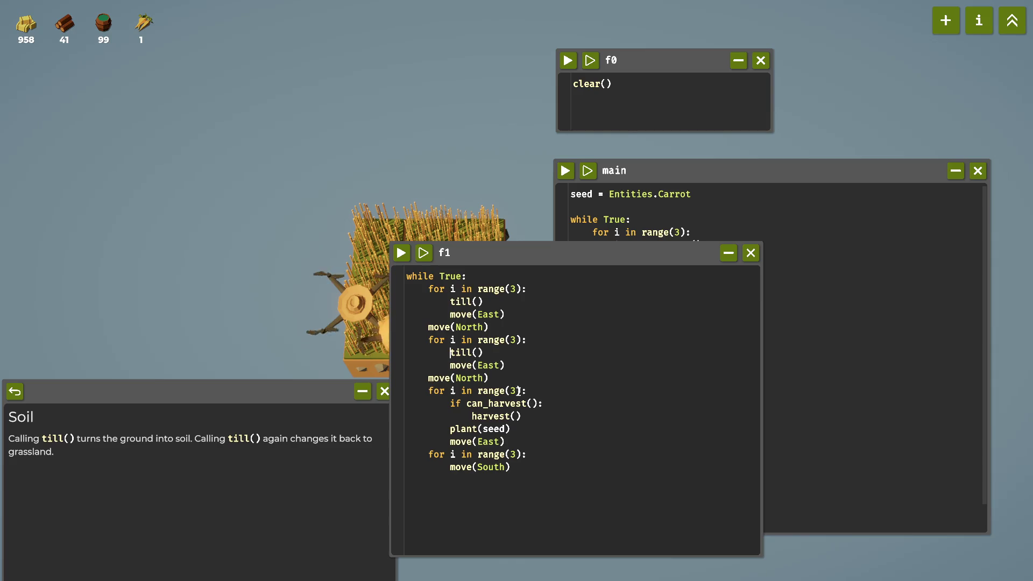
pyautogui.moveTo(451, 402)
pyautogui.mouseDown()
pyautogui.moveTo(524, 416)
pyautogui.moveTo(511, 429)
pyautogui.mouseUp()
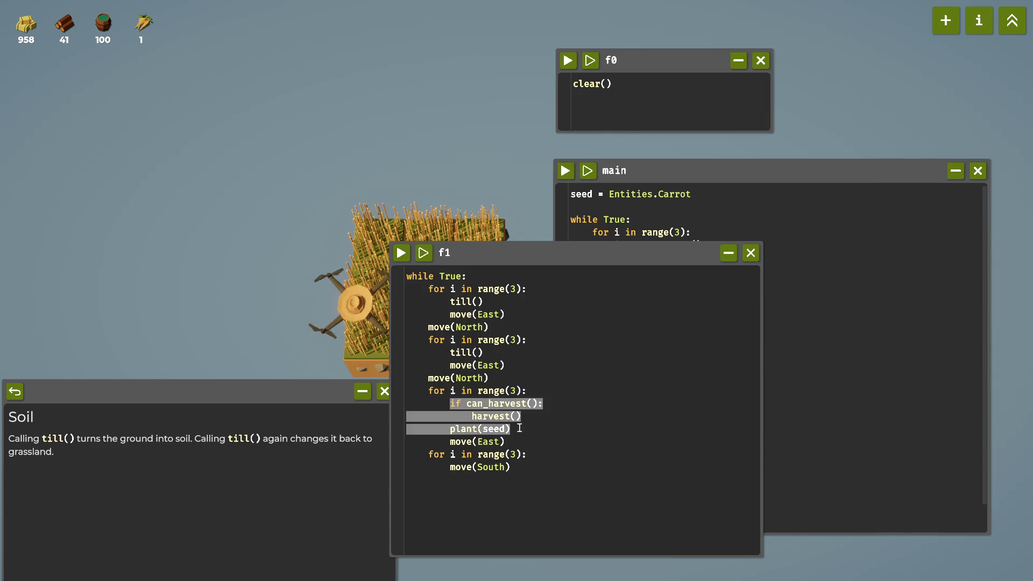
pyautogui.hotkey('ctrl', 'v')
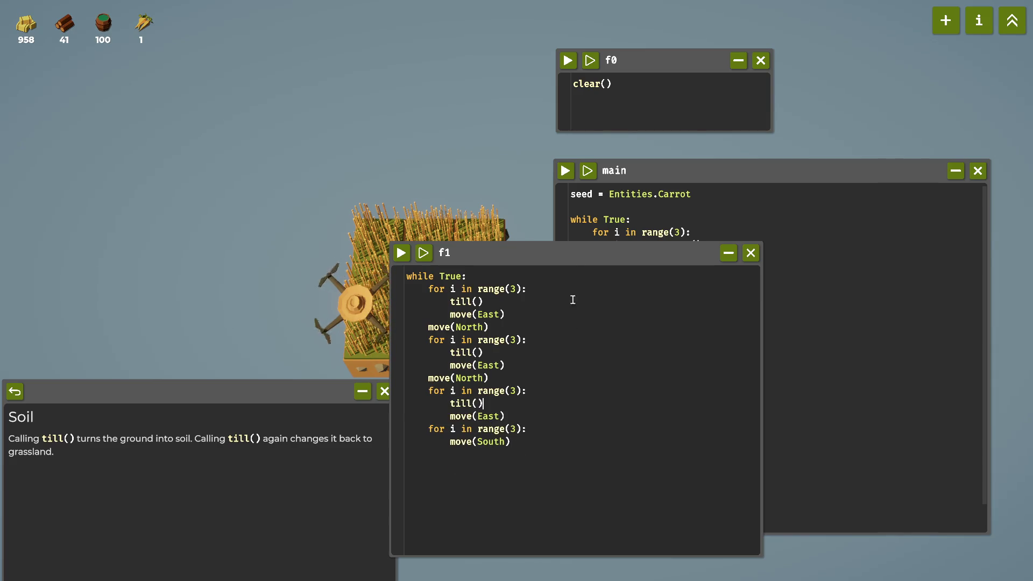
pyautogui.moveTo(584, 262)
pyautogui.mouseDown()
pyautogui.moveTo(804, 337)
pyautogui.moveTo(819, 320)
pyautogui.moveTo(730, 369)
pyautogui.mouseUp()
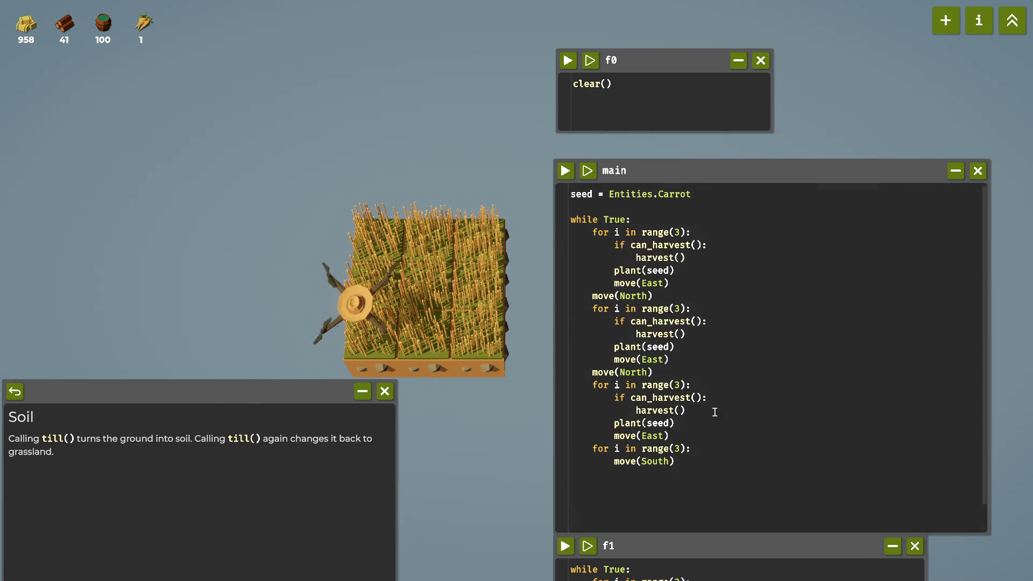
pyautogui.moveTo(641, 538)
pyautogui.mouseDown()
pyautogui.moveTo(607, 229)
pyautogui.moveTo(105, 98)
pyautogui.moveTo(747, 120)
pyautogui.moveTo(807, 88)
pyautogui.mouseUp()
# Test-run and stop f1, reset the farm with clear(), and delete f1's while True: line.
pyautogui.click(717, 90)
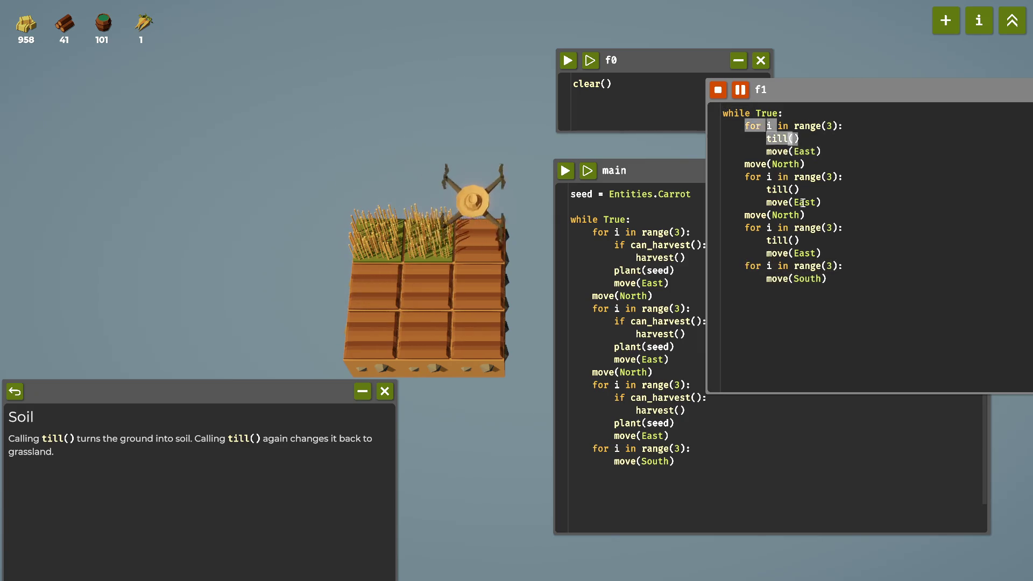
pyautogui.click(717, 90)
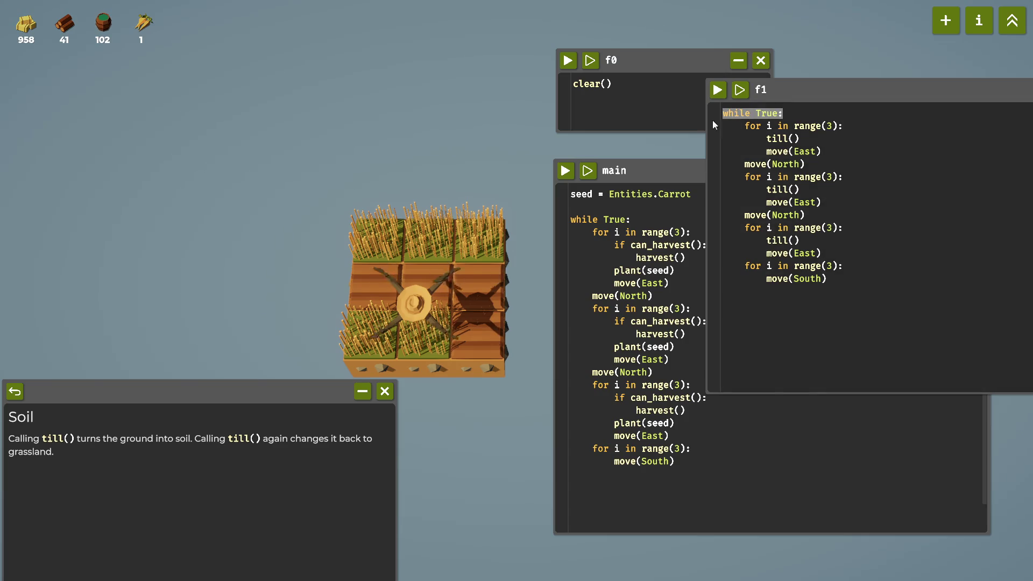
pyautogui.click(591, 65)
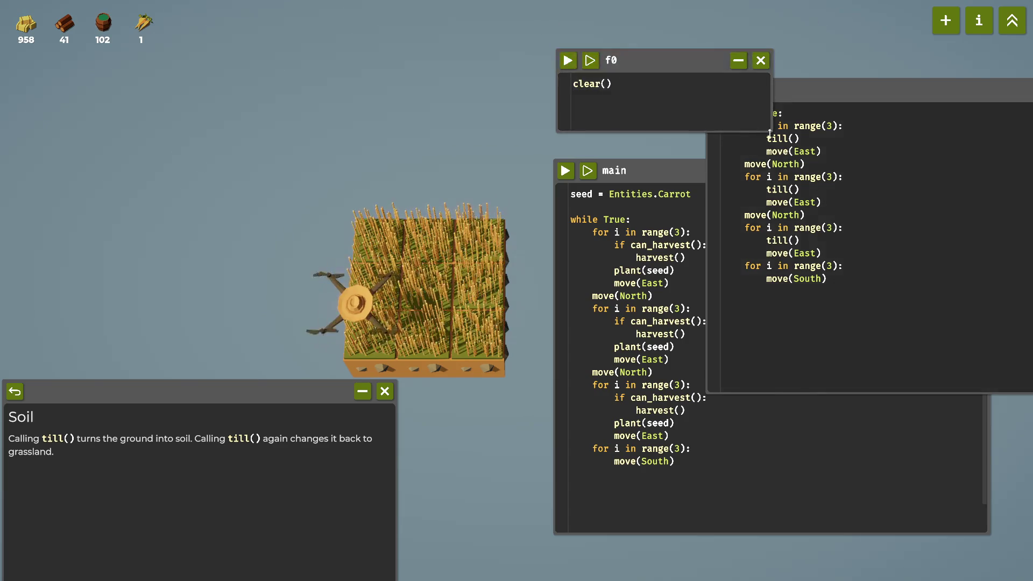
pyautogui.click(783, 114)
pyautogui.press('BackSpace')
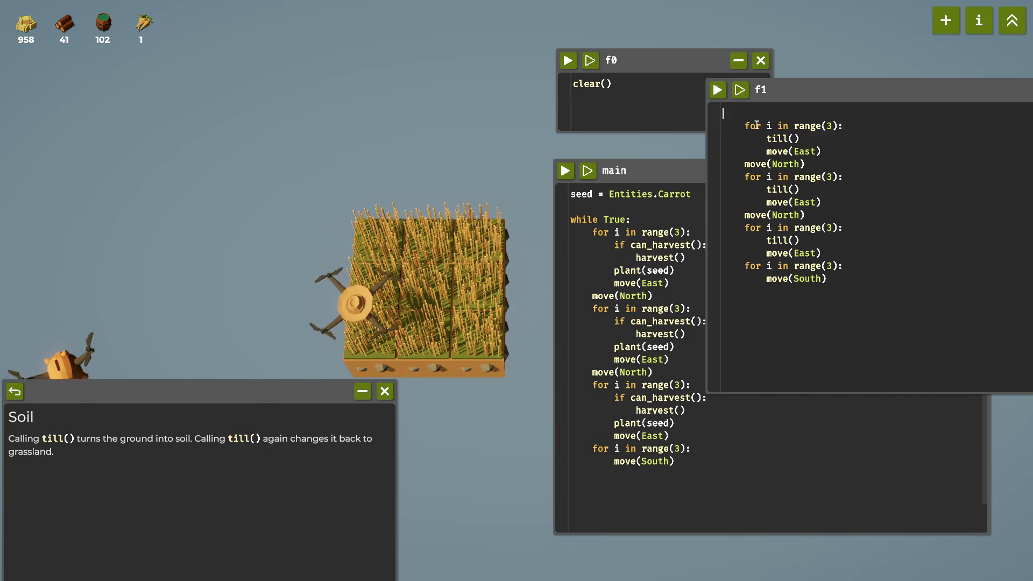
pyautogui.click(747, 125)
pyautogui.press('BackSpace')
pyautogui.press('BackSpace')
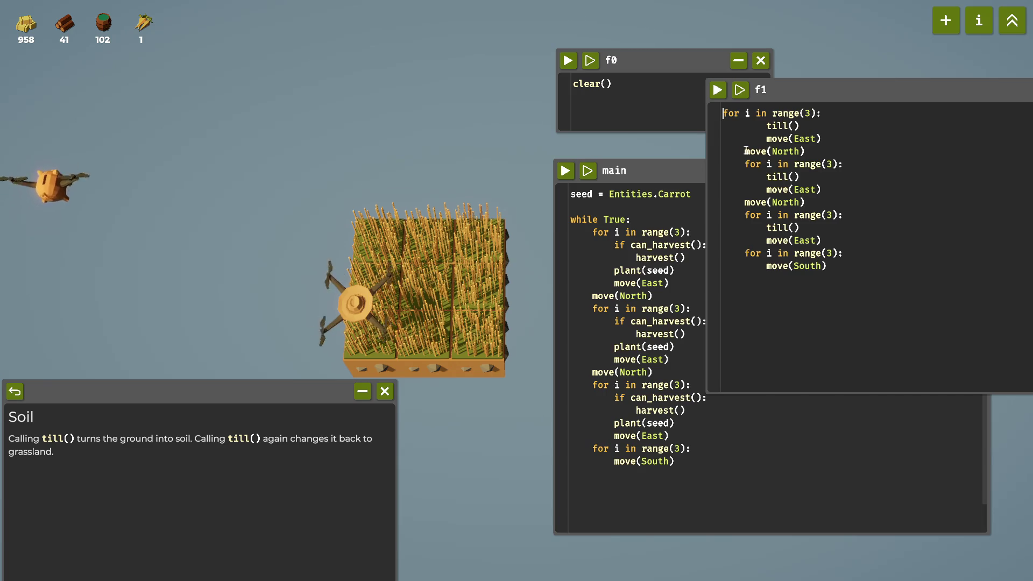
# Unindent the first loop's till(), move(East) and move(North) lines plus the second for line.
pyautogui.click(767, 126)
pyautogui.press('BackSpace')
pyautogui.click(766, 141)
pyautogui.press('BackSpace')
pyautogui.press('Down')
pyautogui.press('BackSpace')
pyautogui.click(747, 165)
pyautogui.press('BackSpace')
# Unindent the remaining loop bodies, the third for loop and the final move(South).
pyautogui.click(763, 177)
pyautogui.press('BackSpace')
pyautogui.click(758, 189)
pyautogui.press('BackSpace')
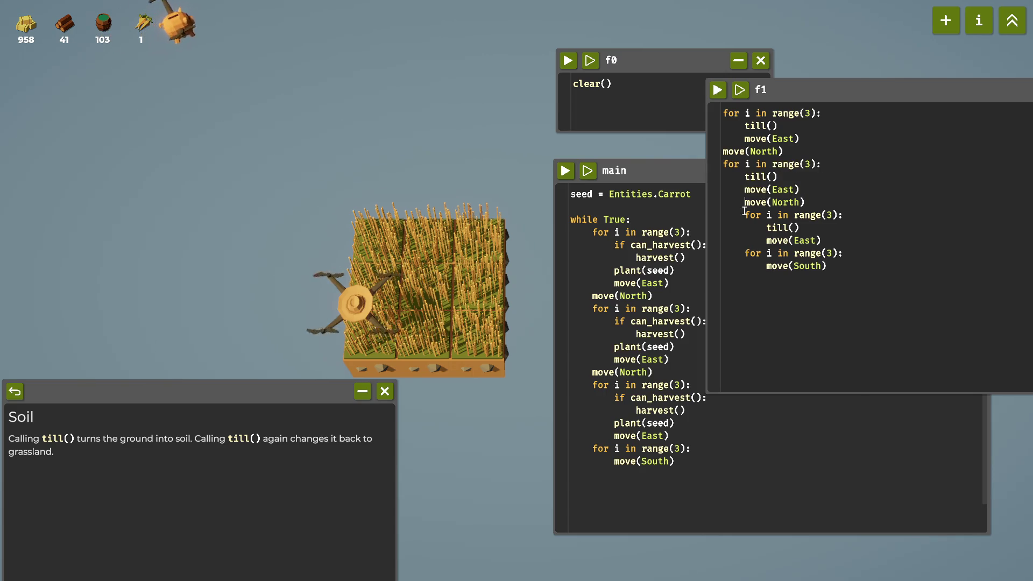
pyautogui.click(742, 202)
pyautogui.press('BackSpace')
pyautogui.click(744, 215)
pyautogui.press('BackSpace')
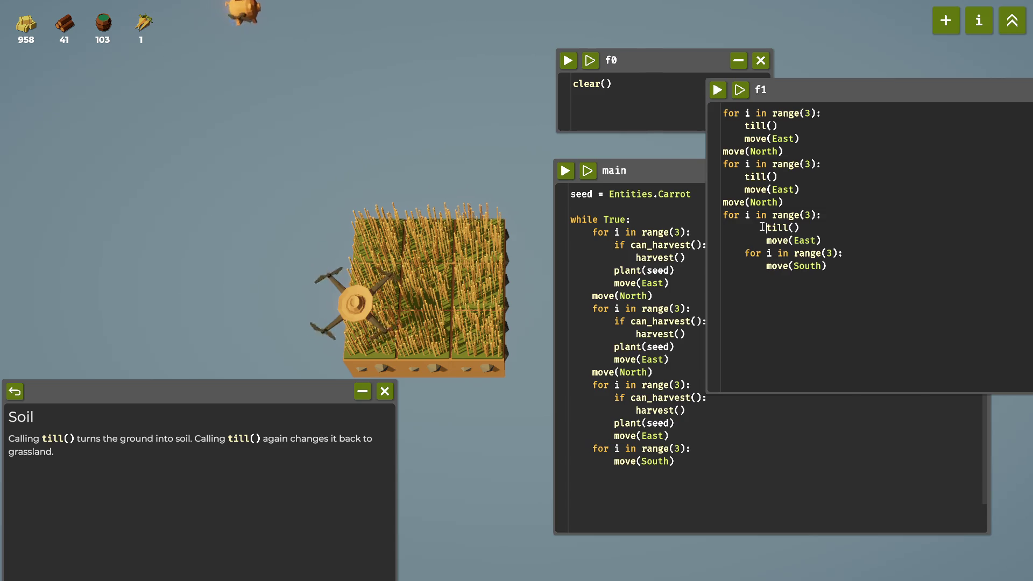
pyautogui.press('BackSpace')
pyautogui.click(765, 266)
pyautogui.press('BackSpace')
# Run the one-pass f1 script to till the whole 3x3 field to soil.
pyautogui.moveTo(818, 99)
pyautogui.mouseDown()
pyautogui.moveTo(669, 556)
pyautogui.moveTo(770, 196)
pyautogui.moveTo(838, 131)
pyautogui.mouseUp()
pyautogui.click(688, 131)
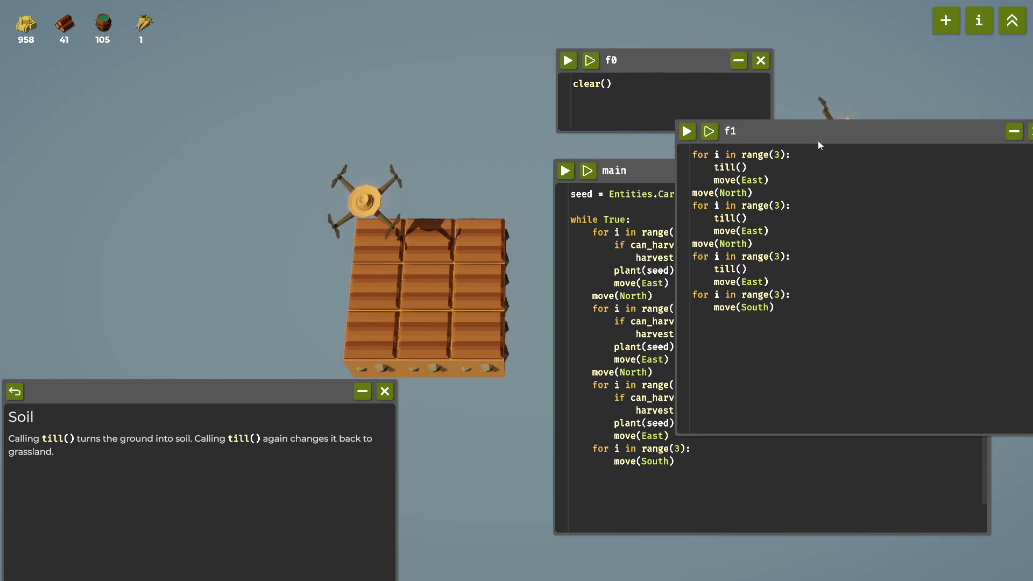
pyautogui.click(630, 207)
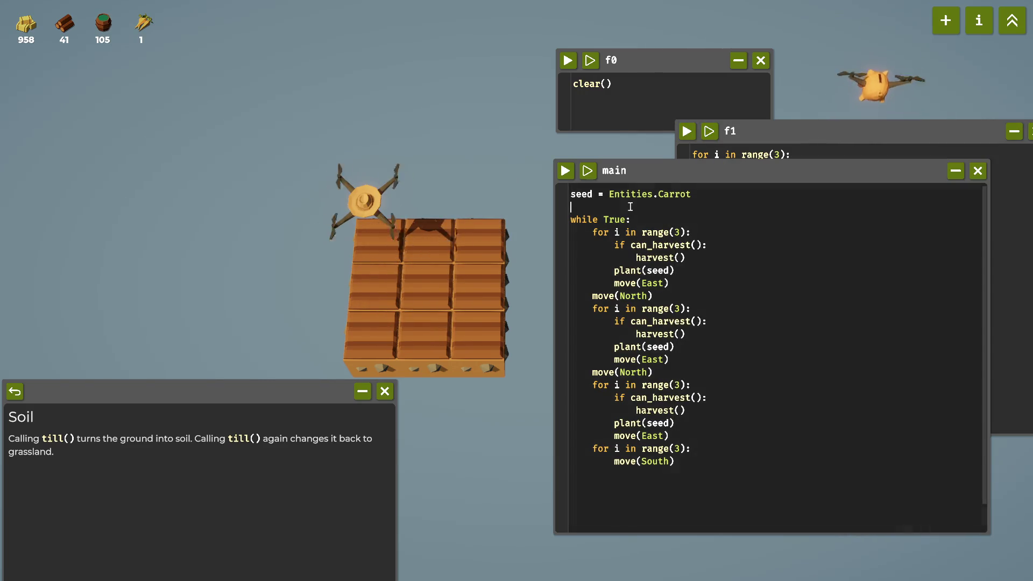
# Move the drone south by running move(South) in f0, then restore f0 to clear().
pyautogui.click(806, 129)
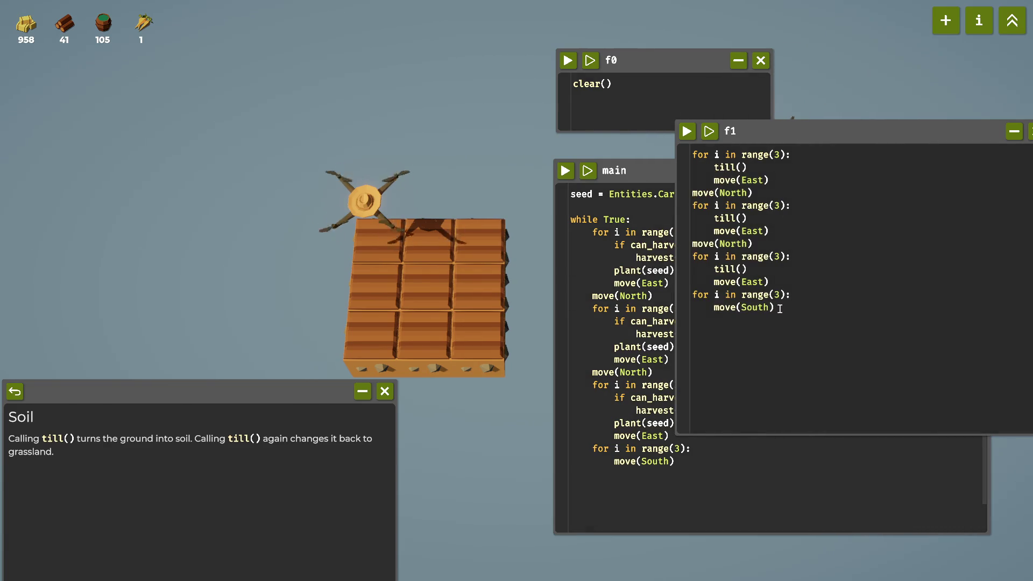
pyautogui.moveTo(779, 309); pyautogui.dragTo(716, 306)
pyautogui.hotkey('ctrl', 'c')
pyautogui.moveTo(716, 306)
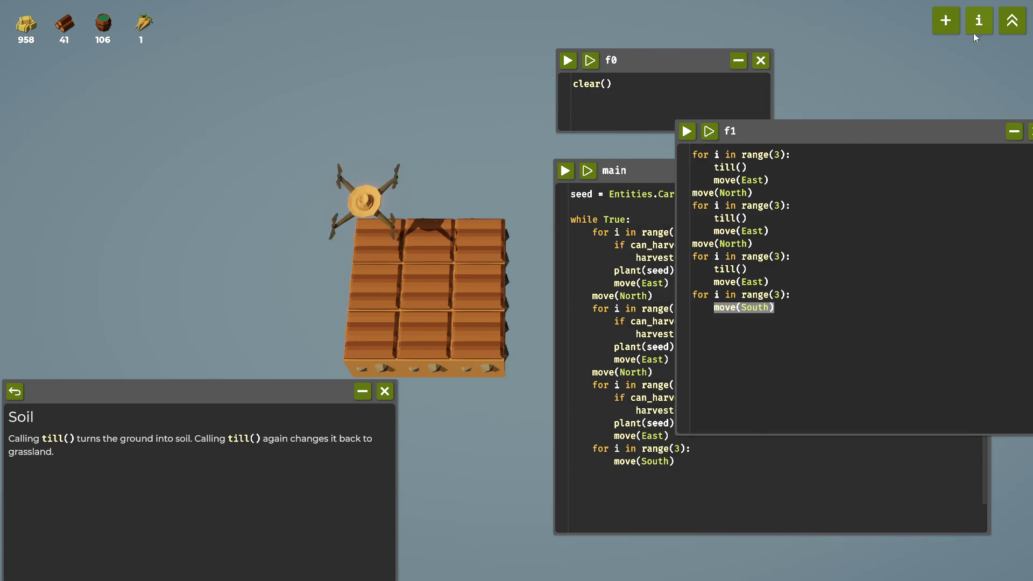
pyautogui.moveTo(643, 87); pyautogui.dragTo(573, 91)
pyautogui.hotkey('ctrl', 'v')
pyautogui.click(567, 66)
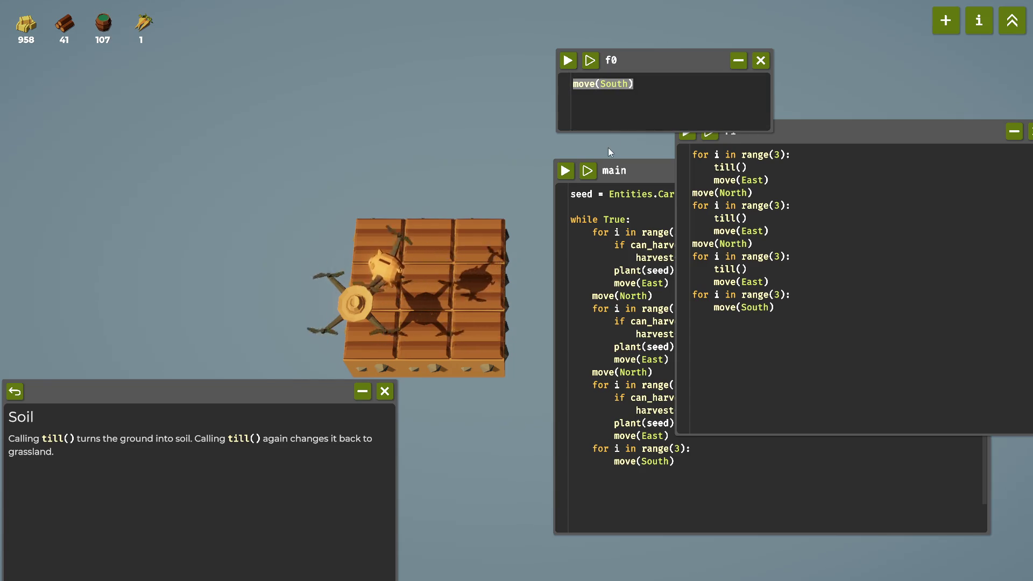
pyautogui.write('clear()')
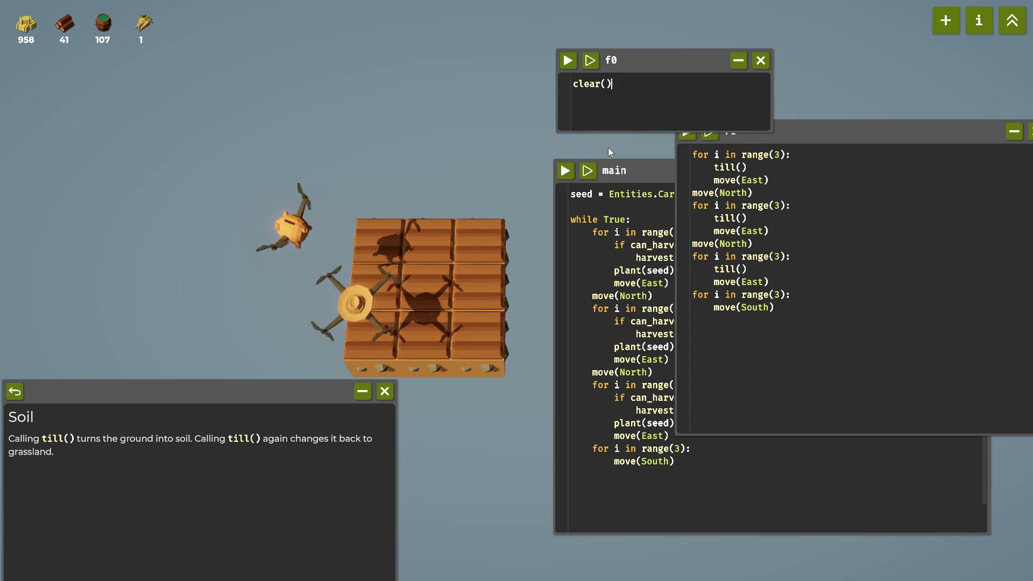
# Run the main script to start planting carrots on the tilled soil.
pyautogui.click(670, 230)
pyautogui.moveTo(708, 177)
pyautogui.mouseDown()
pyautogui.moveTo(764, 447)
pyautogui.moveTo(695, 282)
pyautogui.moveTo(803, 455)
pyautogui.moveTo(671, 165)
pyautogui.mouseUp()
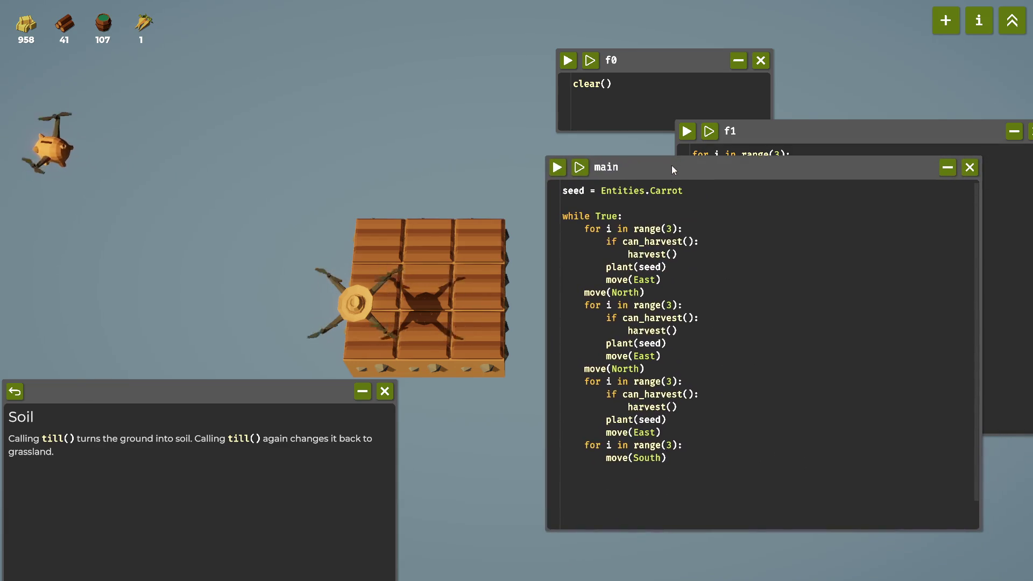
pyautogui.click(558, 167)
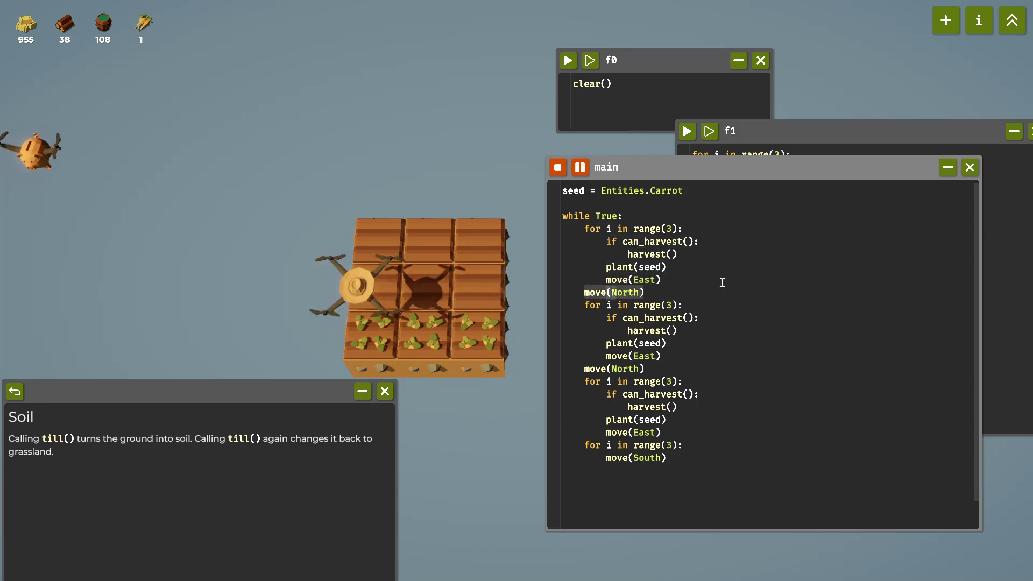
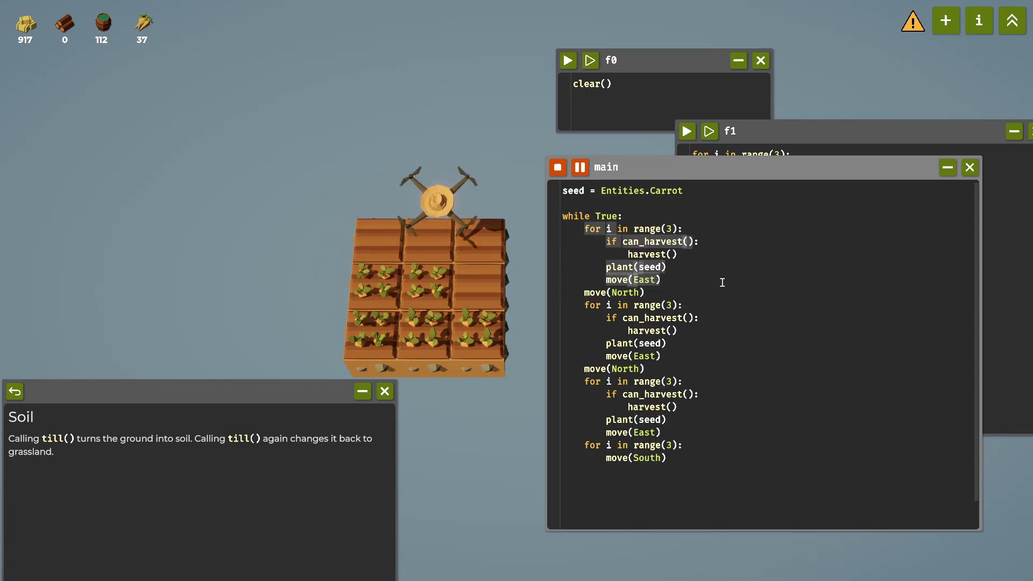
# Stop the carrot-farming script, shift the main window down-left, and bring up the upgrade tree.
pyautogui.click(560, 172)
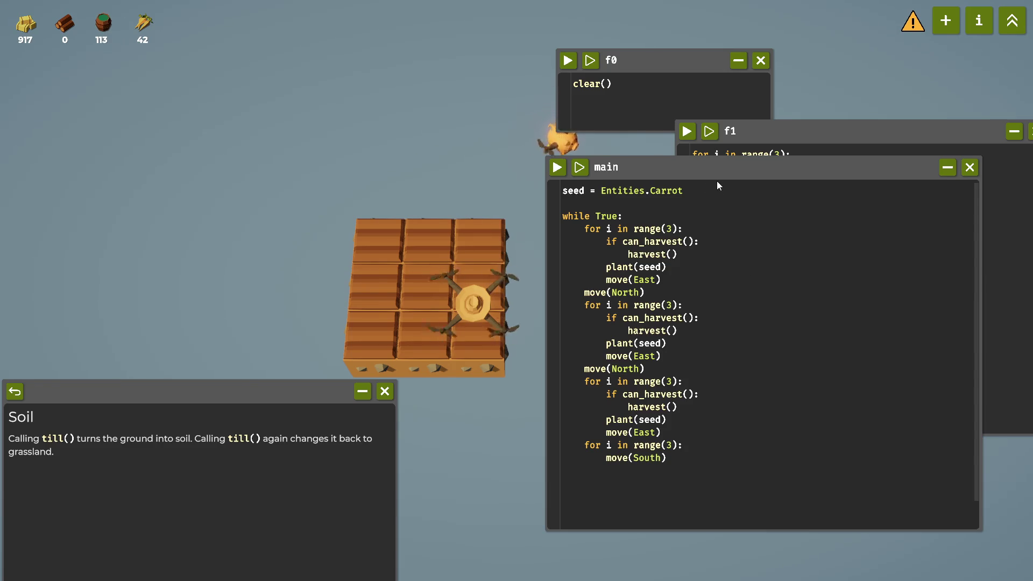
pyautogui.moveTo(716, 176); pyautogui.dragTo(672, 222)
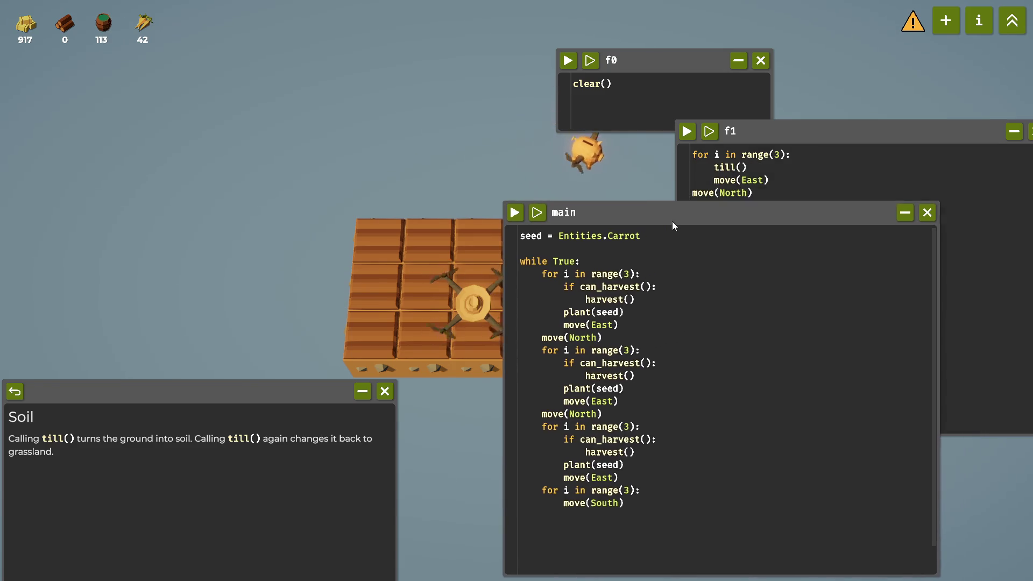
pyautogui.click(957, 22)
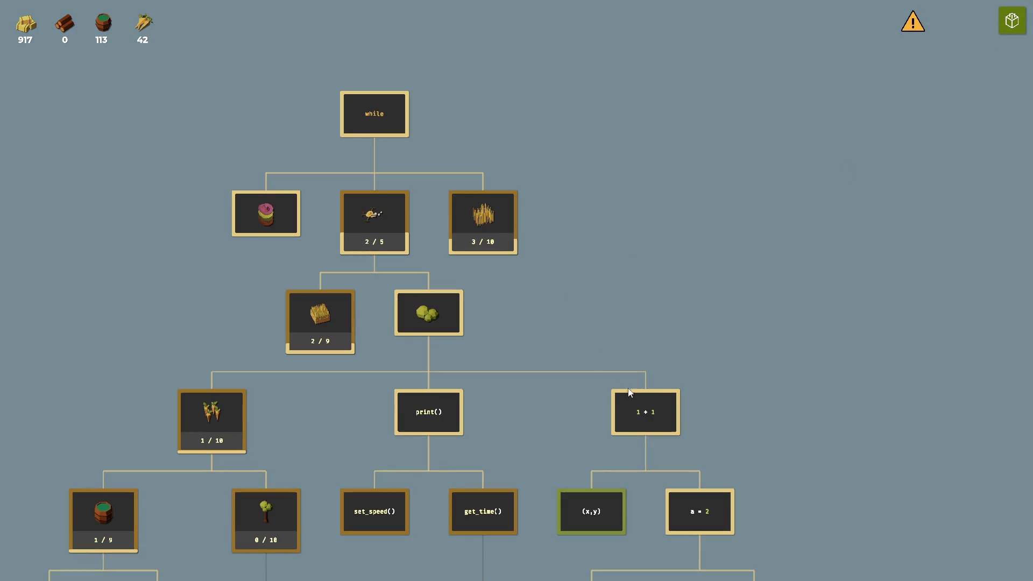
# Buy the Senses upgrade, the (x,y) node, for 100 and dismiss its help window.
pyautogui.moveTo(507, 449); pyautogui.dragTo(525, 301)
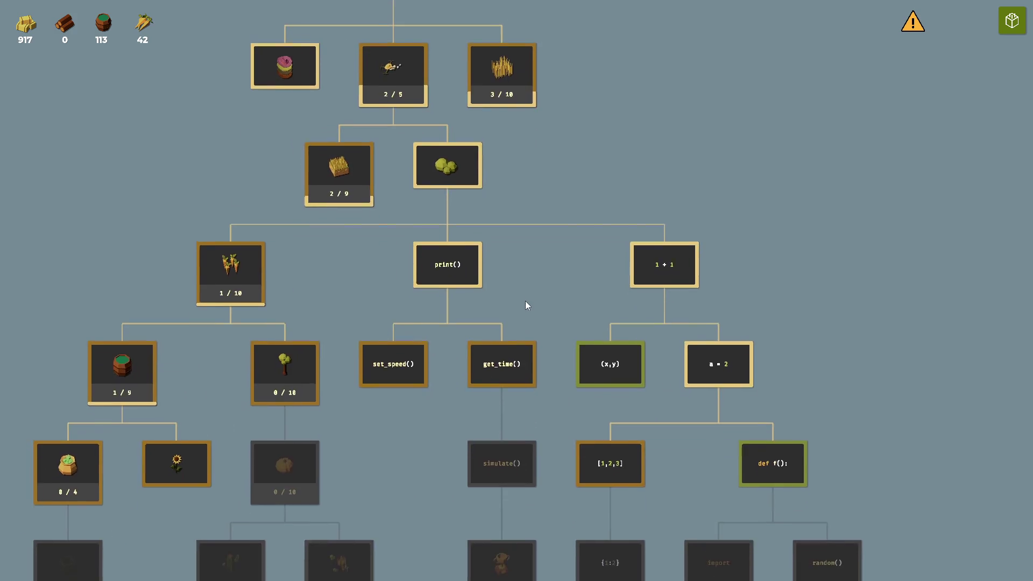
pyautogui.moveTo(521, 323)
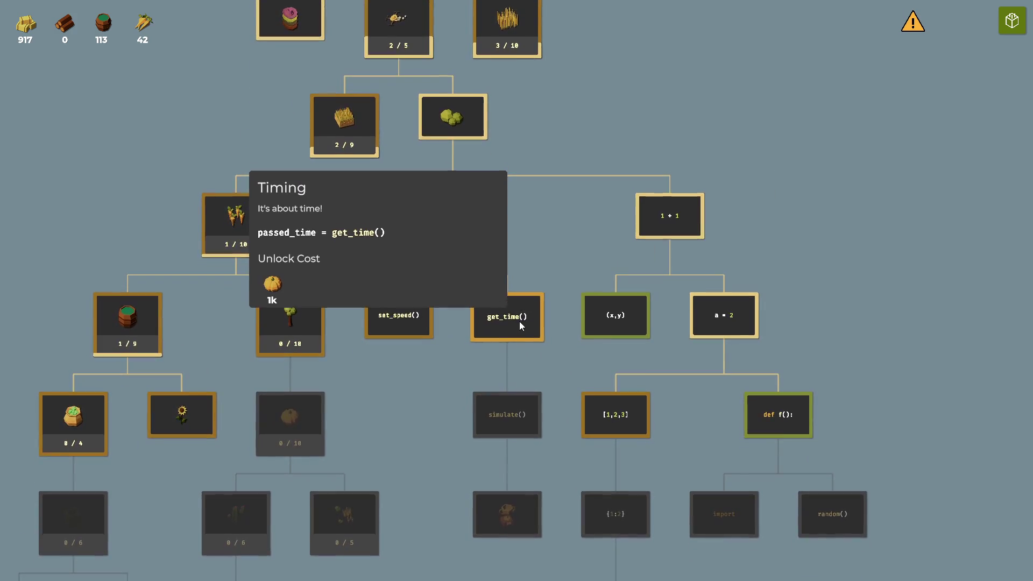
pyautogui.moveTo(740, 323)
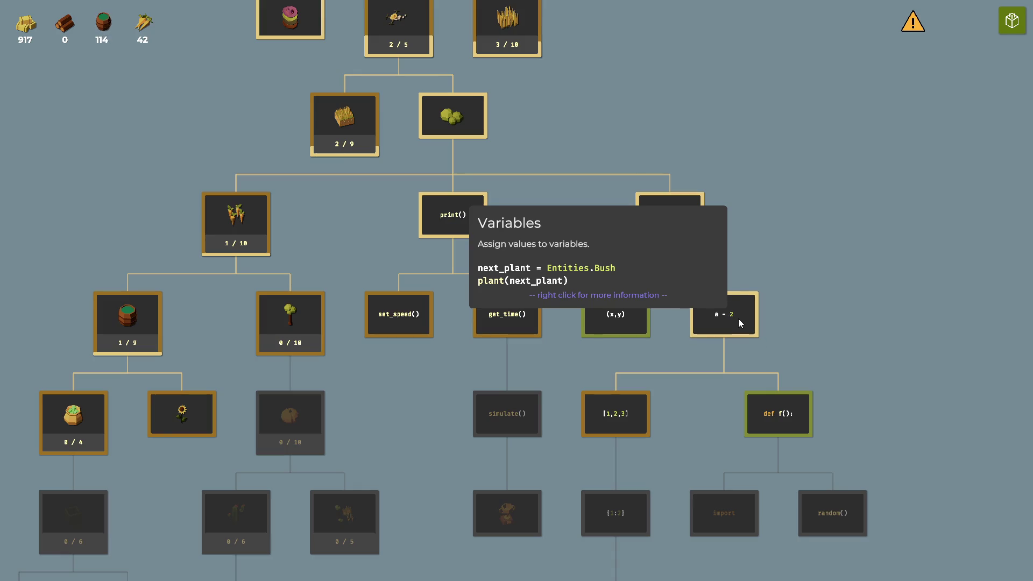
pyautogui.moveTo(625, 315)
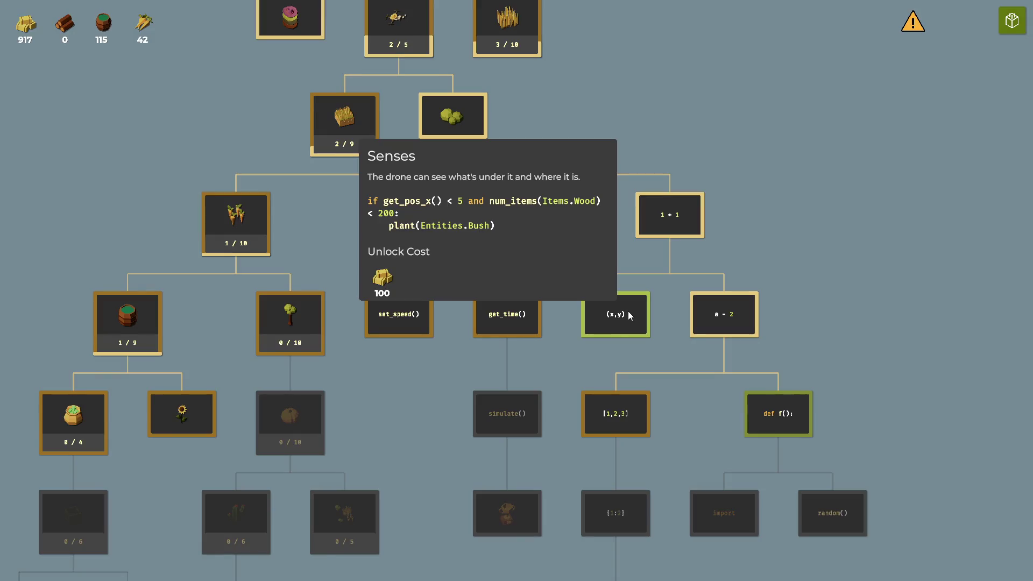
pyautogui.click(630, 315)
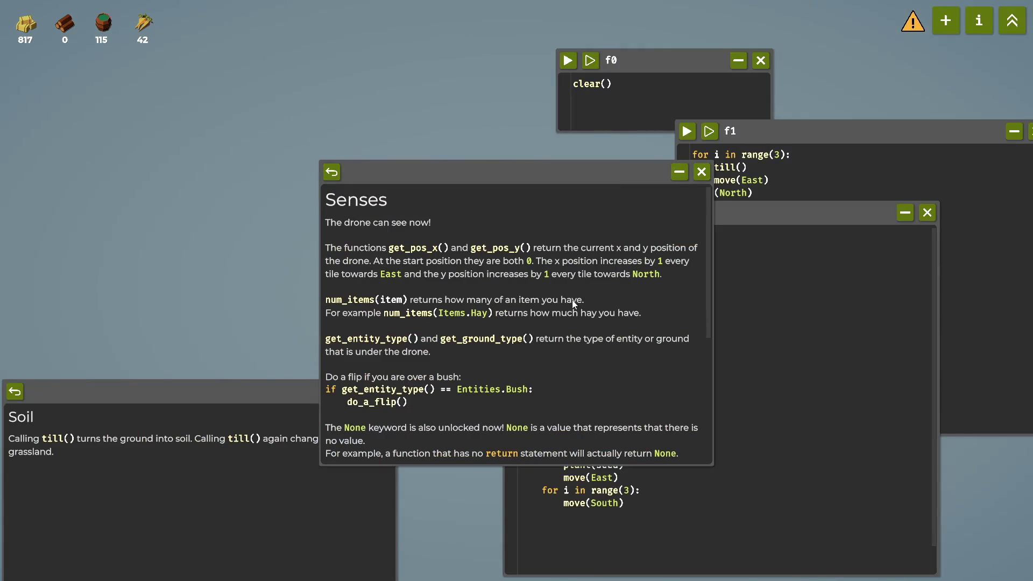
pyautogui.click(592, 152)
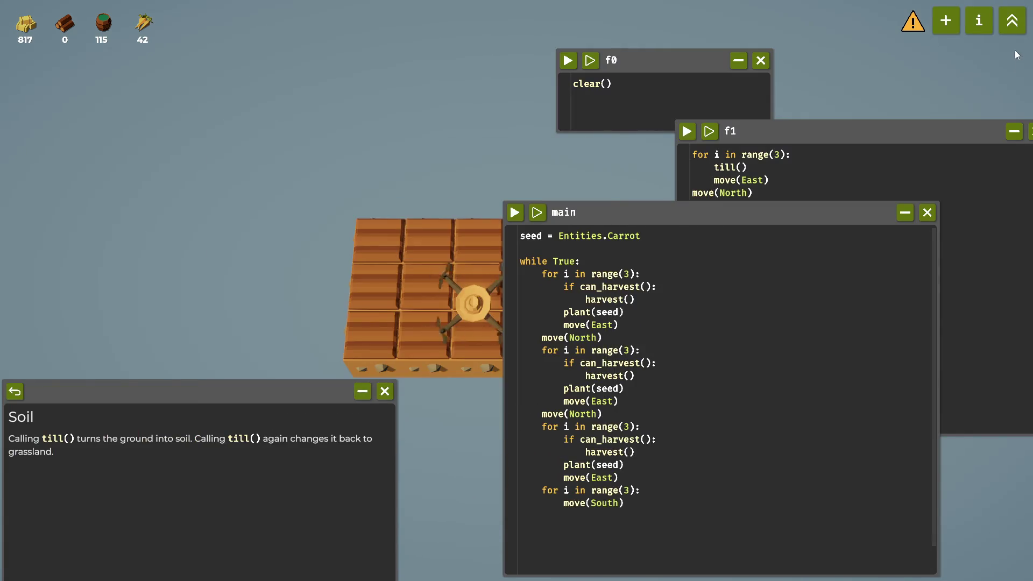
# Buy the Functions upgrade for 40 carrots, close its help window, and reopen the tree.
pyautogui.click(1012, 21)
pyautogui.moveTo(736, 278)
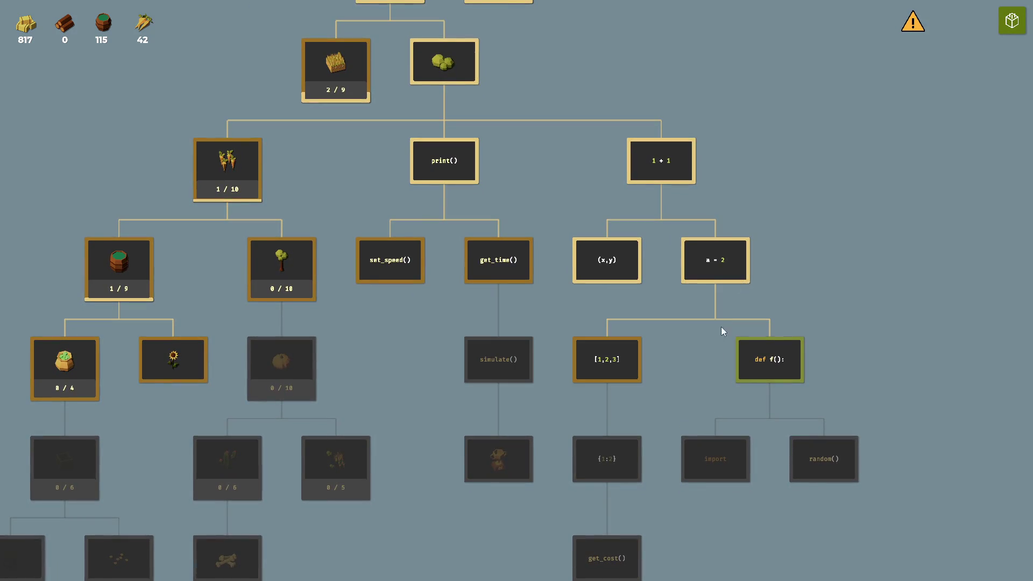
pyautogui.moveTo(628, 364)
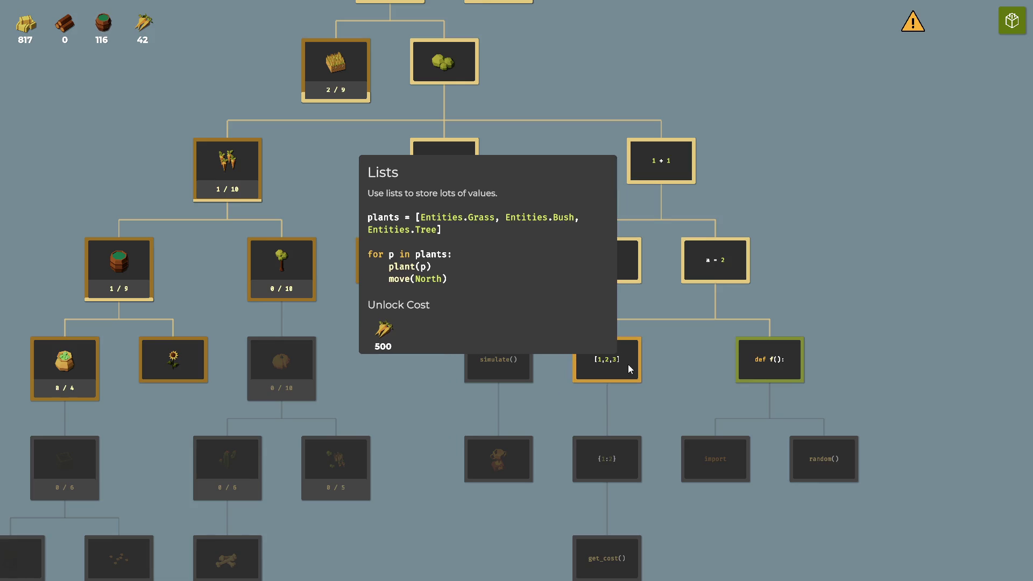
pyautogui.moveTo(789, 363)
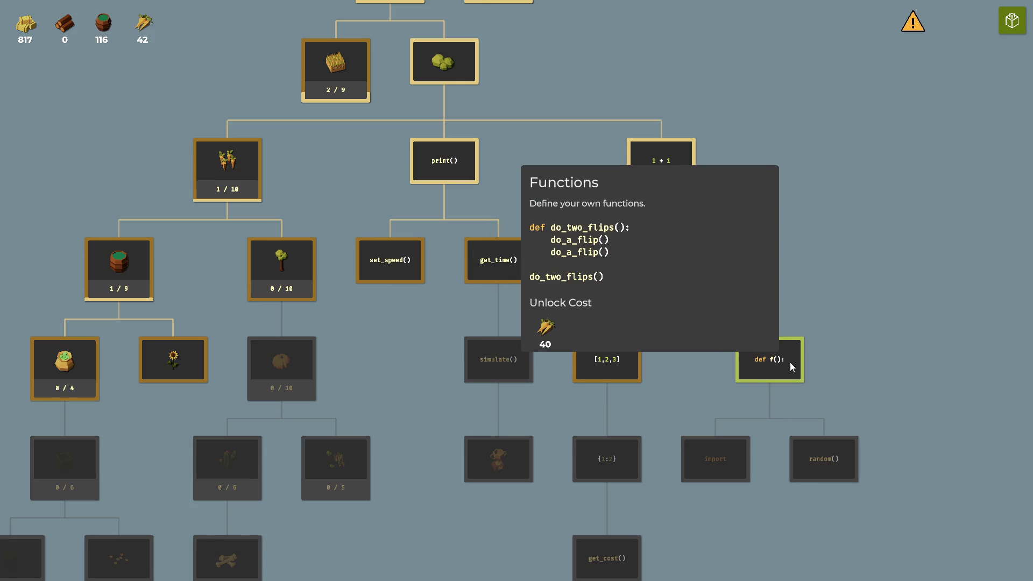
pyautogui.click(790, 362)
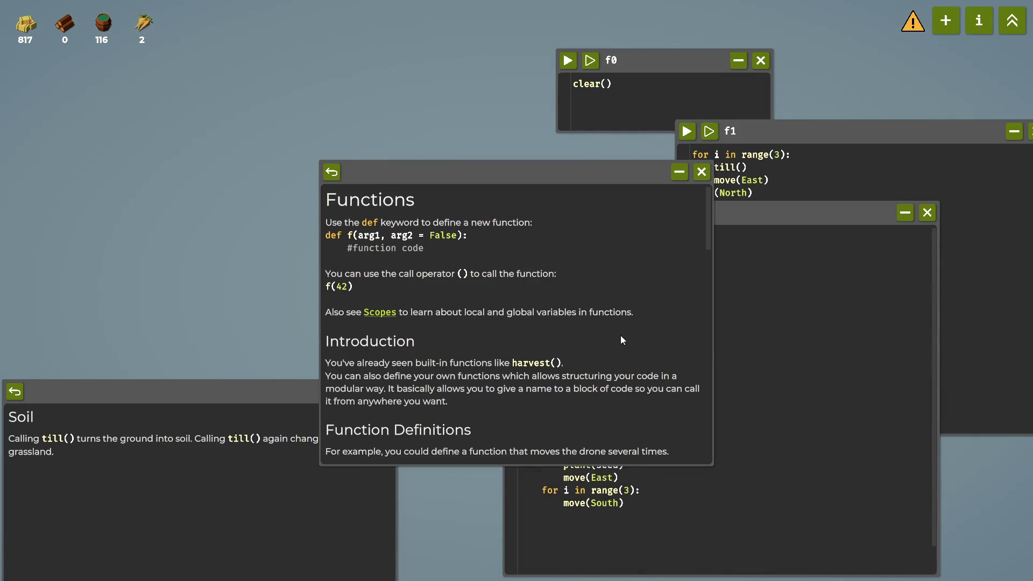
pyautogui.moveTo(550, 185)
pyautogui.mouseDown()
pyautogui.moveTo(420, 111)
pyautogui.moveTo(385, 113)
pyautogui.mouseUp()
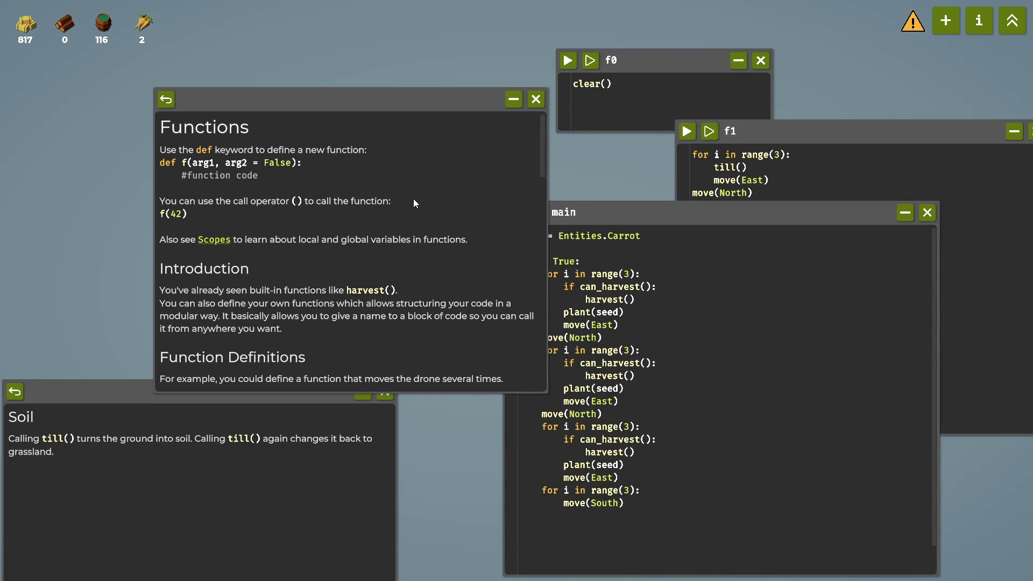
pyautogui.click(536, 99)
pyautogui.click(1012, 20)
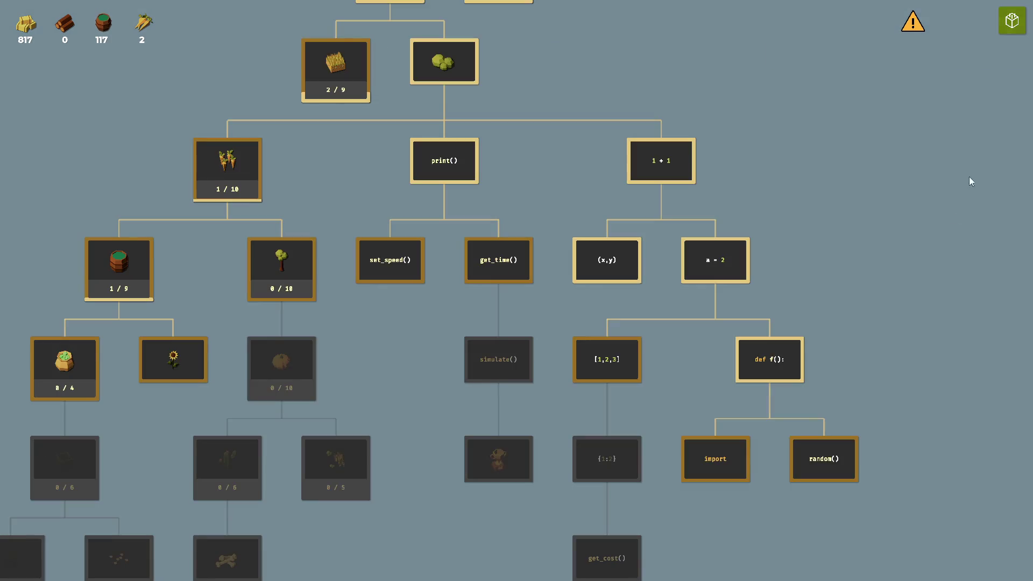
# Browse the remaining upgrade cards without buying any, then close the upgrade tree.
pyautogui.moveTo(679, 385)
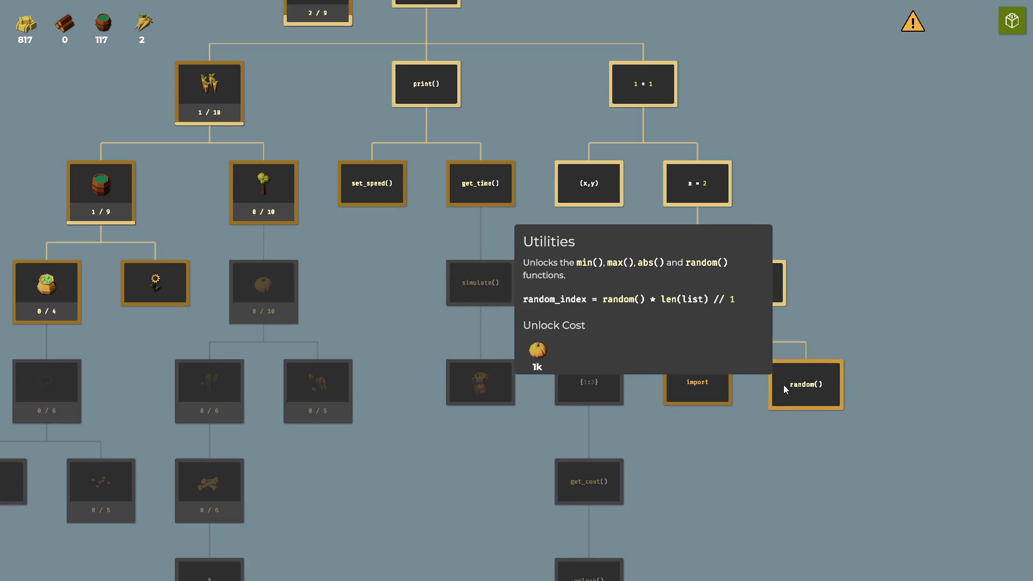
pyautogui.moveTo(683, 295); pyautogui.dragTo(696, 382)
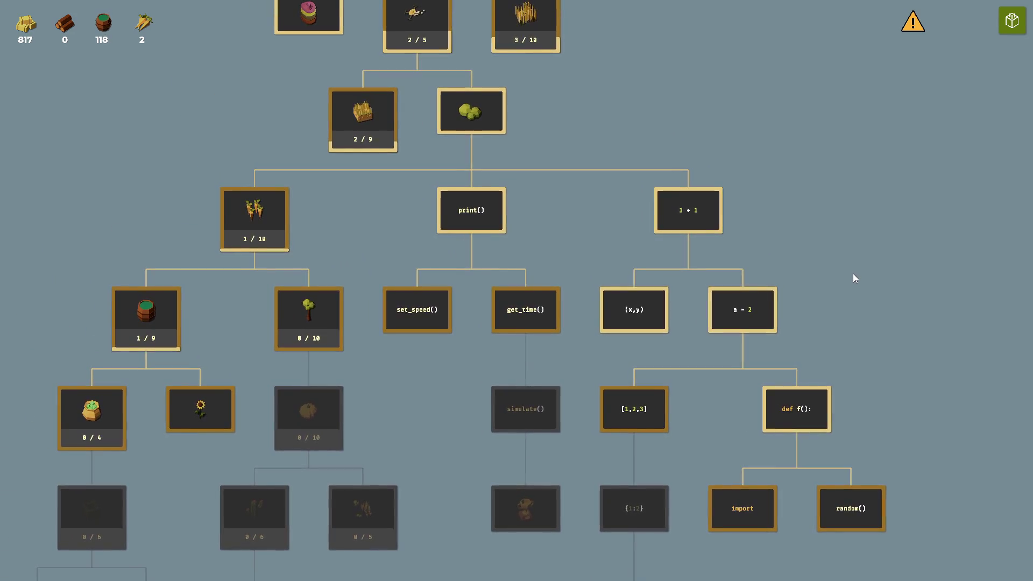
pyautogui.moveTo(853, 275); pyautogui.dragTo(850, 174)
pyautogui.moveTo(517, 413)
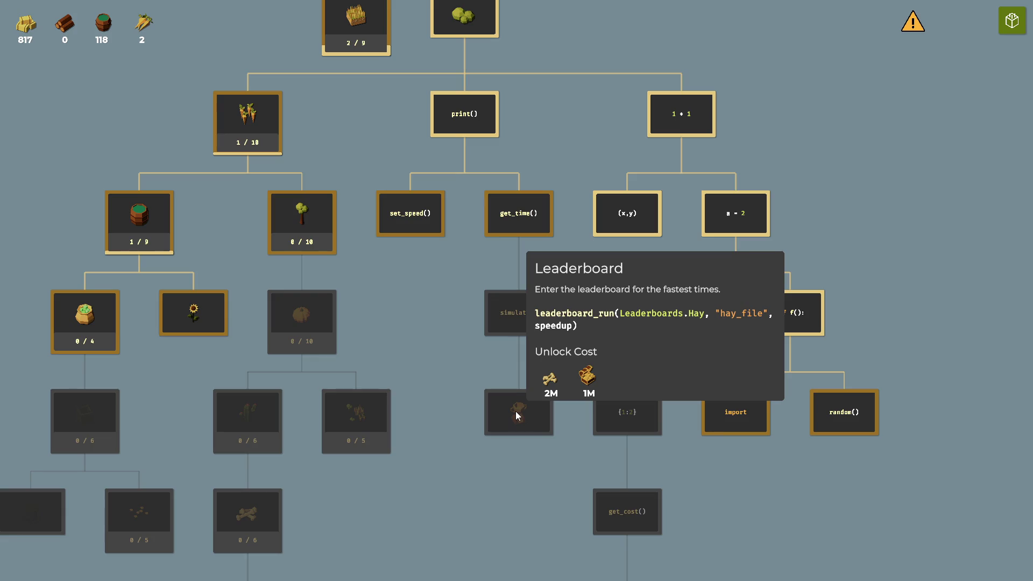
pyautogui.moveTo(611, 513)
pyautogui.moveTo(623, 518)
pyautogui.mouseDown()
pyautogui.moveTo(496, 460)
pyautogui.moveTo(464, 221)
pyautogui.moveTo(637, 490)
pyautogui.moveTo(626, 376)
pyautogui.mouseUp()
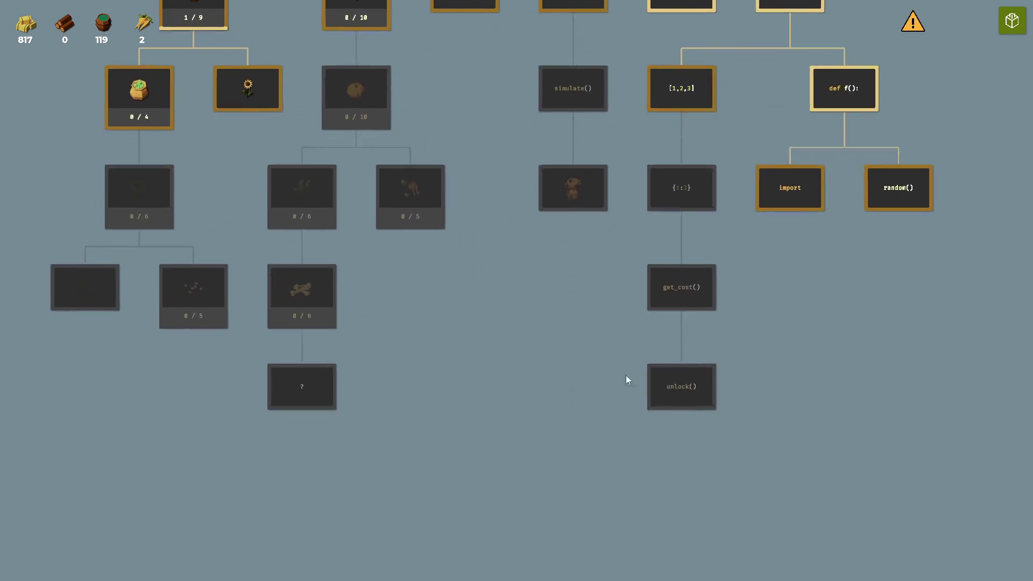
pyautogui.moveTo(665, 340)
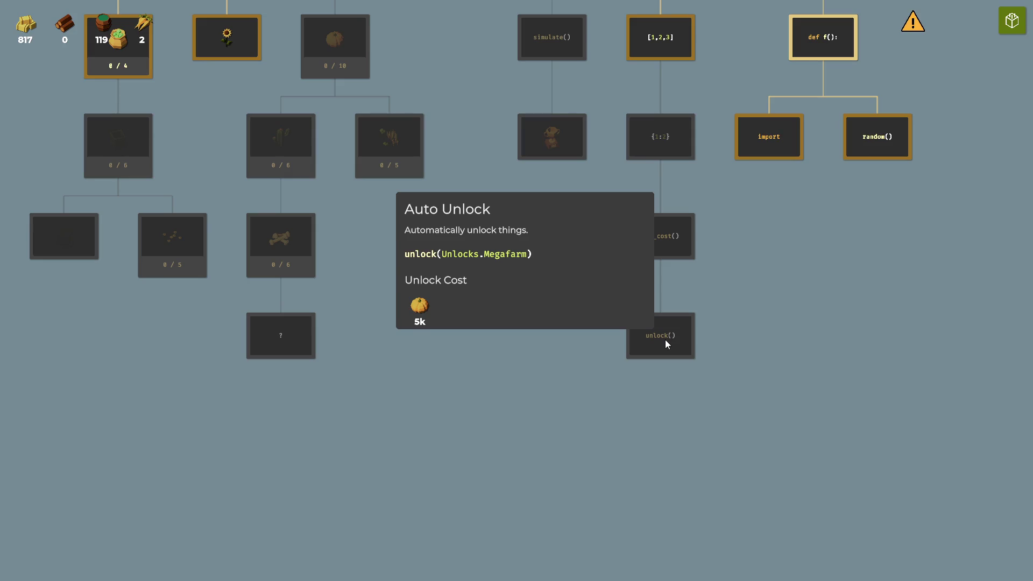
pyautogui.moveTo(521, 307)
pyautogui.mouseDown()
pyautogui.moveTo(499, 376)
pyautogui.moveTo(518, 339)
pyautogui.moveTo(473, 375)
pyautogui.mouseUp()
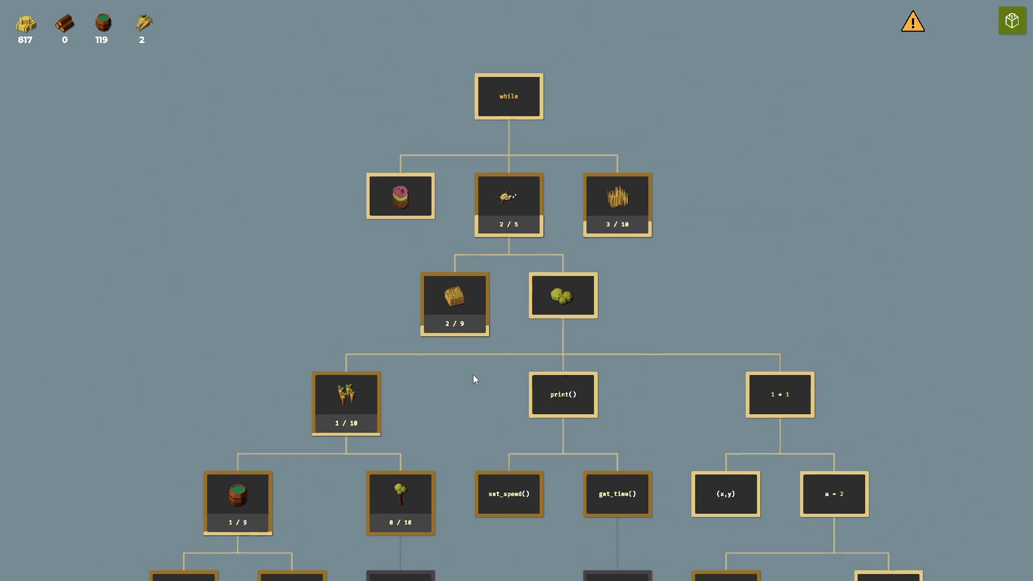
pyautogui.click(473, 301)
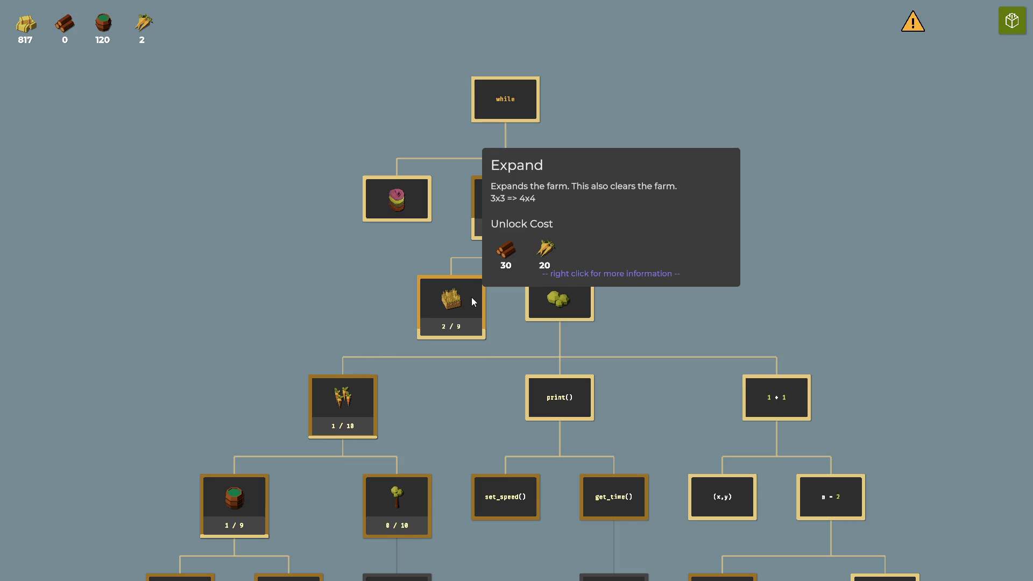
pyautogui.click(1015, 23)
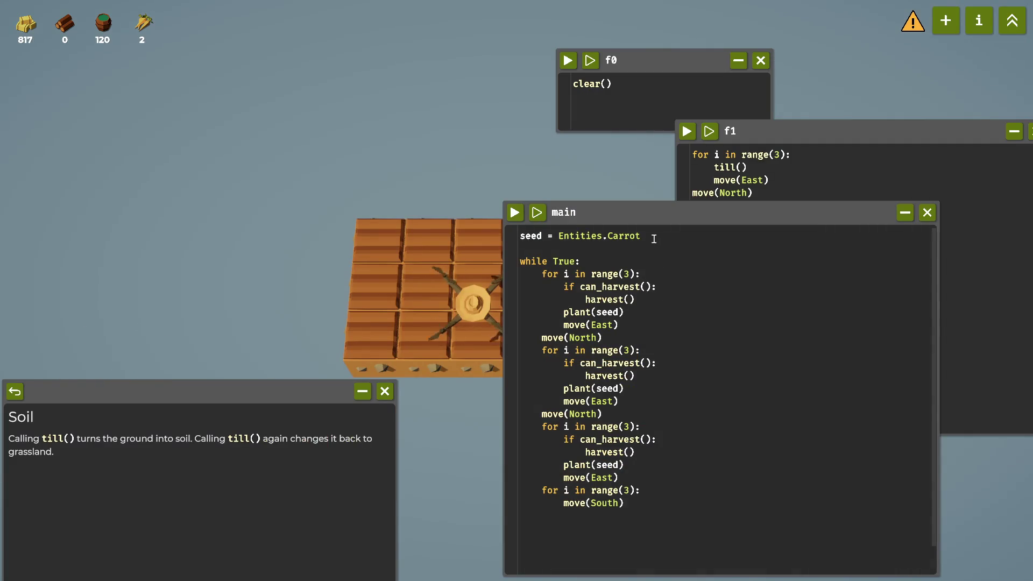
# Run the f1 till script to return the 3x3 plot to grass, then restore main over f1.
pyautogui.moveTo(673, 218)
pyautogui.mouseDown()
pyautogui.moveTo(702, 282)
pyautogui.moveTo(846, 453)
pyautogui.mouseUp()
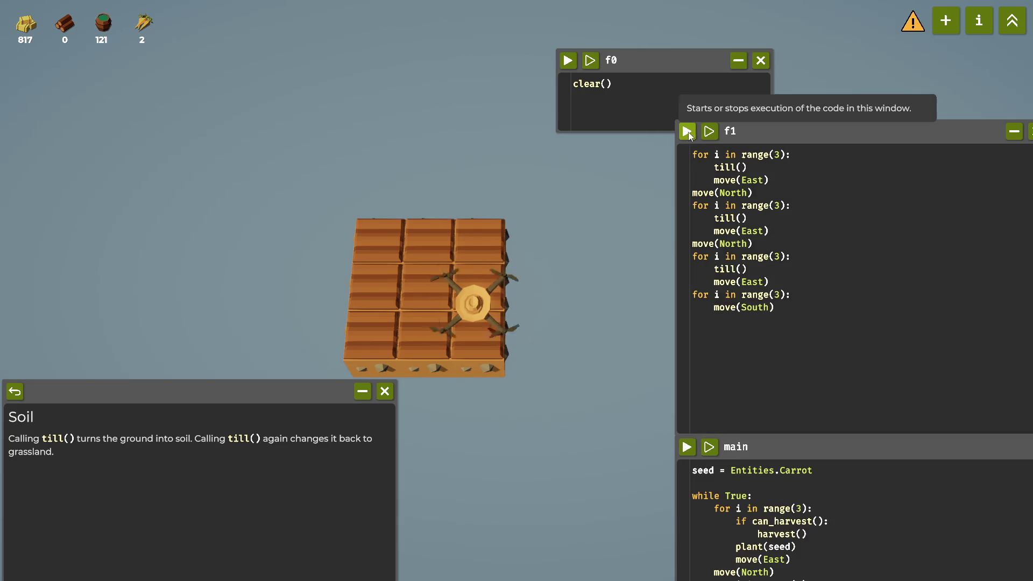
pyautogui.click(568, 61)
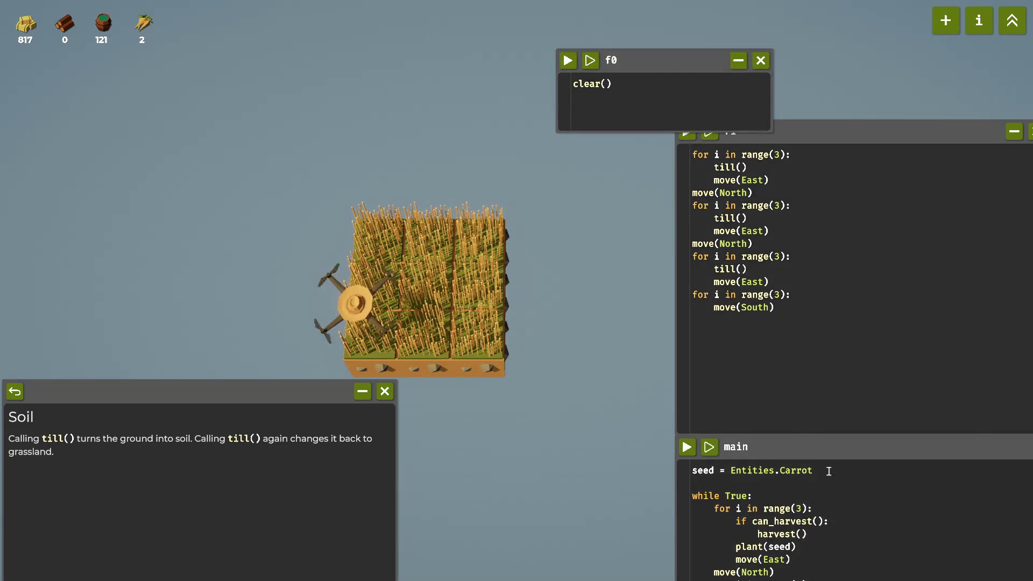
pyautogui.moveTo(829, 449)
pyautogui.mouseDown()
pyautogui.moveTo(617, 260)
pyautogui.moveTo(694, 221)
pyautogui.moveTo(783, 449)
pyautogui.moveTo(663, 308)
pyautogui.moveTo(527, 189)
pyautogui.mouseUp()
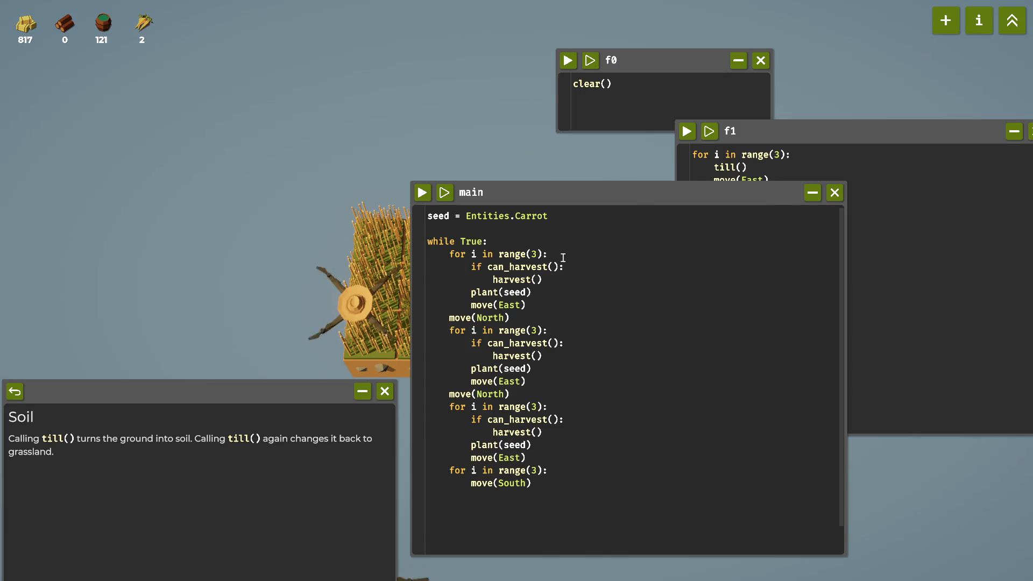
pyautogui.moveTo(560, 216); pyautogui.dragTo(523, 217)
# Clear Carrot from main's seed line, leaving it at Entities.
pyautogui.click(549, 218)
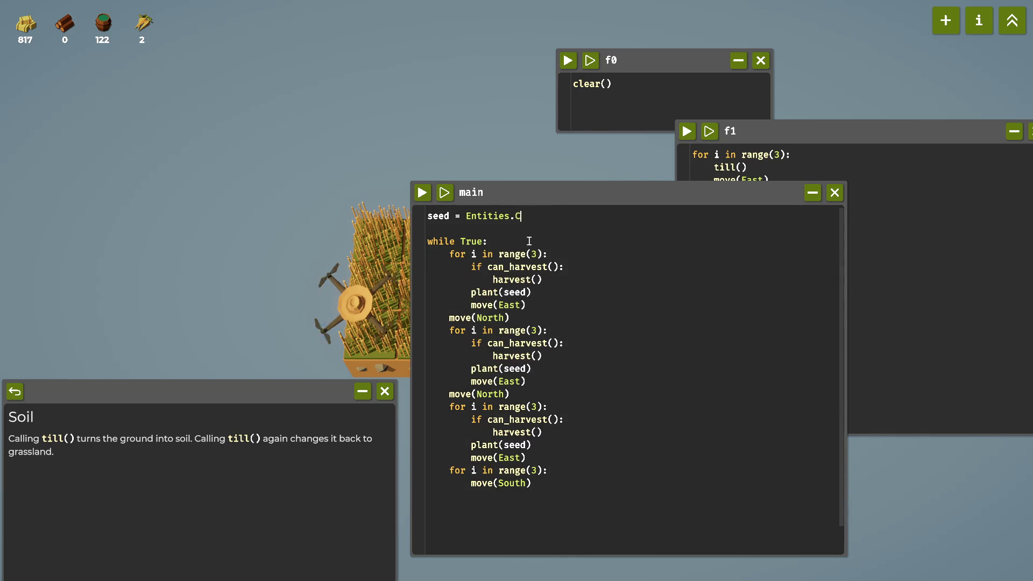
pyautogui.press('BackSpace')
pyautogui.write('tr')
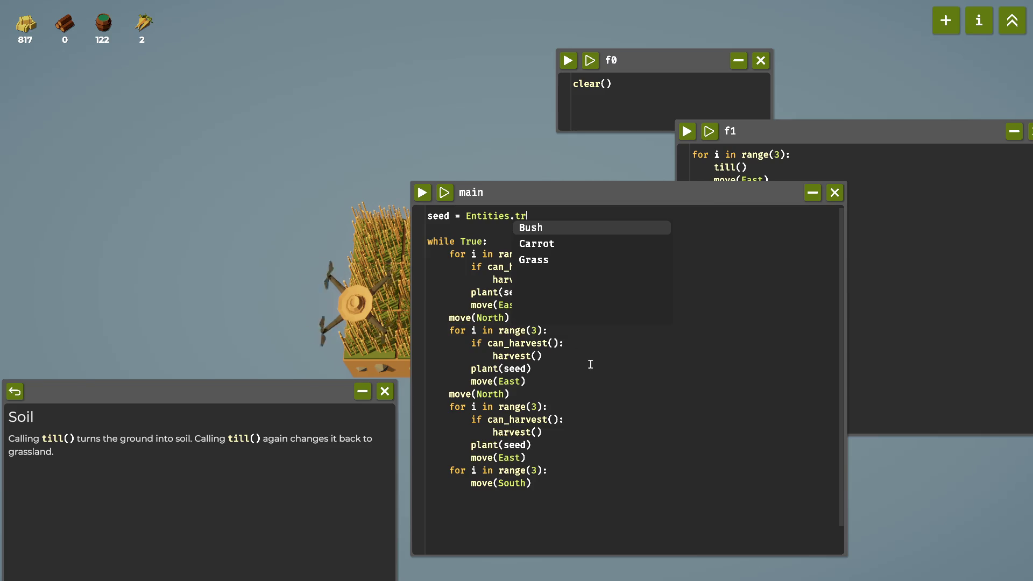
pyautogui.press('BackSpace')
pyautogui.press('BackSpace')
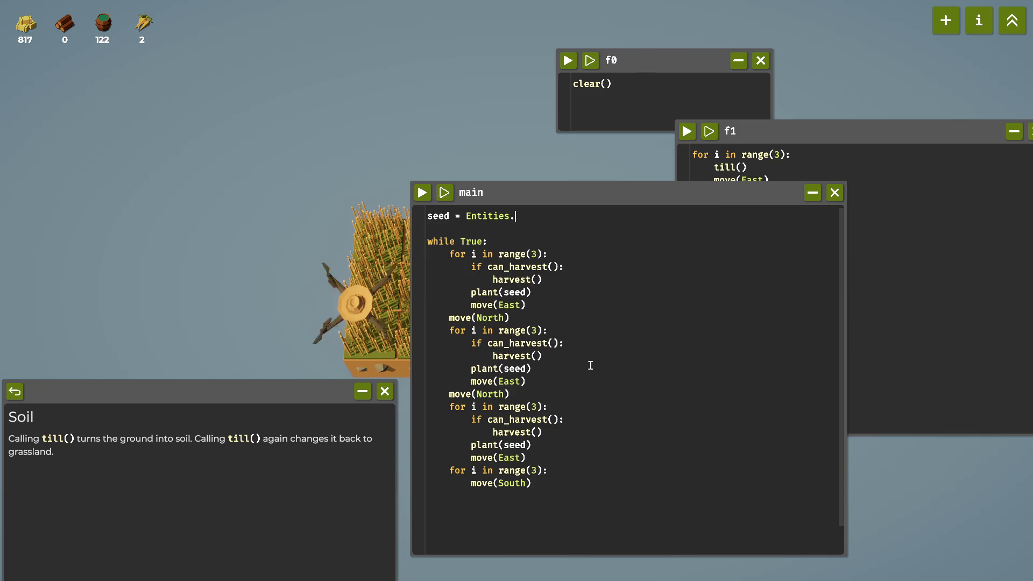
pyautogui.write('W')
pyautogui.press('BackSpace')
pyautogui.write('wo')
pyautogui.press('BackSpace')
pyautogui.press('BackSpace')
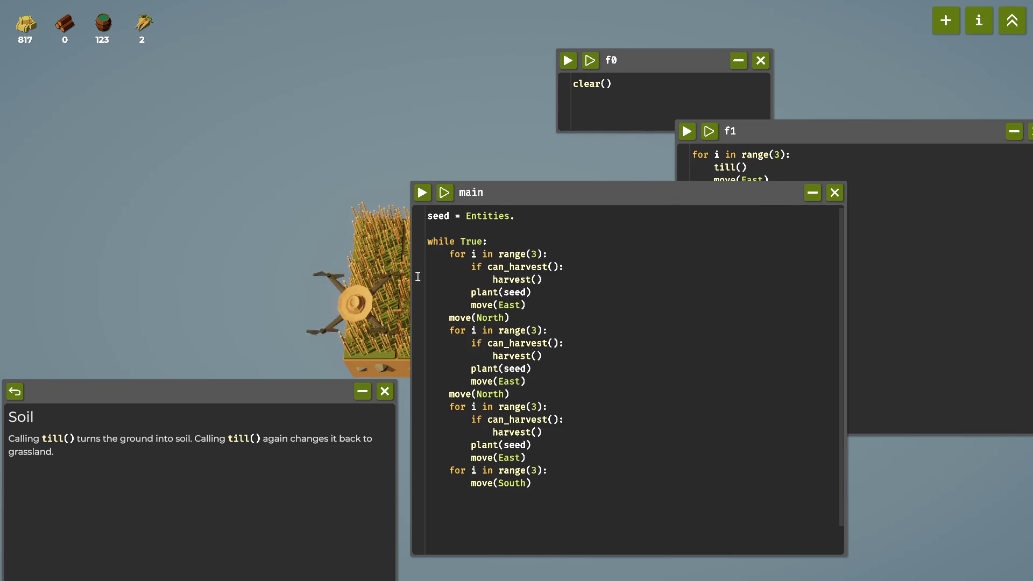
pyautogui.moveTo(78, 22)
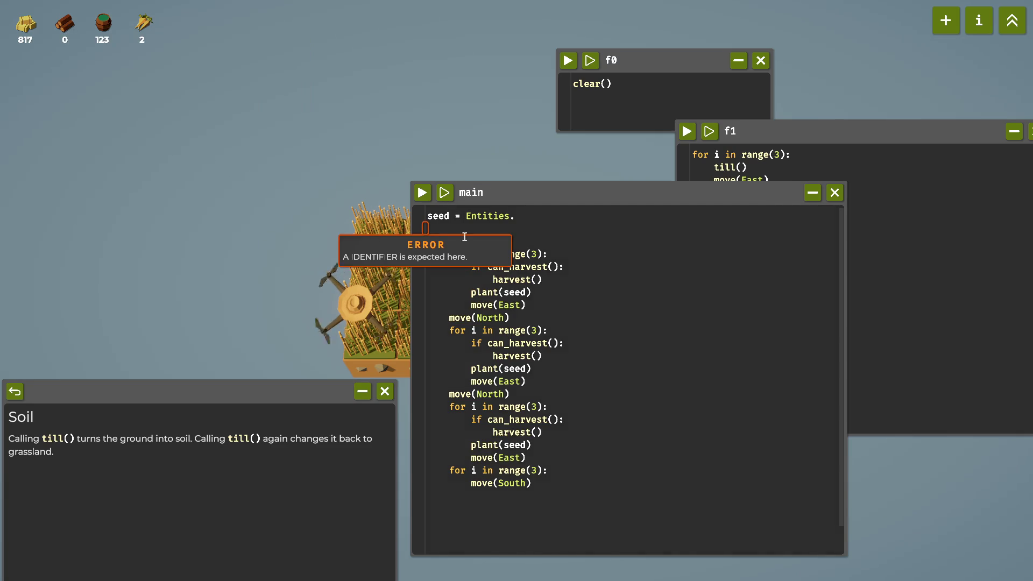
# Autocomplete the seed to Entities.Bush and start the main script.
pyautogui.click(529, 216)
pyautogui.write('b')
pyautogui.press('Tab')
pyautogui.moveTo(555, 197)
pyautogui.mouseDown()
pyautogui.moveTo(575, 248)
pyautogui.moveTo(637, 268)
pyautogui.mouseUp()
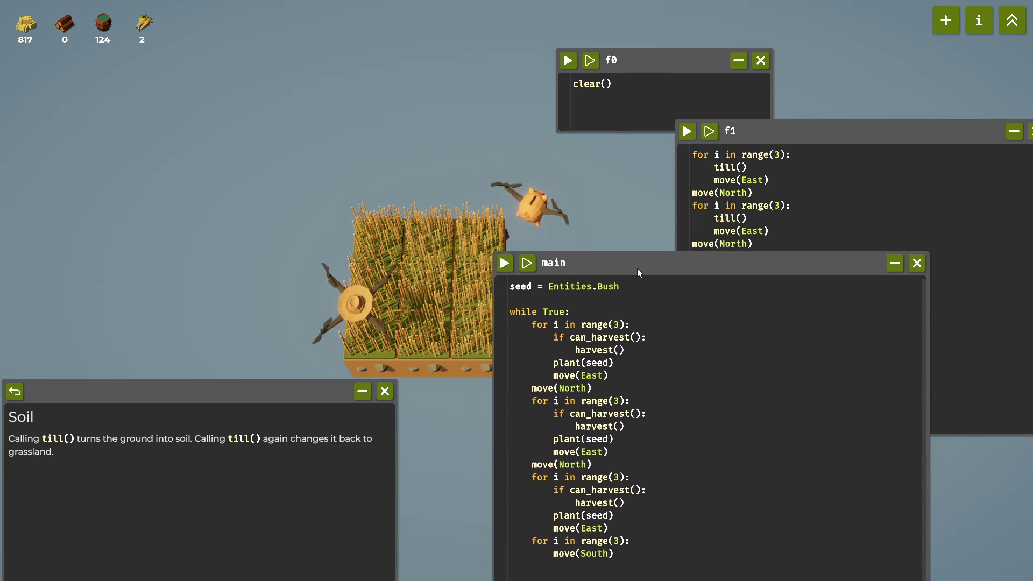
pyautogui.click(506, 264)
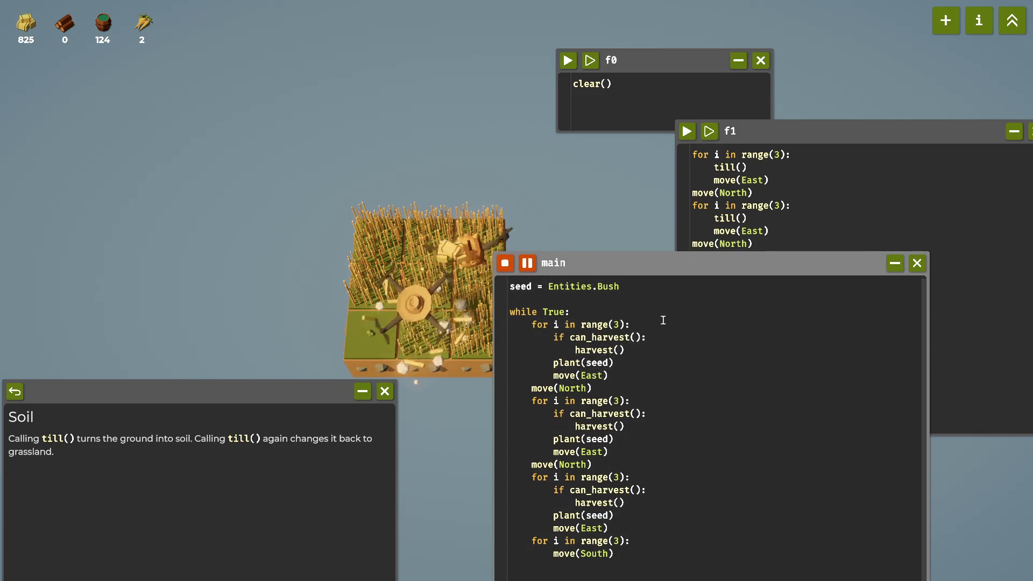
# Move the main window lower while the bush script farms until wood reaches 130.
pyautogui.moveTo(686, 266)
pyautogui.mouseDown()
pyautogui.moveTo(625, 283)
pyautogui.moveTo(700, 323)
pyautogui.moveTo(758, 328)
pyautogui.moveTo(781, 344)
pyautogui.moveTo(813, 457)
pyautogui.moveTo(608, 416)
pyautogui.mouseUp()
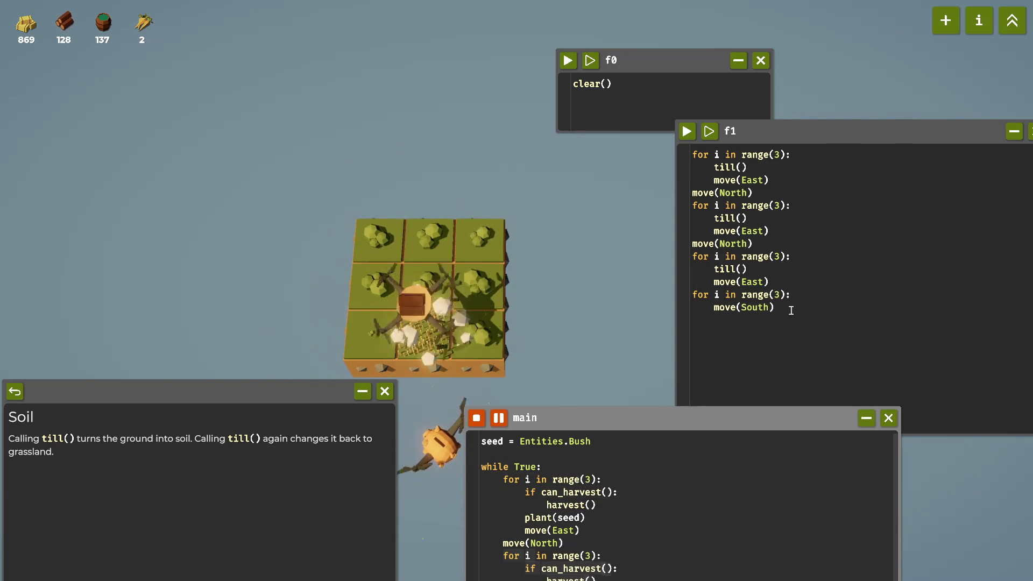
# Review the Grass, Carrots and Expand upgrades in the unlock tree, then close it.
pyautogui.click(1012, 20)
pyautogui.moveTo(591, 204)
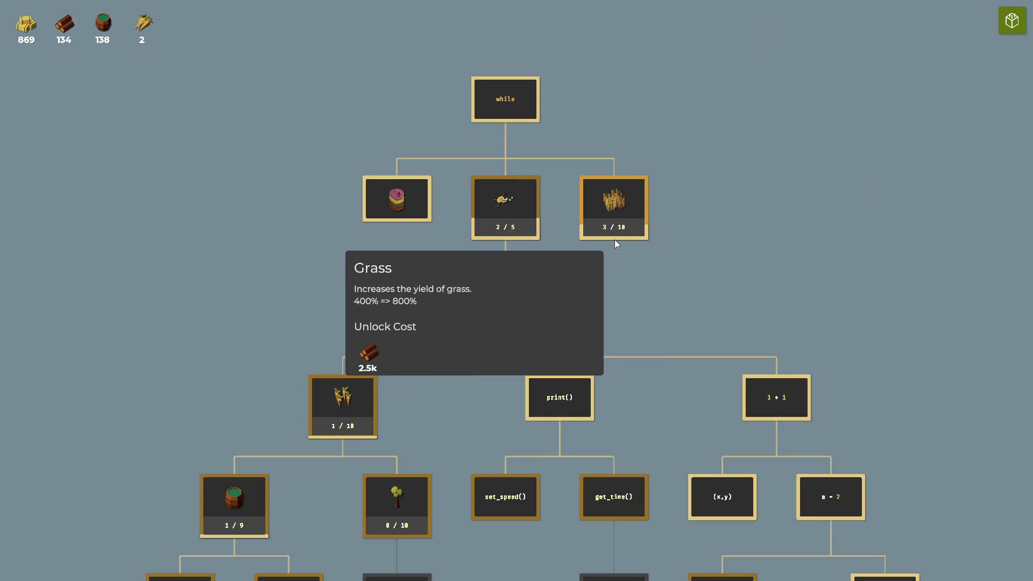
pyautogui.click(445, 293)
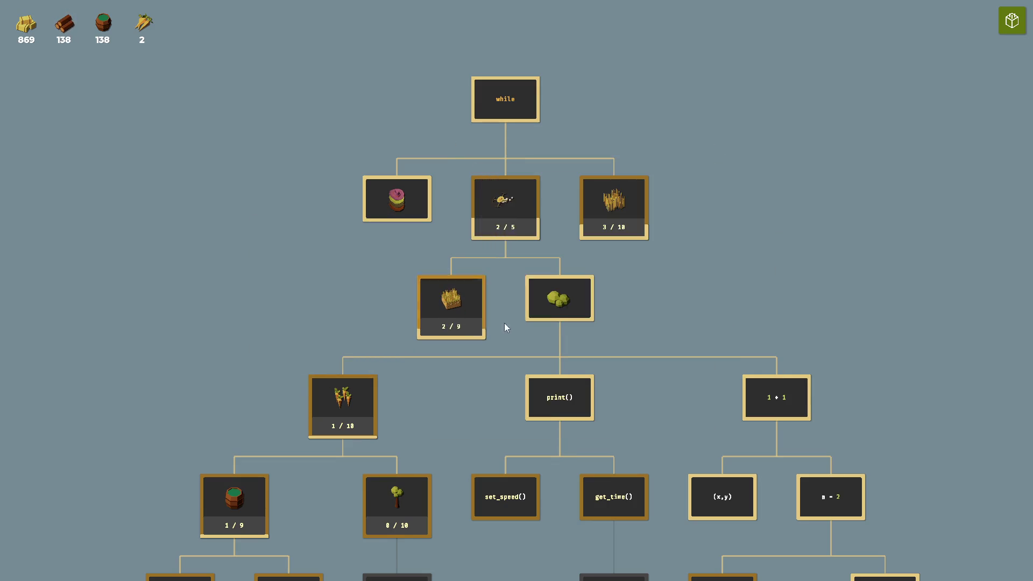
pyautogui.moveTo(311, 342); pyautogui.dragTo(318, 193)
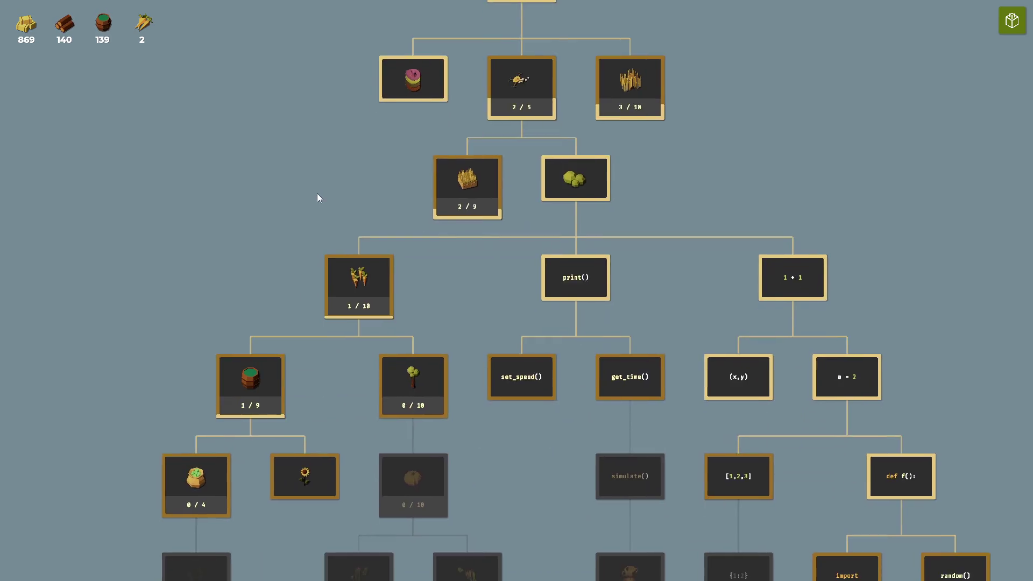
pyautogui.moveTo(343, 274)
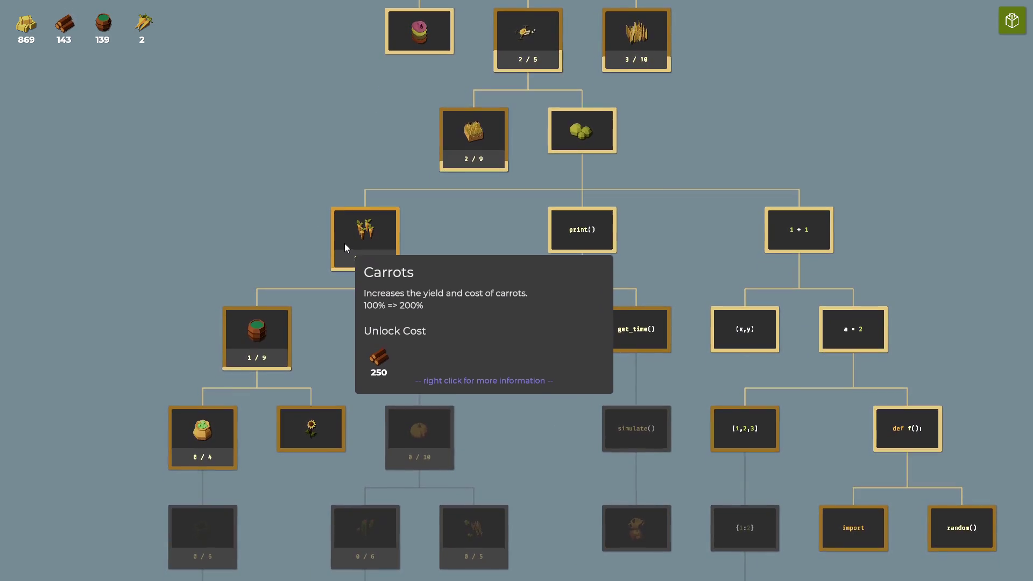
pyautogui.click(345, 247)
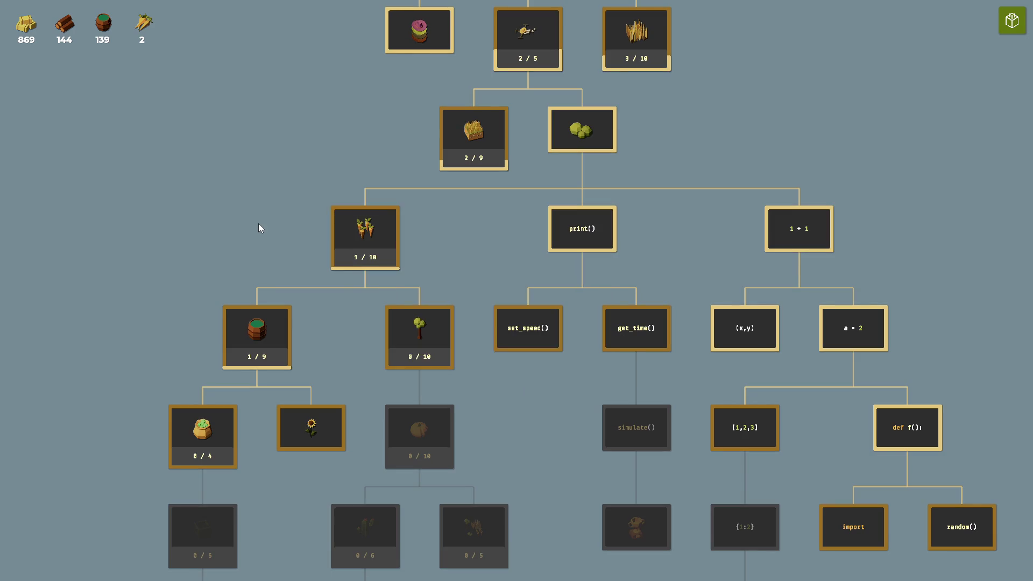
pyautogui.moveTo(364, 248)
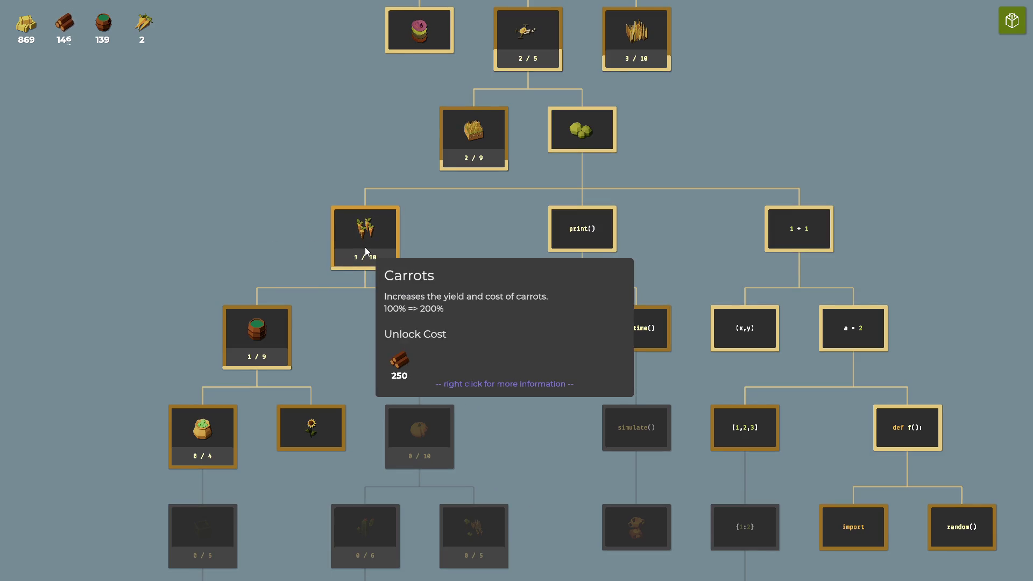
pyautogui.moveTo(443, 145)
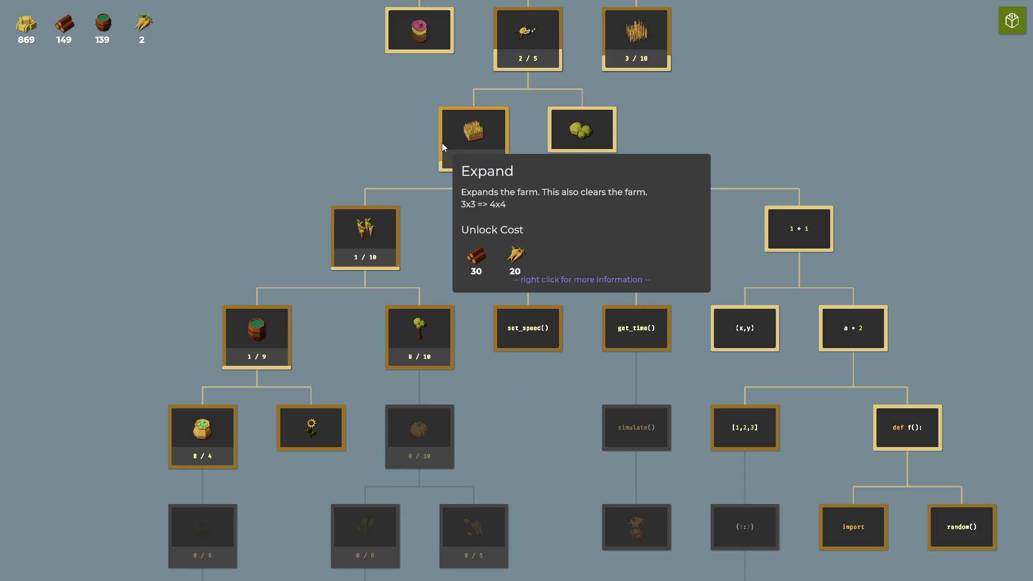
pyautogui.click(1012, 21)
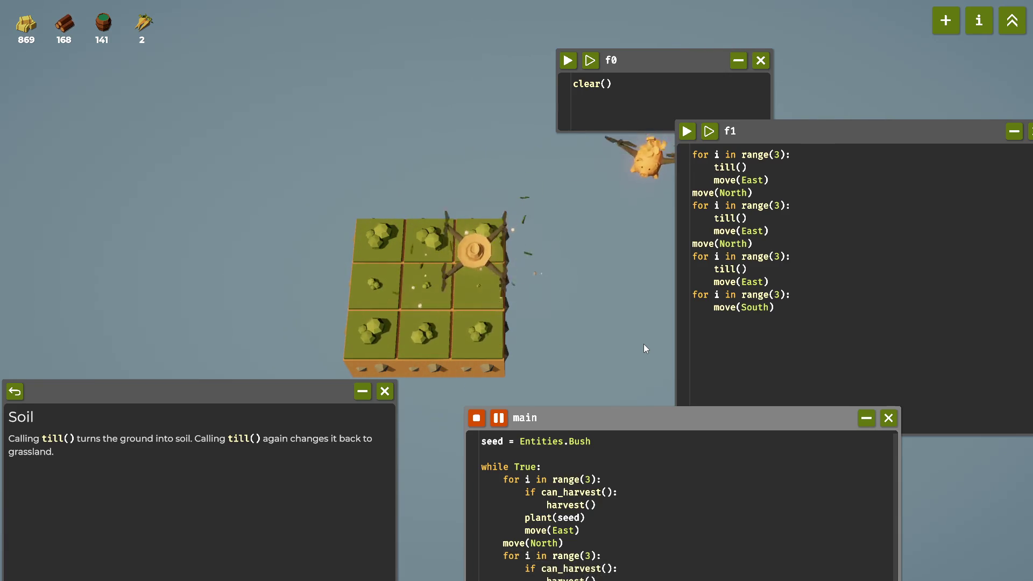
# Reopen the unlock tree with the U shortcut.
pyautogui.press('u')
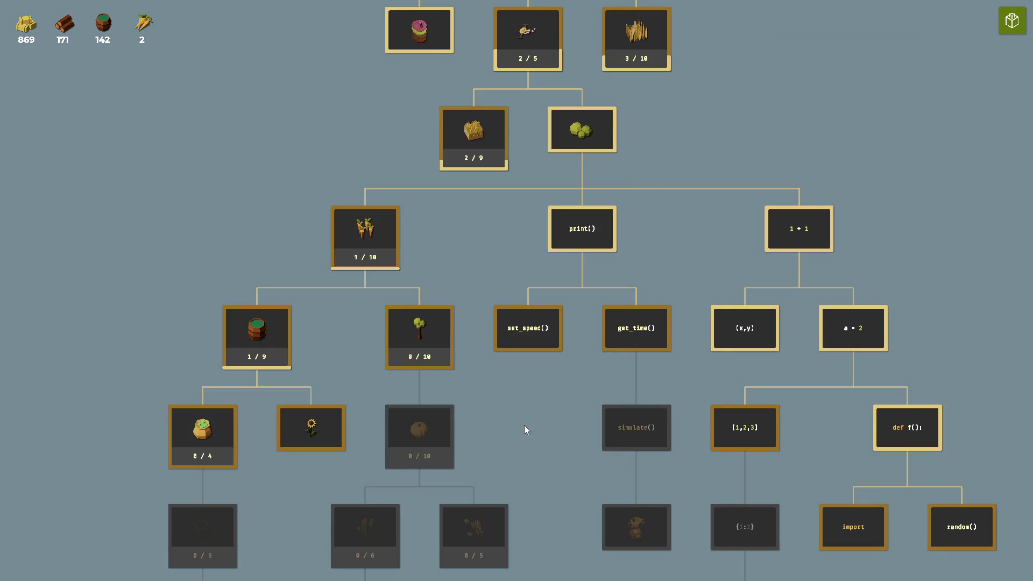
# Check the Fertilizer and Watering upgrade cards, then close the unlock tree.
pyautogui.moveTo(225, 447)
pyautogui.moveTo(251, 350)
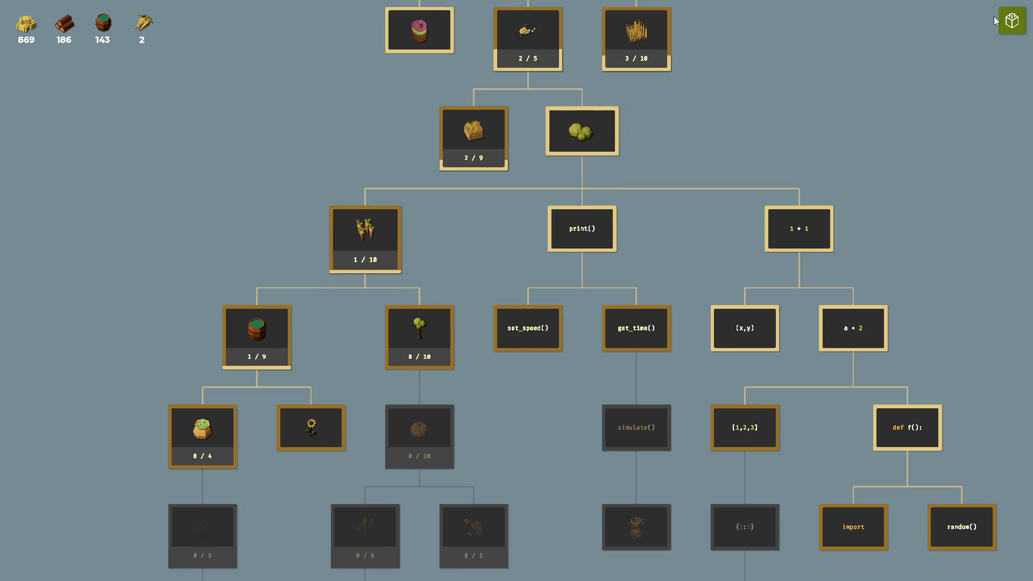
pyautogui.click(1011, 24)
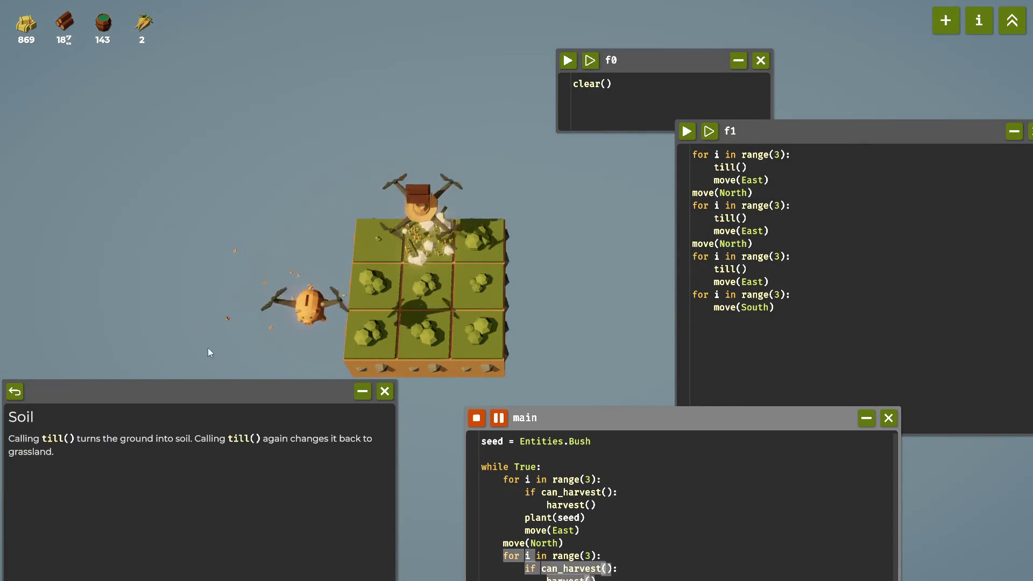
# Look up the Water item and Watering documentation pages, then reopen the unlock tree.
pyautogui.click(985, 22)
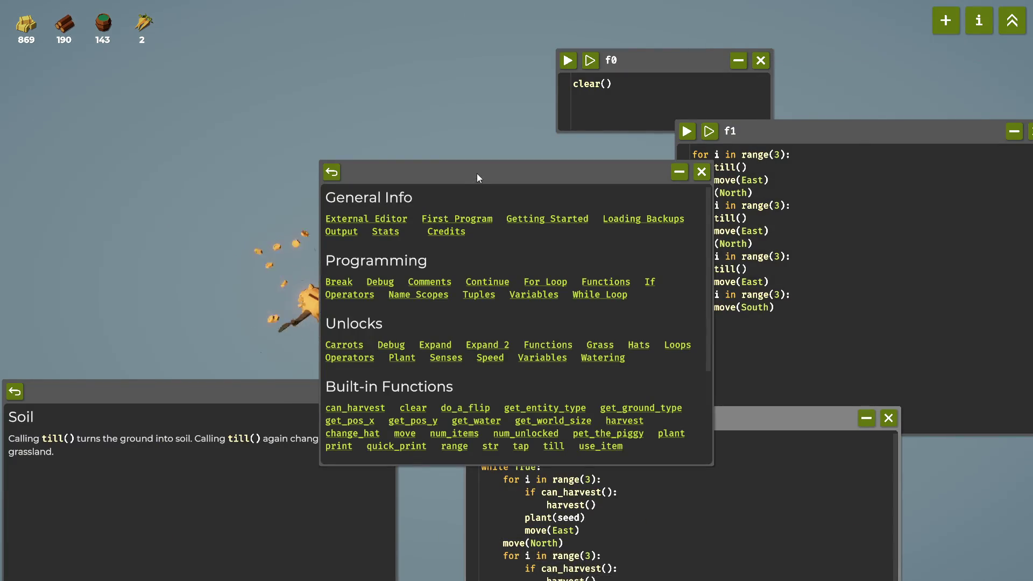
pyautogui.moveTo(477, 174); pyautogui.dragTo(294, 102)
pyautogui.scroll(-3, 215, 252)
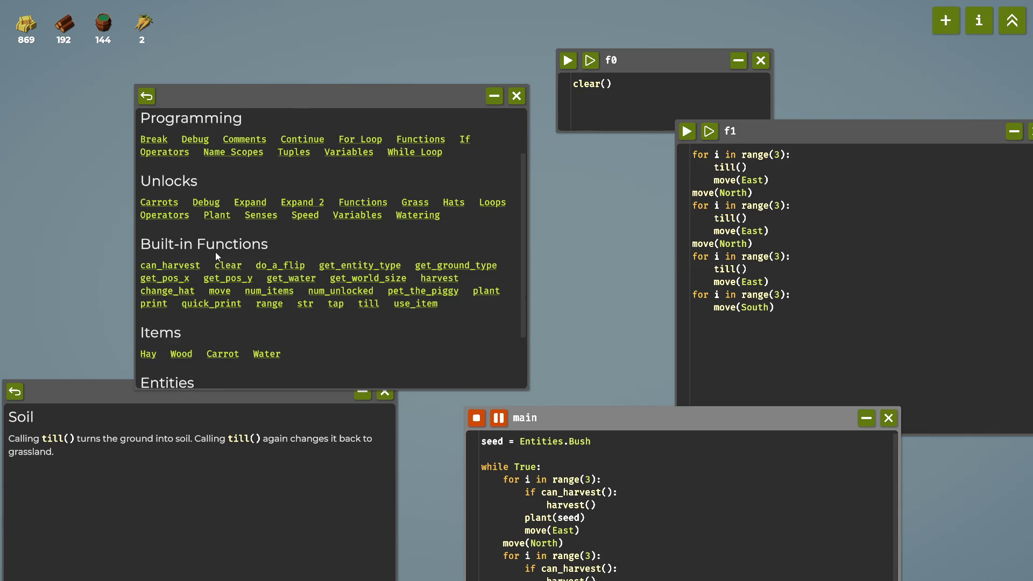
pyautogui.click(267, 354)
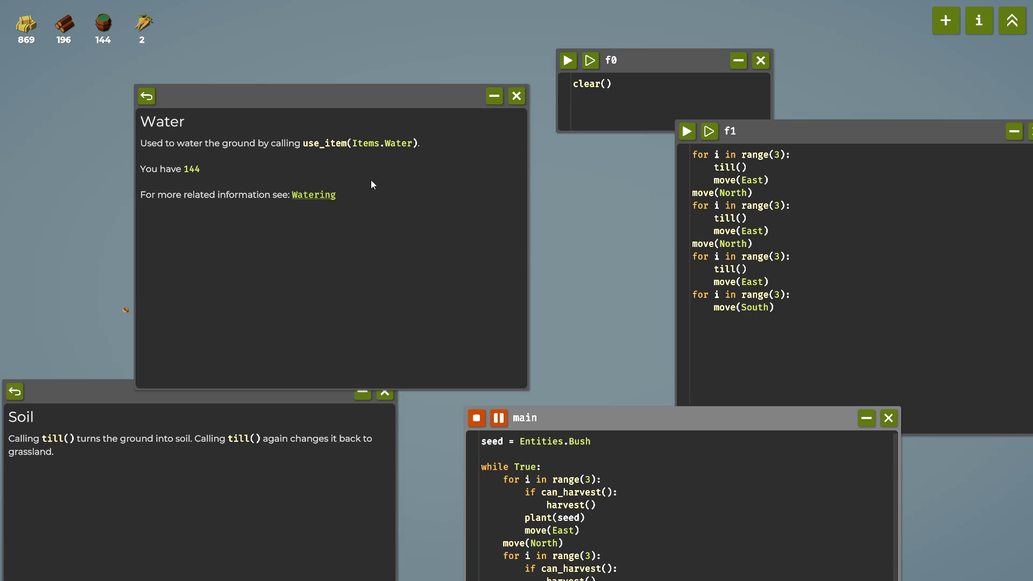
pyautogui.click(325, 195)
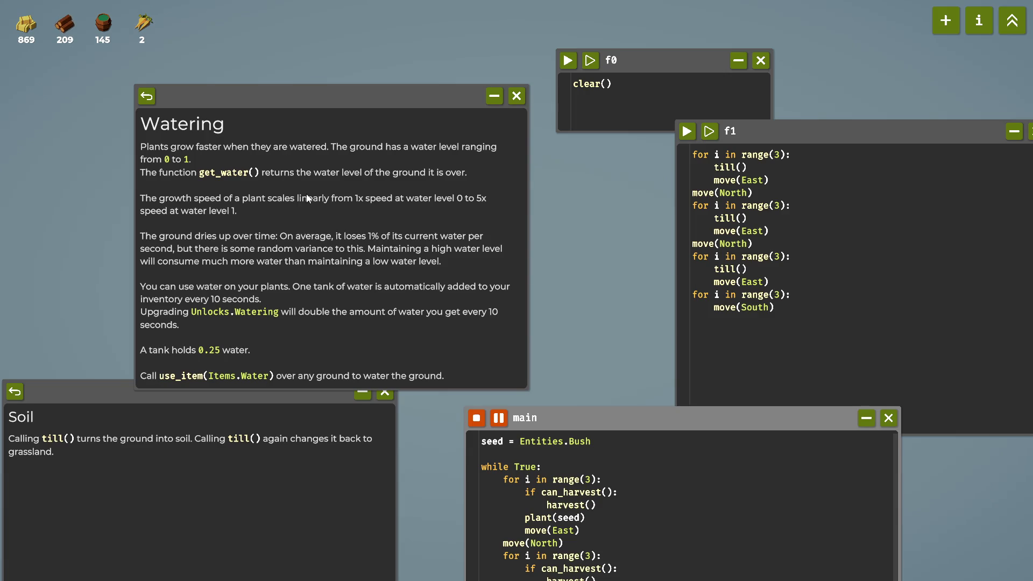
pyautogui.scroll(-2, 306, 194)
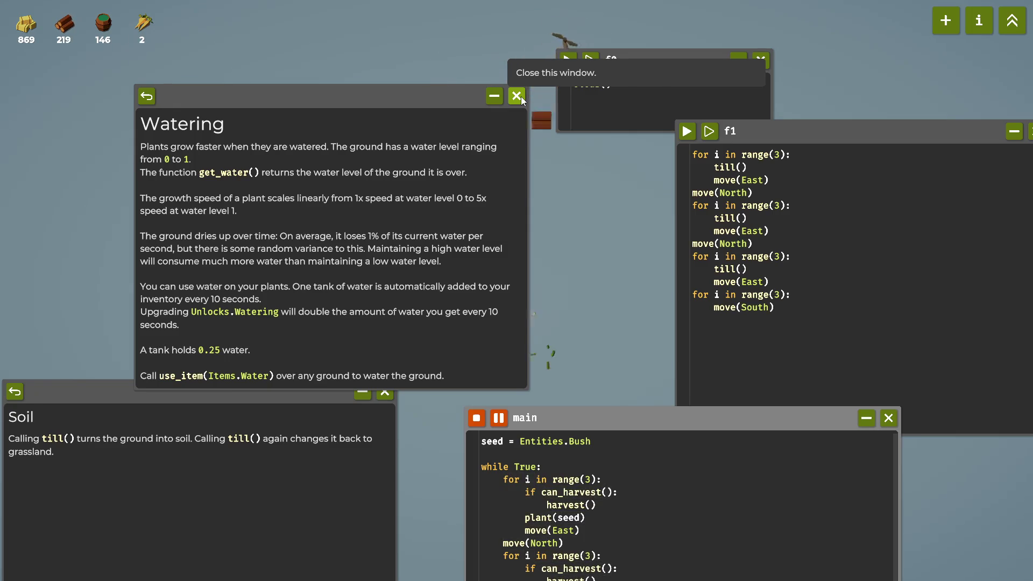
pyautogui.click(145, 97)
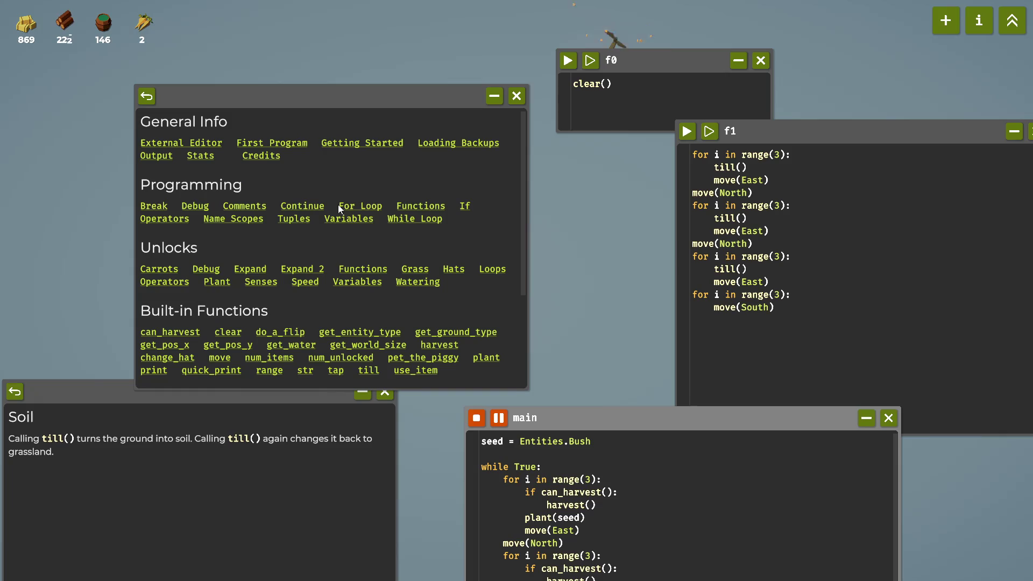
pyautogui.click(517, 95)
pyautogui.click(1013, 21)
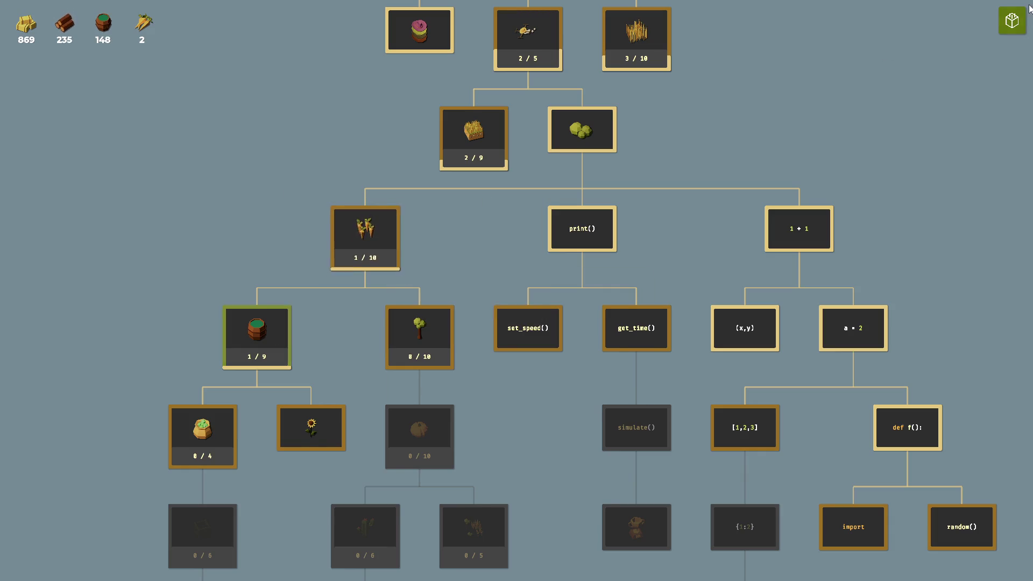
# Stop the running bush script and run f0's clear() to reset the farm to grass.
pyautogui.press('Escape')
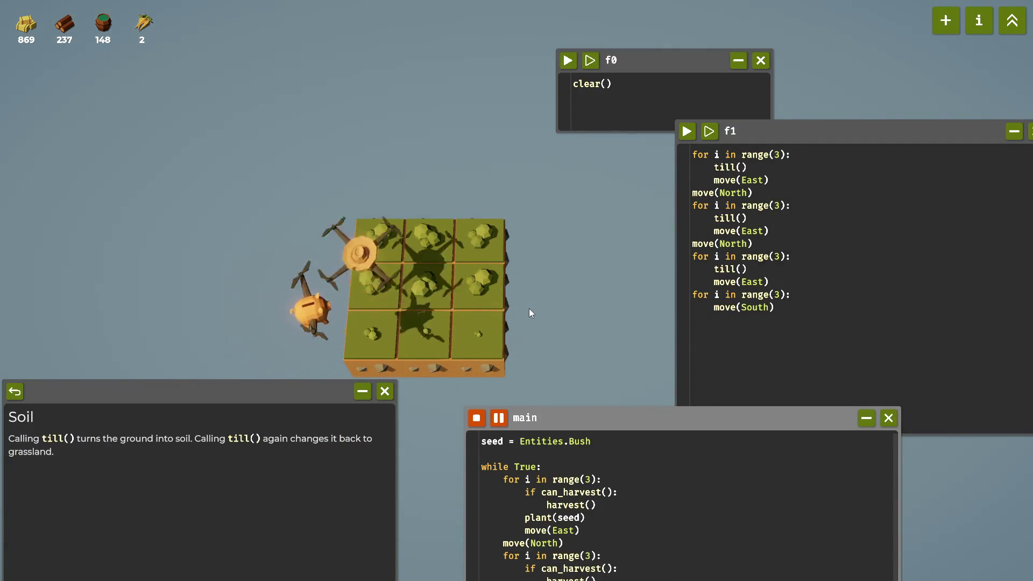
pyautogui.click(483, 414)
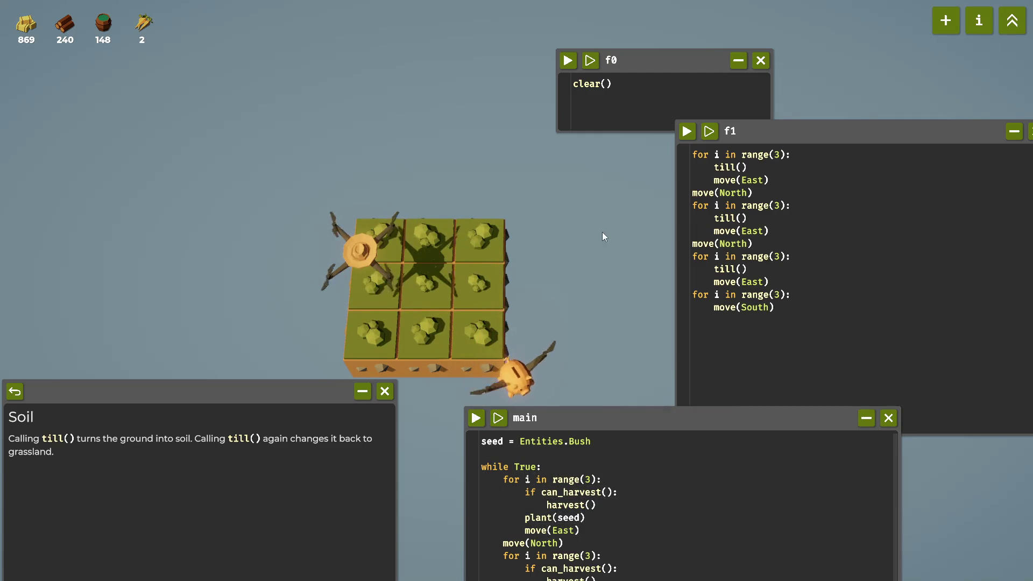
pyautogui.click(575, 69)
# Move the main code window up beside f0 and bring it to the front.
pyautogui.moveTo(670, 418)
pyautogui.mouseDown()
pyautogui.moveTo(684, 258)
pyautogui.moveTo(679, 340)
pyautogui.mouseUp()
pyautogui.moveTo(784, 450)
pyautogui.mouseDown()
pyautogui.moveTo(613, 226)
pyautogui.moveTo(644, 129)
pyautogui.moveTo(664, 141)
pyautogui.mouseUp()
pyautogui.click(697, 181)
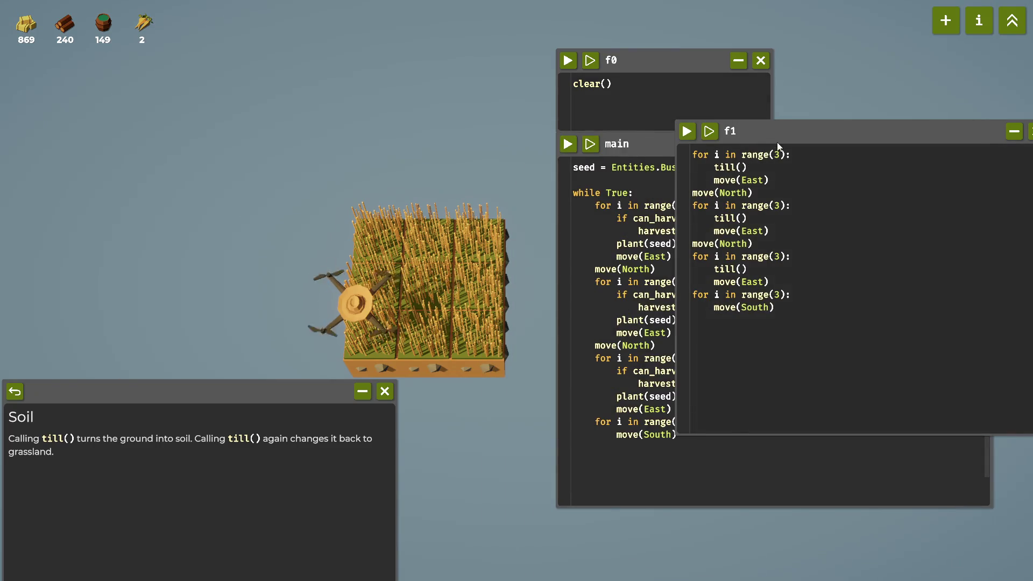
pyautogui.click(631, 265)
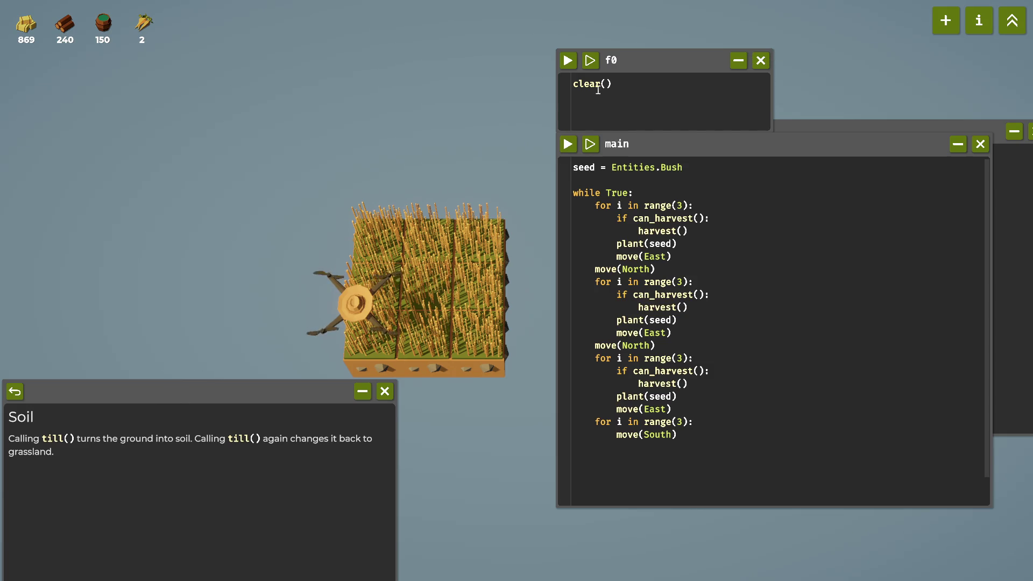
pyautogui.click(978, 22)
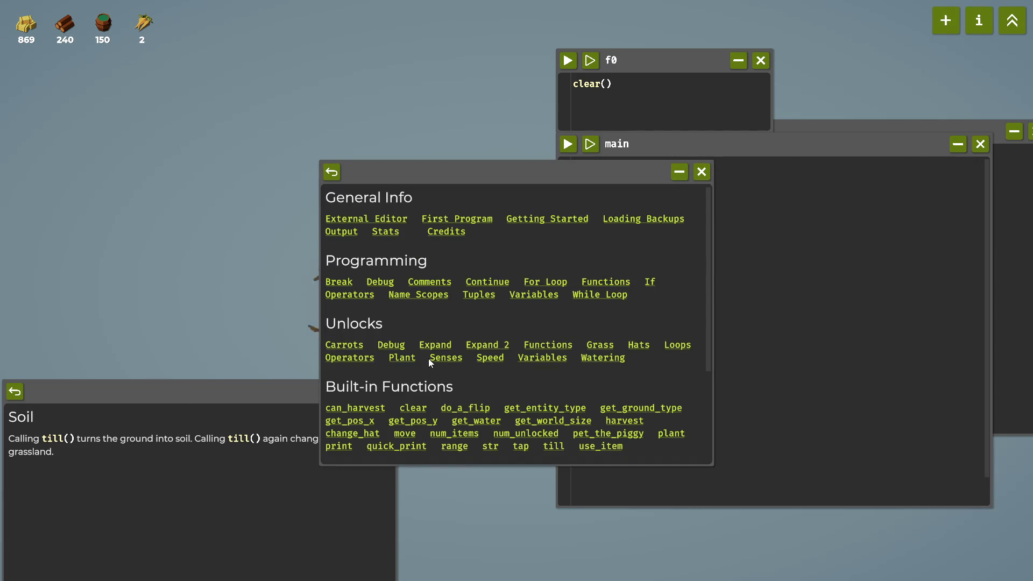
# Read the Water item and Watering help pages, then switch to the unlock tree.
pyautogui.scroll(-3, 416, 312)
pyautogui.click(447, 386)
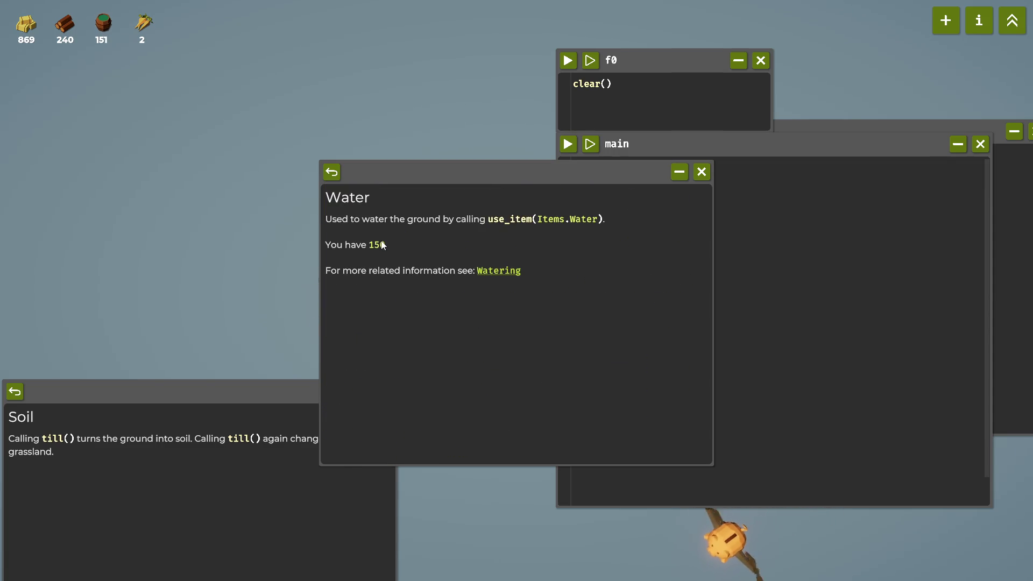
pyautogui.click(505, 273)
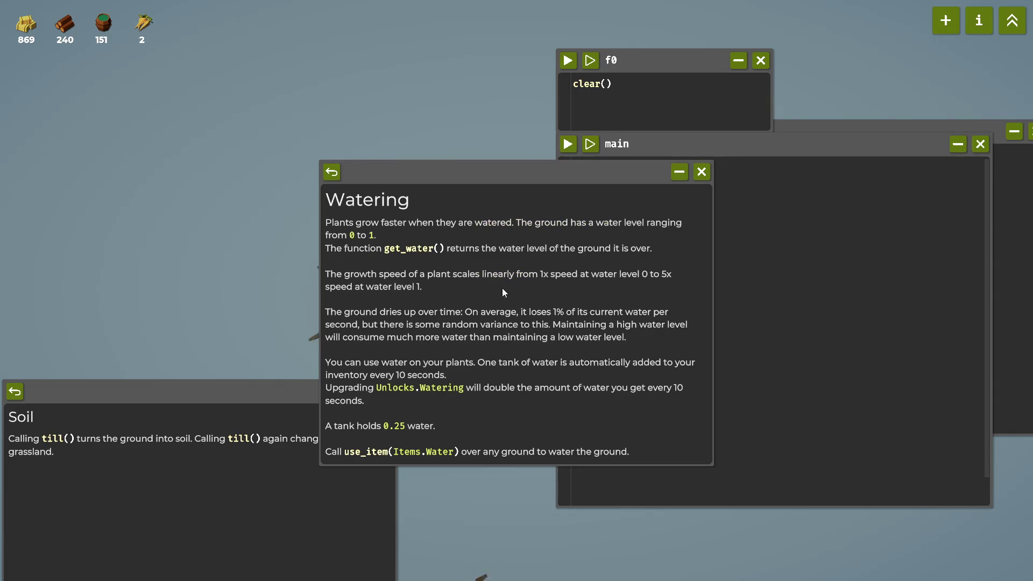
pyautogui.click(979, 20)
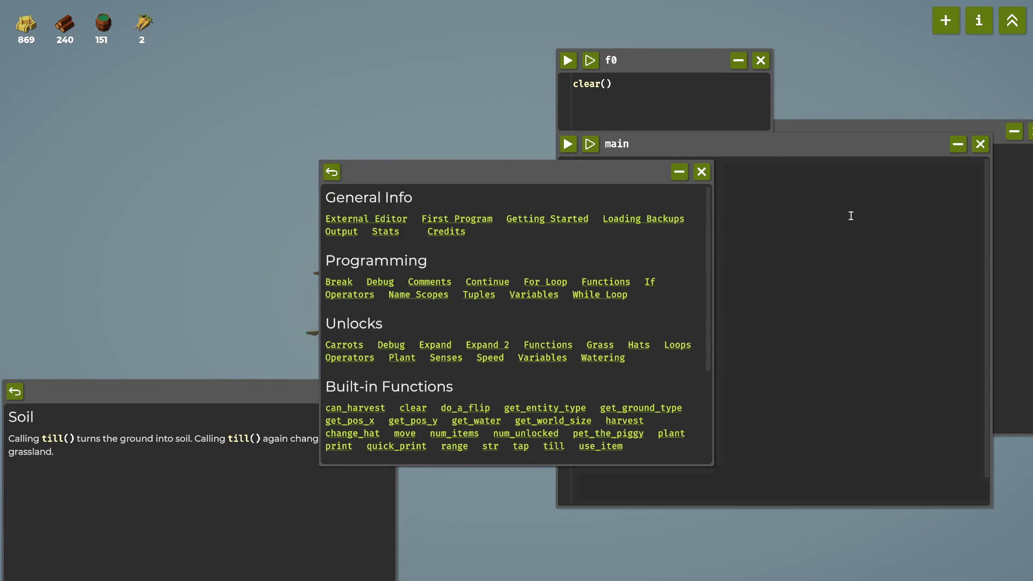
pyautogui.click(1015, 26)
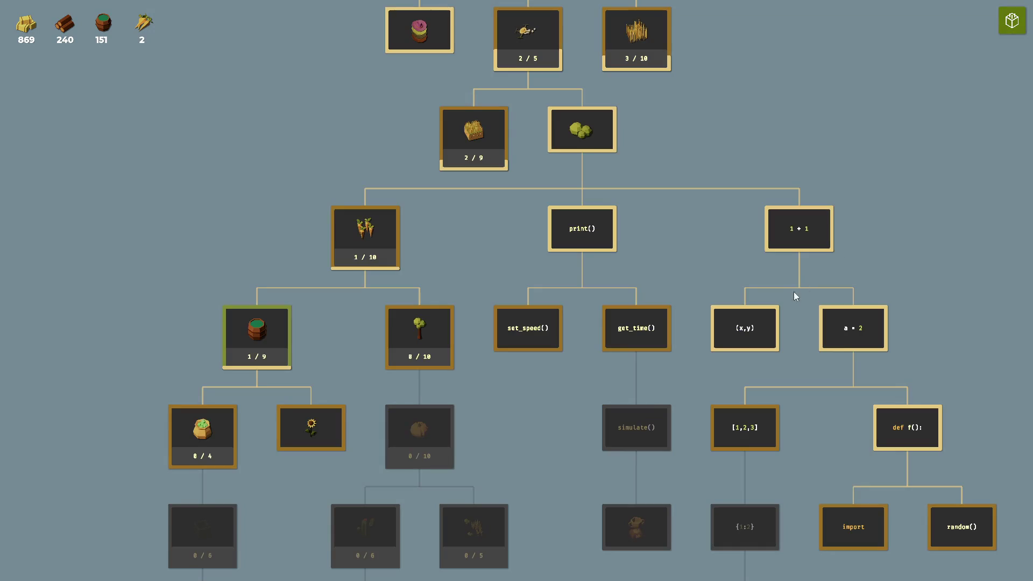
# Pan around the unlock tree reading node cards, then close it back to the farm.
pyautogui.moveTo(541, 335)
pyautogui.moveTo(599, 235)
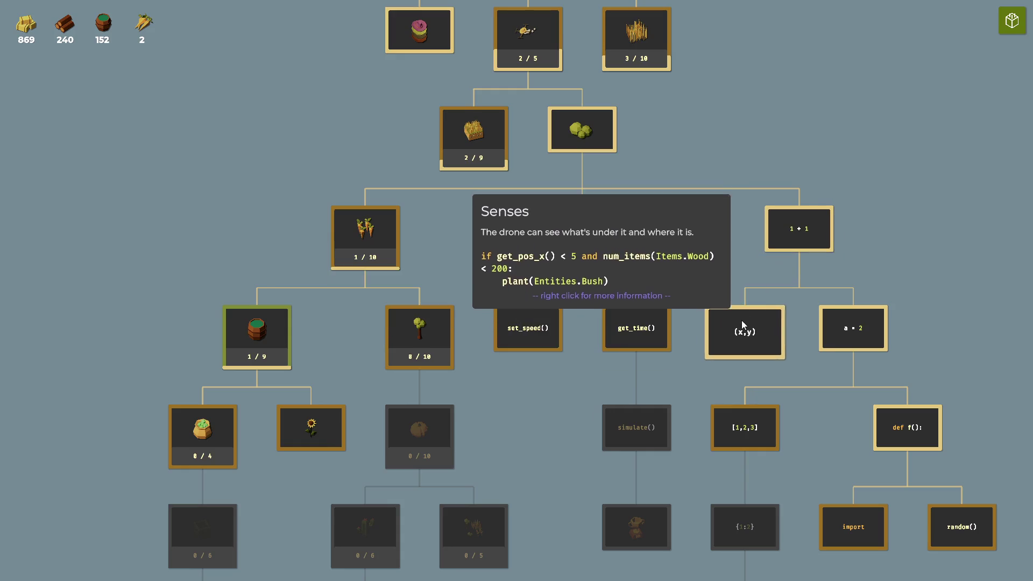
pyautogui.moveTo(694, 293)
pyautogui.mouseDown()
pyautogui.moveTo(680, 254)
pyautogui.moveTo(636, 228)
pyautogui.moveTo(609, 237)
pyautogui.mouseUp()
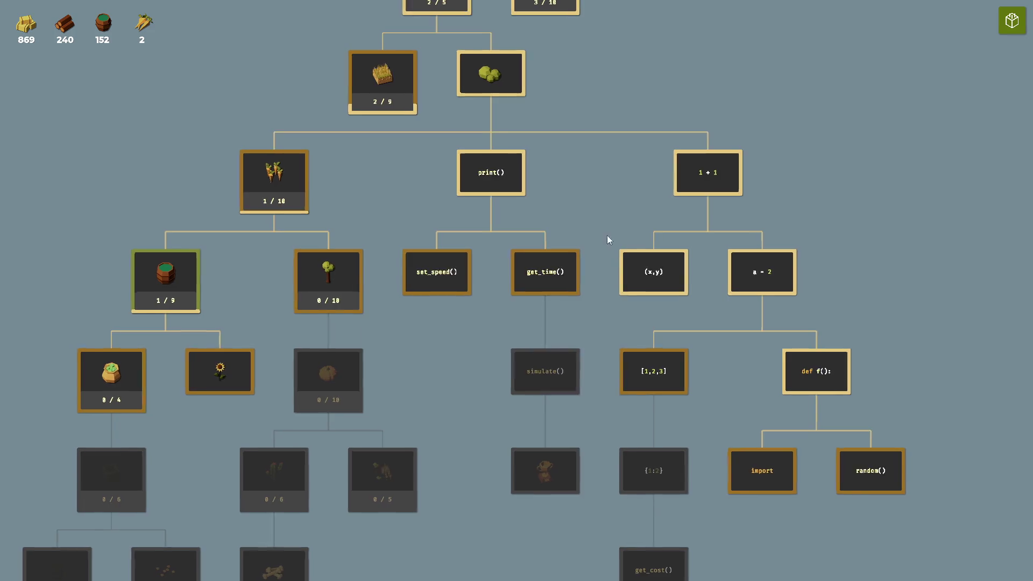
pyautogui.moveTo(560, 375)
pyautogui.moveTo(561, 375); pyautogui.dragTo(559, 375)
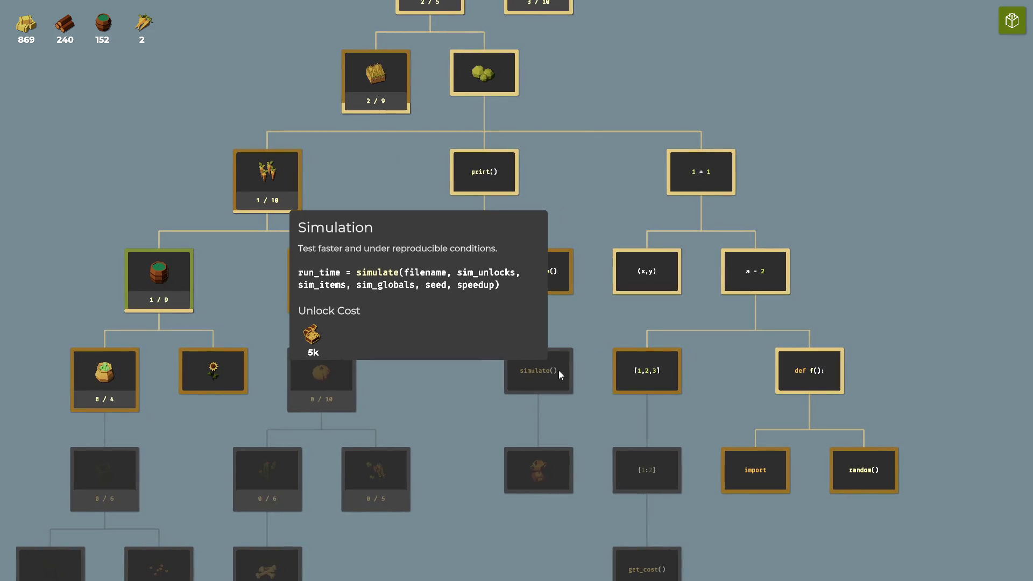
pyautogui.moveTo(463, 380)
pyautogui.mouseDown()
pyautogui.moveTo(480, 315)
pyautogui.moveTo(422, 326)
pyautogui.moveTo(408, 352)
pyautogui.moveTo(475, 450)
pyautogui.moveTo(528, 357)
pyautogui.moveTo(564, 237)
pyautogui.mouseUp()
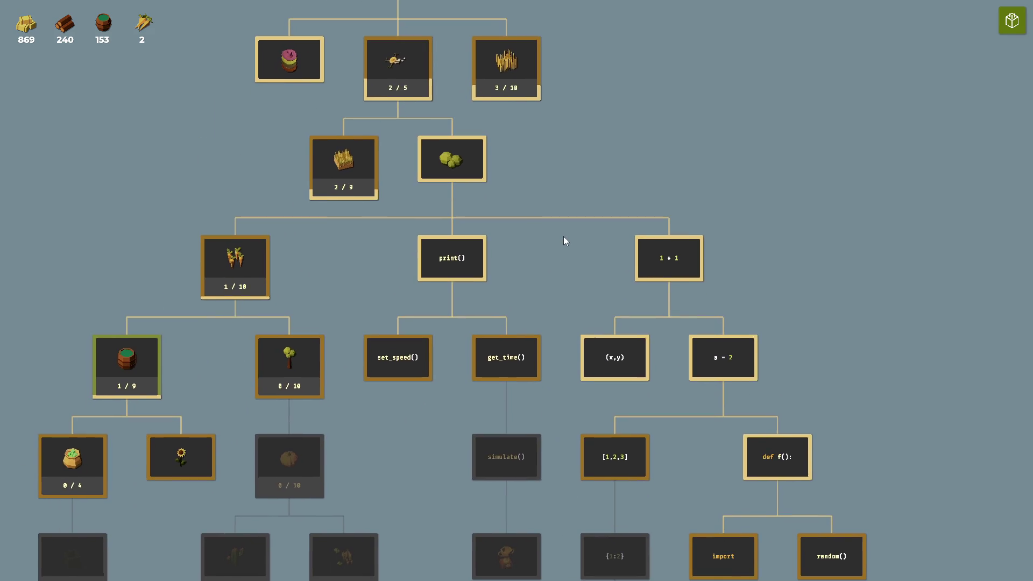
pyautogui.click(1012, 23)
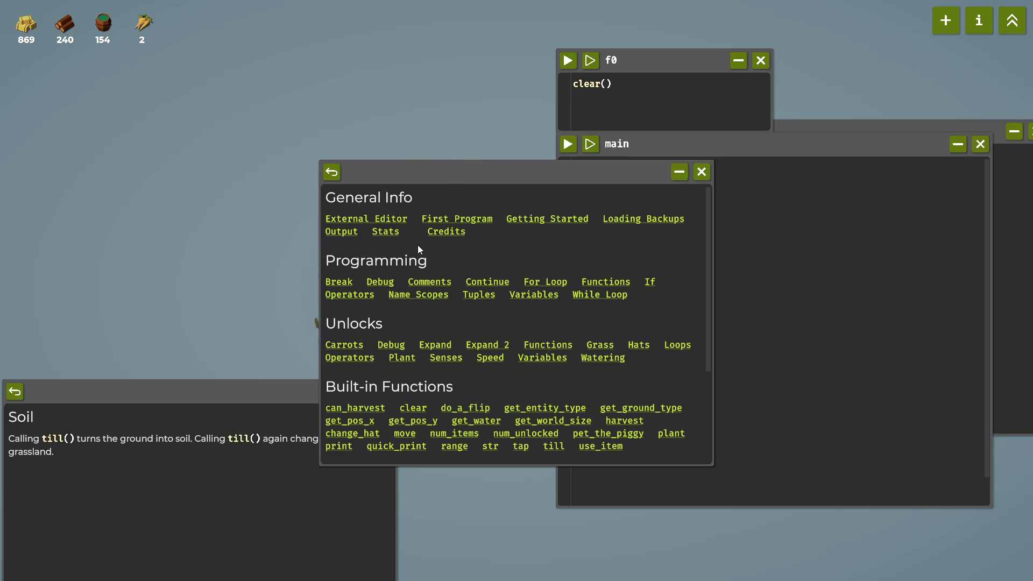
# Check the Name Scopes help page and return to the help index.
pyautogui.click(428, 294)
pyautogui.scroll(-2, 427, 292)
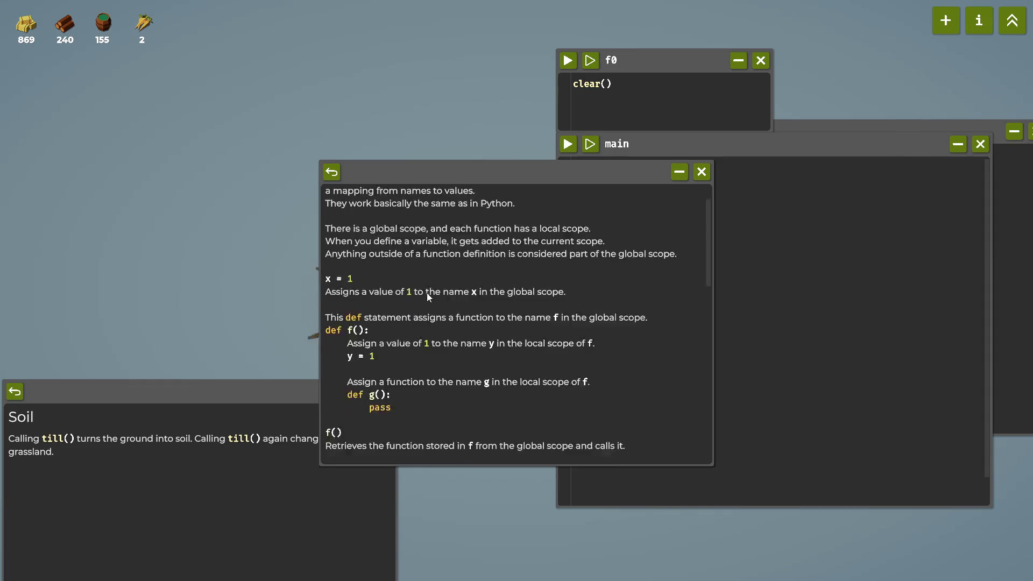
pyautogui.scroll(2, 428, 292)
pyautogui.click(332, 171)
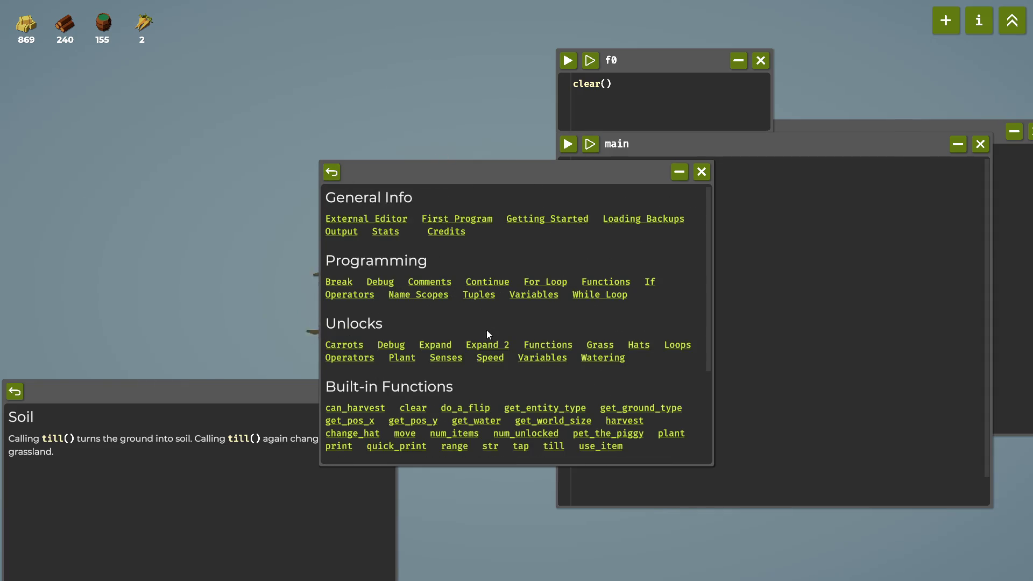
# Open the get_water() help page up-left and start a new line under the seed assignment.
pyautogui.scroll(-2, 487, 331)
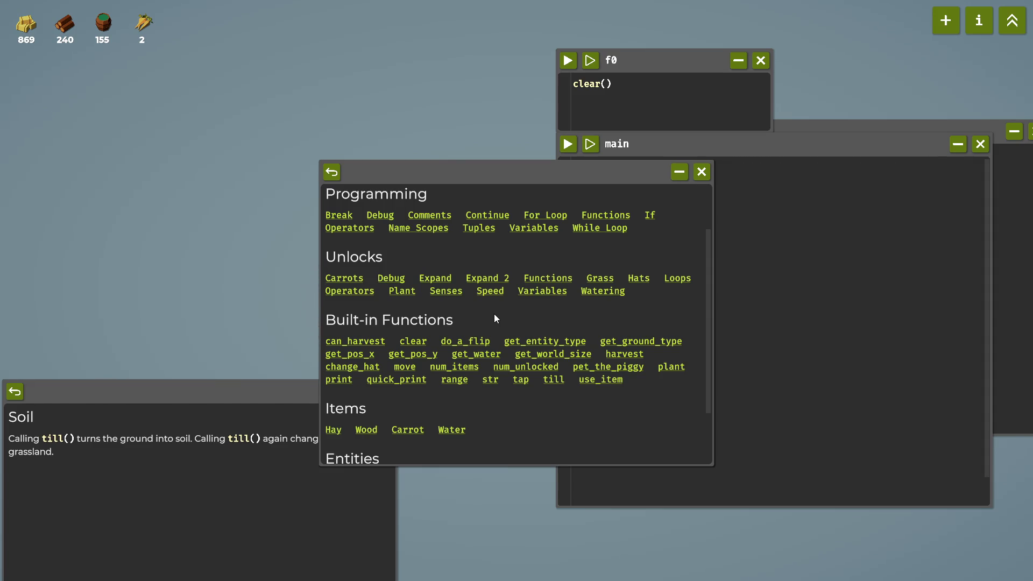
pyautogui.click(477, 354)
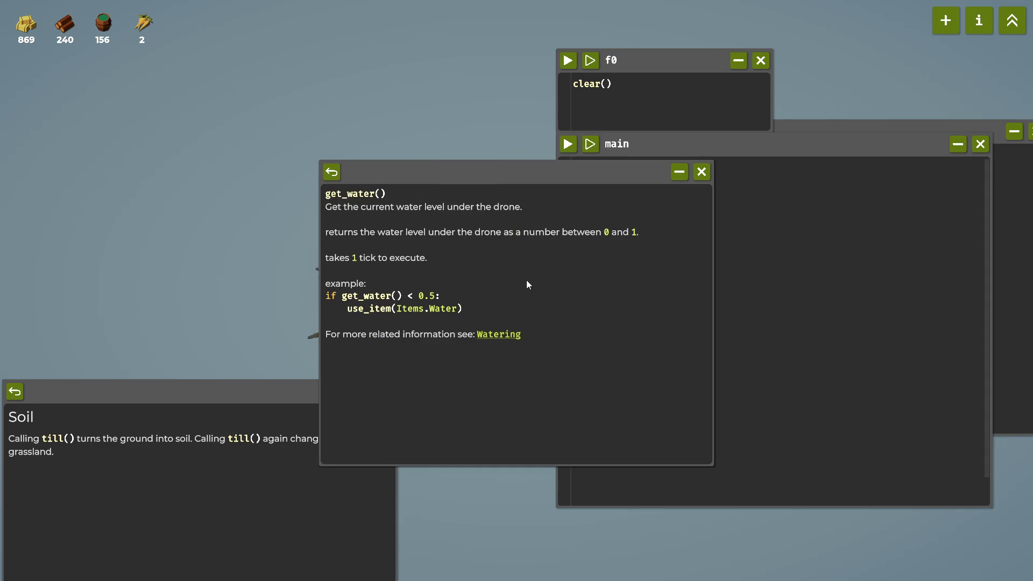
pyautogui.moveTo(479, 172); pyautogui.dragTo(226, 118)
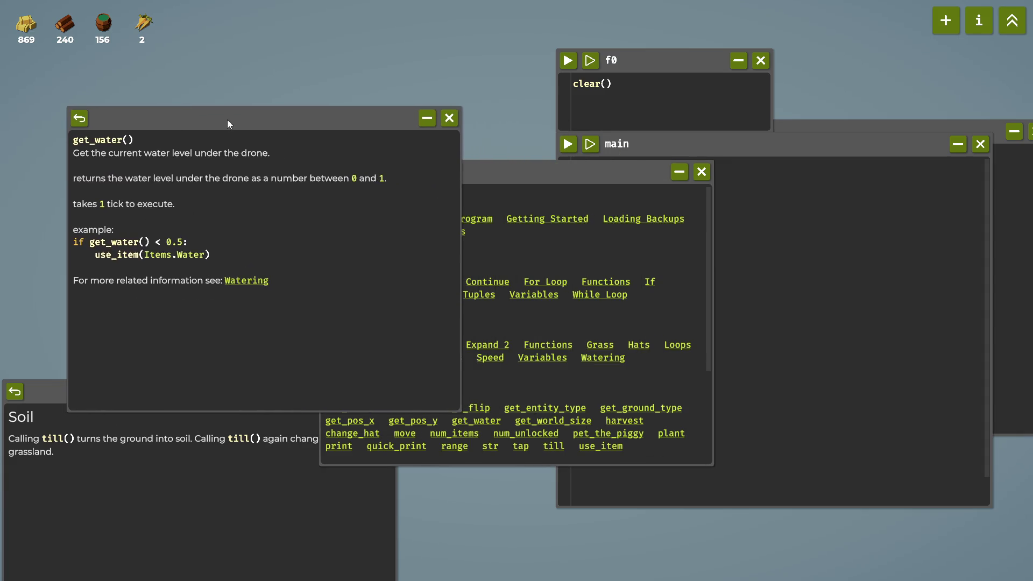
pyautogui.click(749, 257)
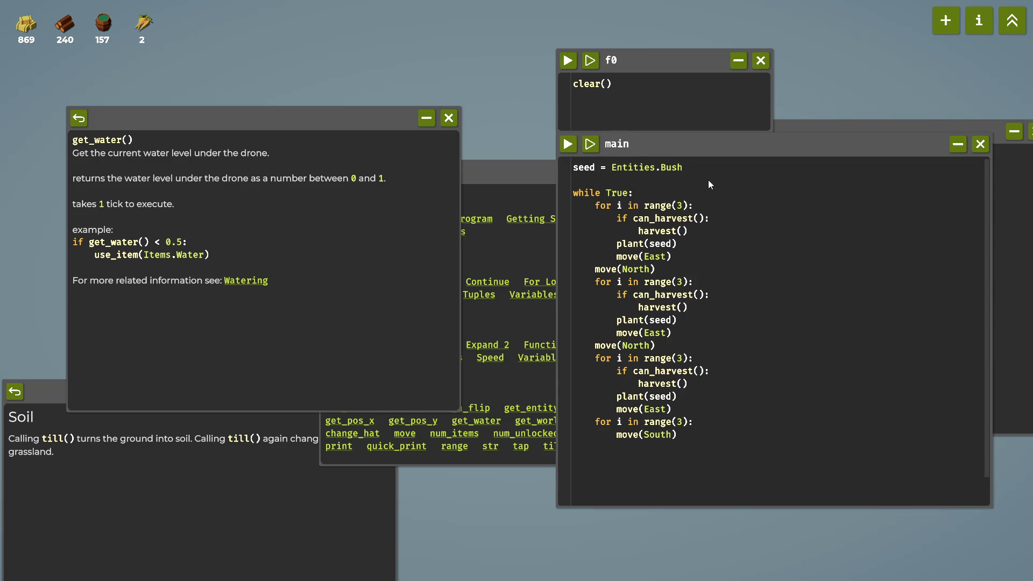
pyautogui.press('Return')
pyautogui.press('Return')
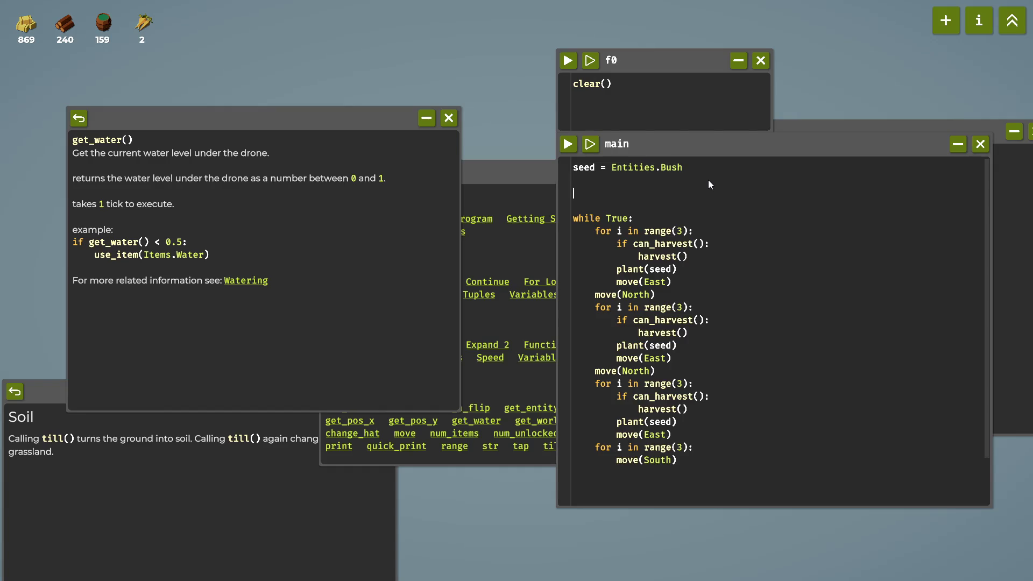
# Show get_water() in a second help window and begin typing 'func' above while True.
pyautogui.moveTo(519, 176)
pyautogui.mouseDown()
pyautogui.moveTo(321, 235)
pyautogui.moveTo(276, 243)
pyautogui.moveTo(265, 220)
pyautogui.mouseUp()
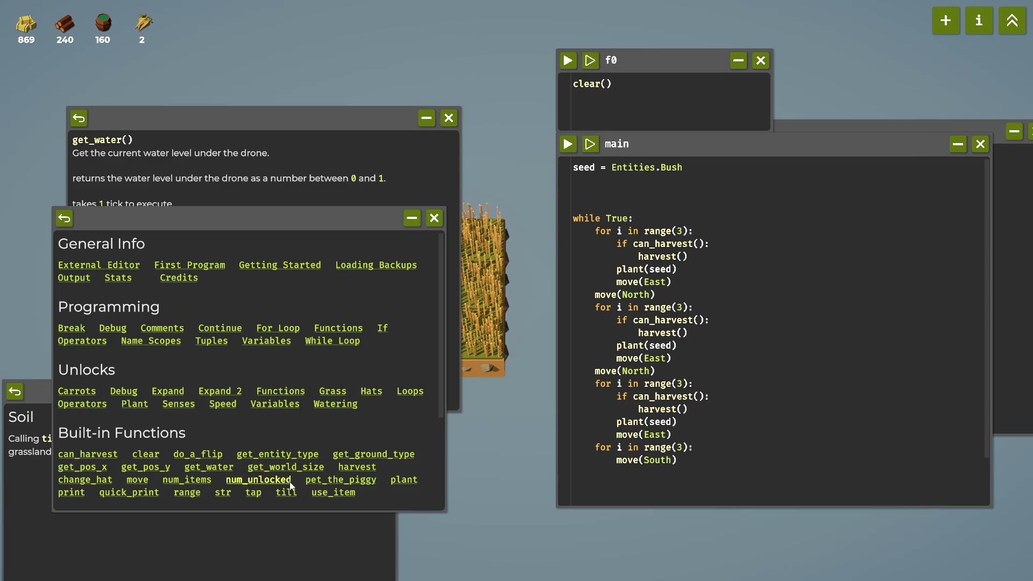
pyautogui.scroll(-1, 297, 487)
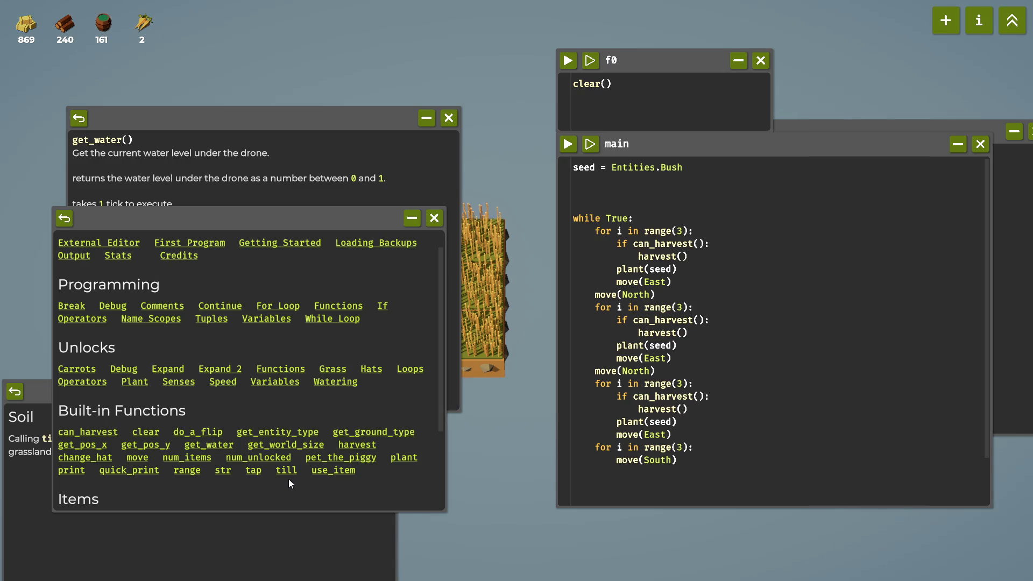
pyautogui.click(625, 189)
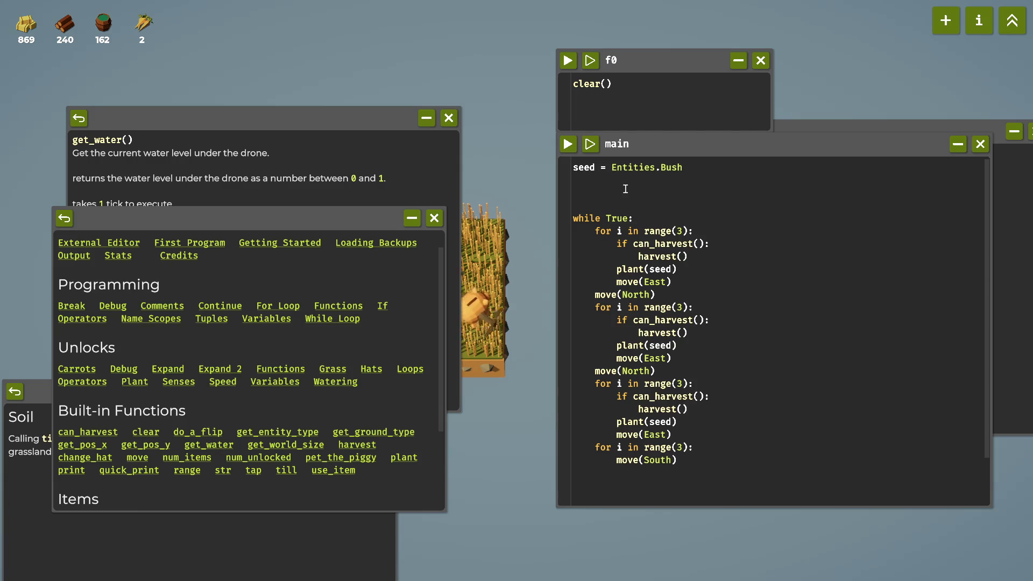
pyautogui.click(222, 447)
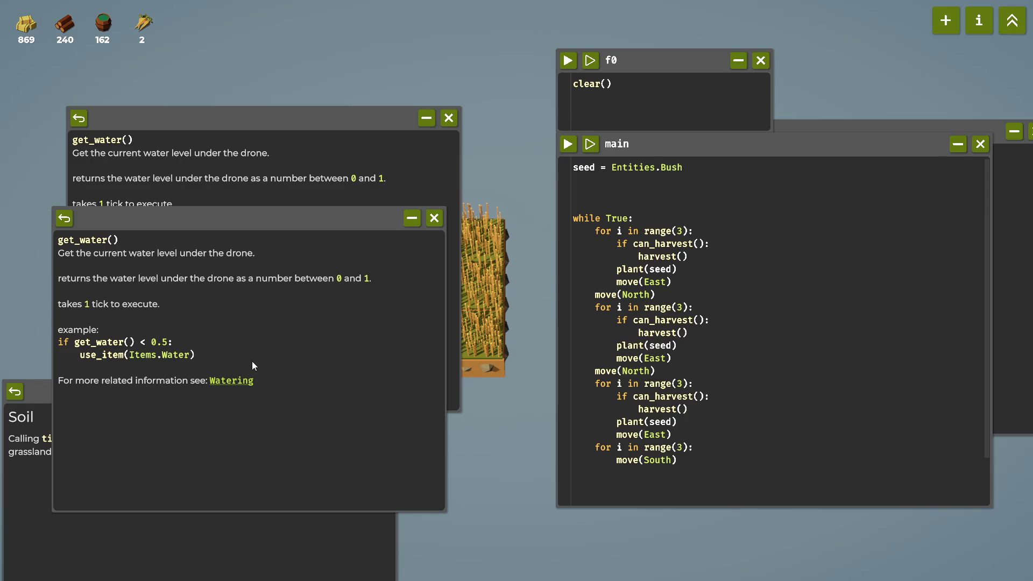
pyautogui.click(608, 196)
pyautogui.write('fu')
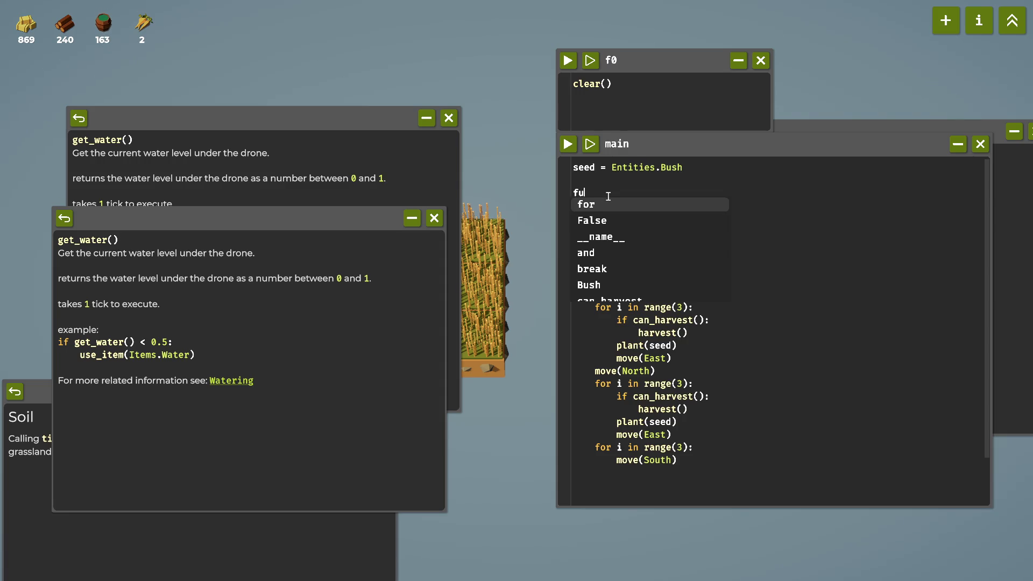
pyautogui.write('nc')
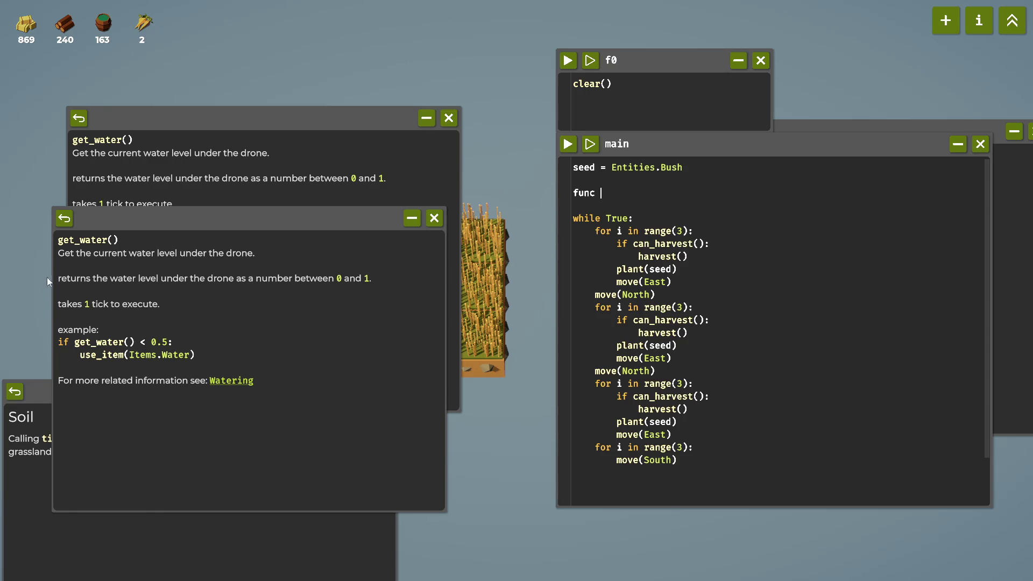
# Consult the Functions help page and write 'def watering():' with an indented body line.
pyautogui.click(63, 219)
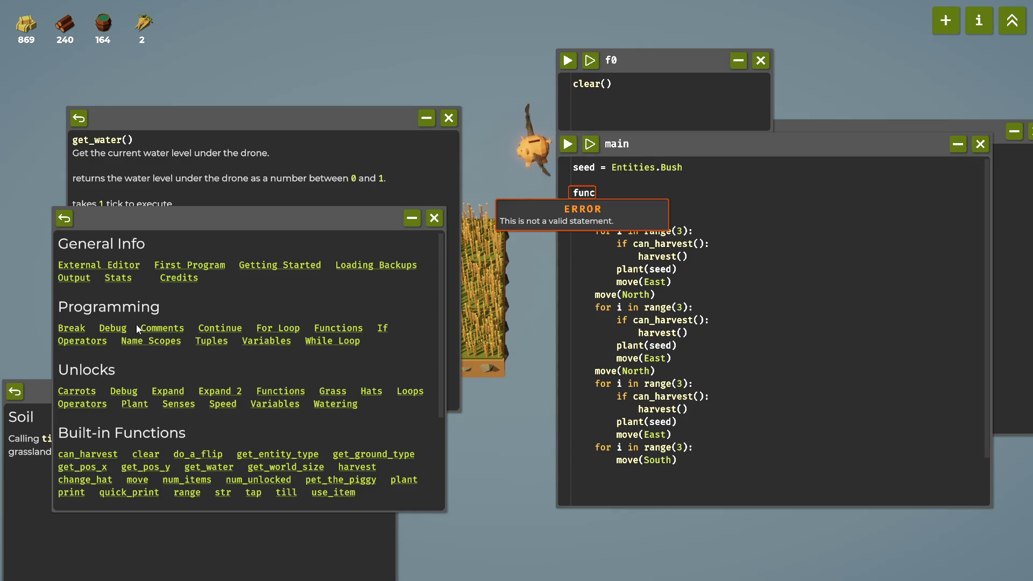
pyautogui.click(355, 328)
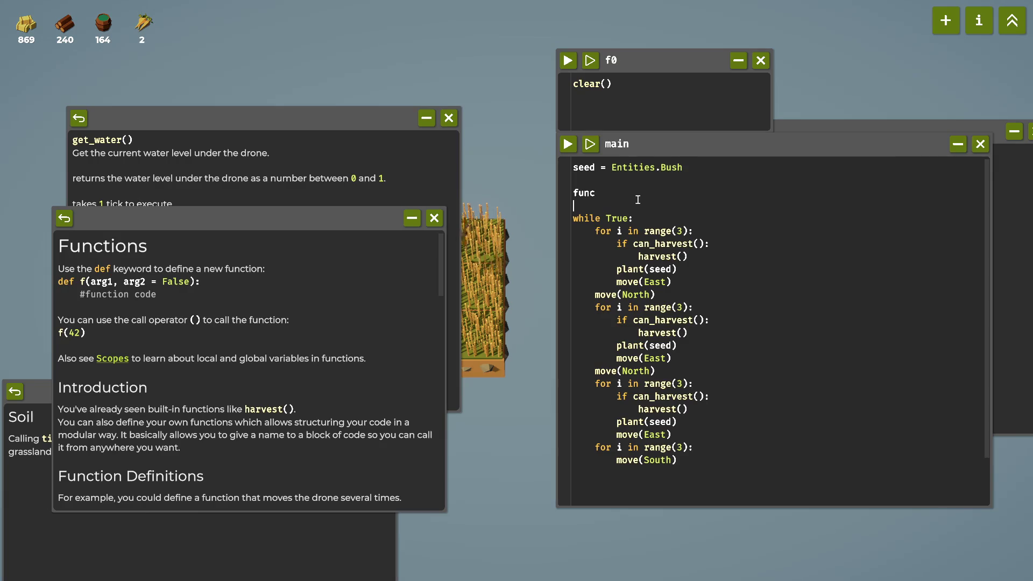
pyautogui.press('BackSpace')
pyautogui.press('BackSpace')
pyautogui.press('BackSpace')
pyautogui.press('BackSpace')
pyautogui.write('def ')
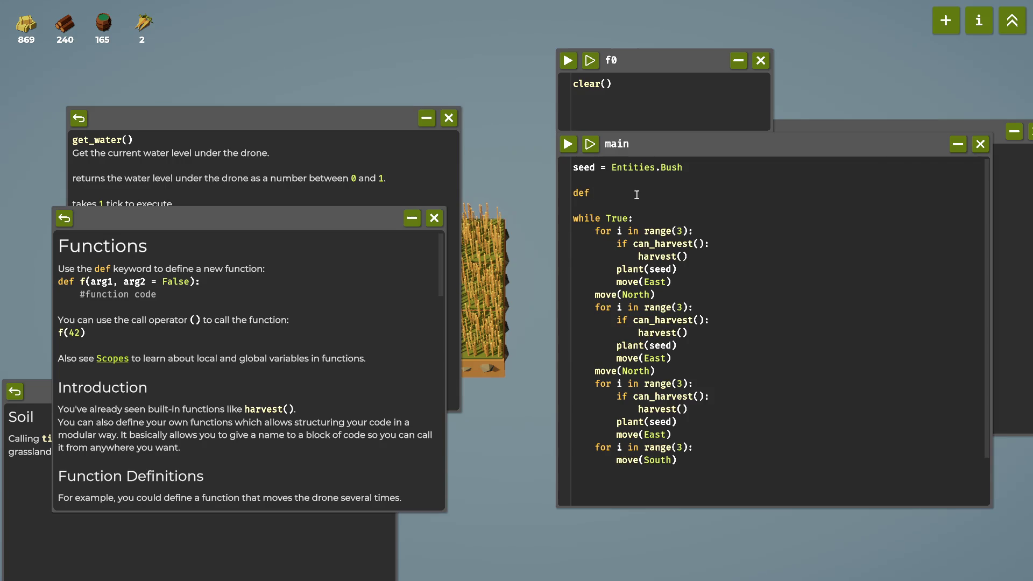
pyautogui.write('watering()')
pyautogui.write(':')
pyautogui.press('Return')
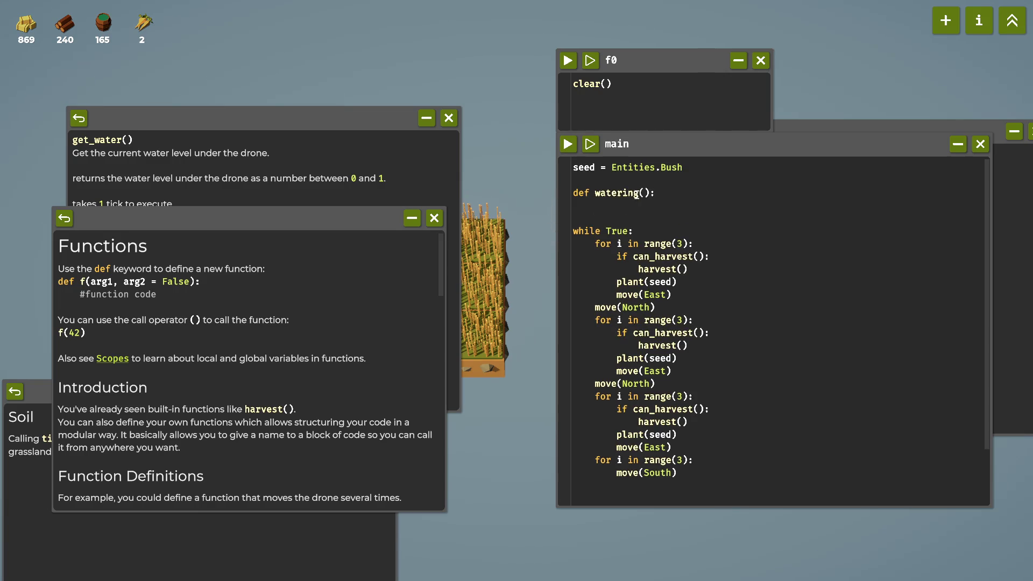
# Write an 'if get_water():' condition inside watering(), completing the name with autocomplete.
pyautogui.click(65, 221)
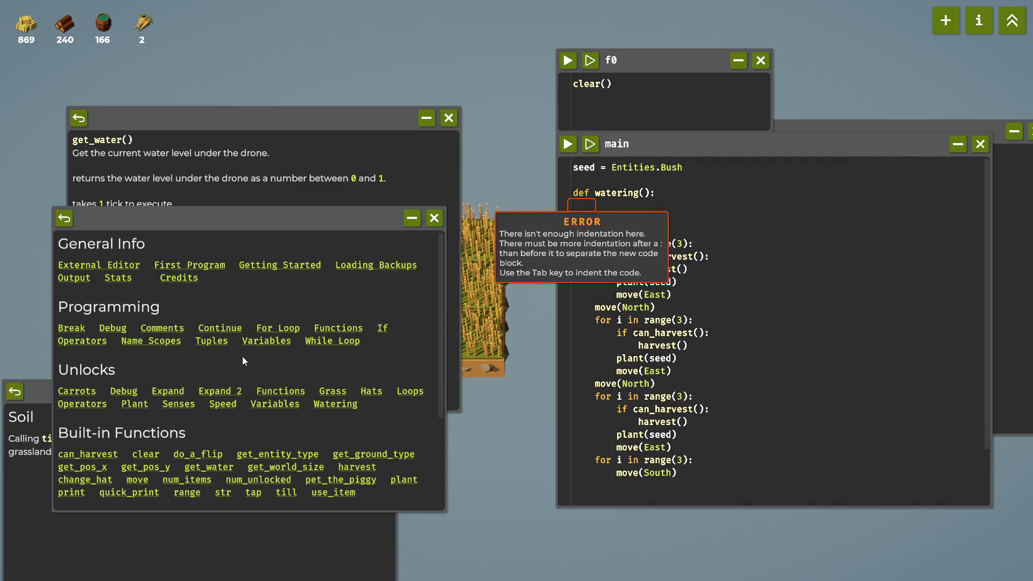
pyautogui.click(669, 202)
pyautogui.write('ge')
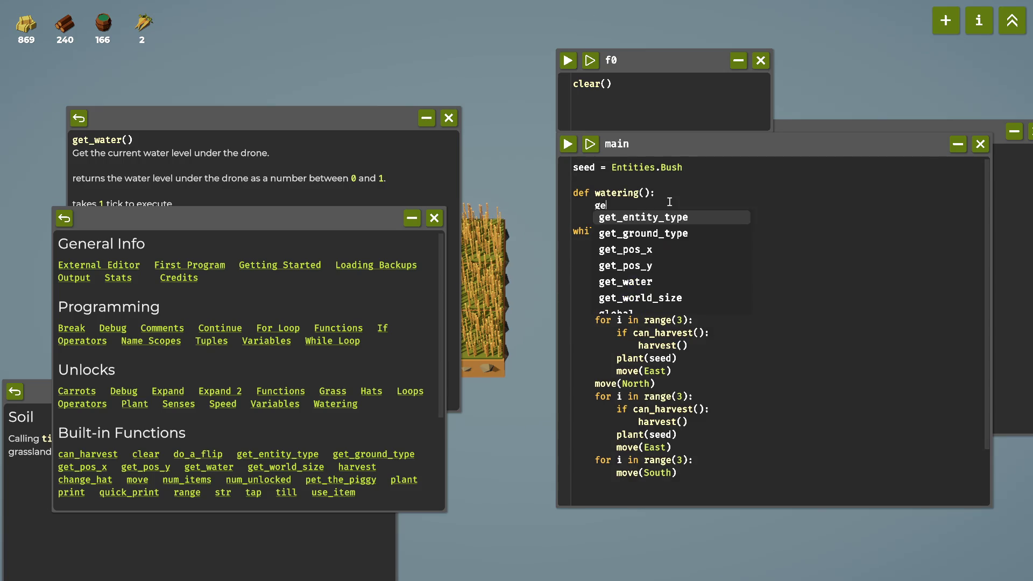
pyautogui.press('BackSpace')
pyautogui.press('BackSpace')
pyautogui.write('if get')
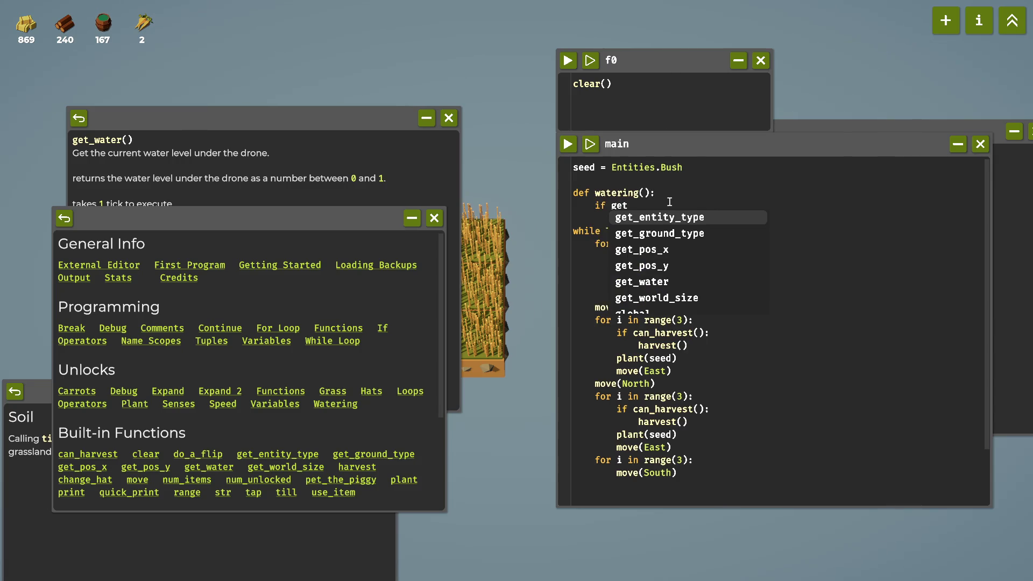
pyautogui.write('_')
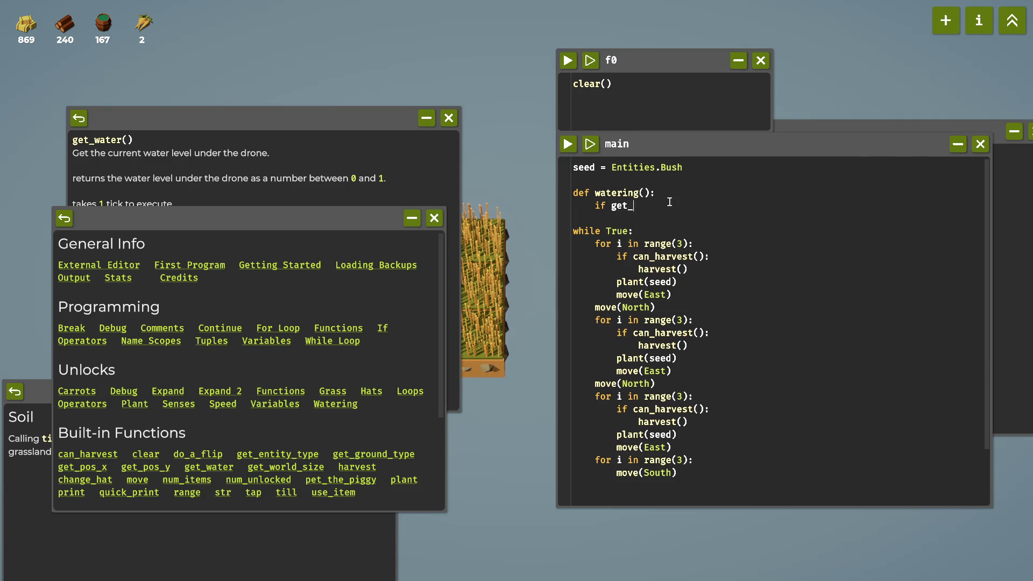
pyautogui.press('BackSpace')
pyautogui.press('BackSpace')
pyautogui.press('BackSpace')
pyautogui.scroll(-2, 315, 341)
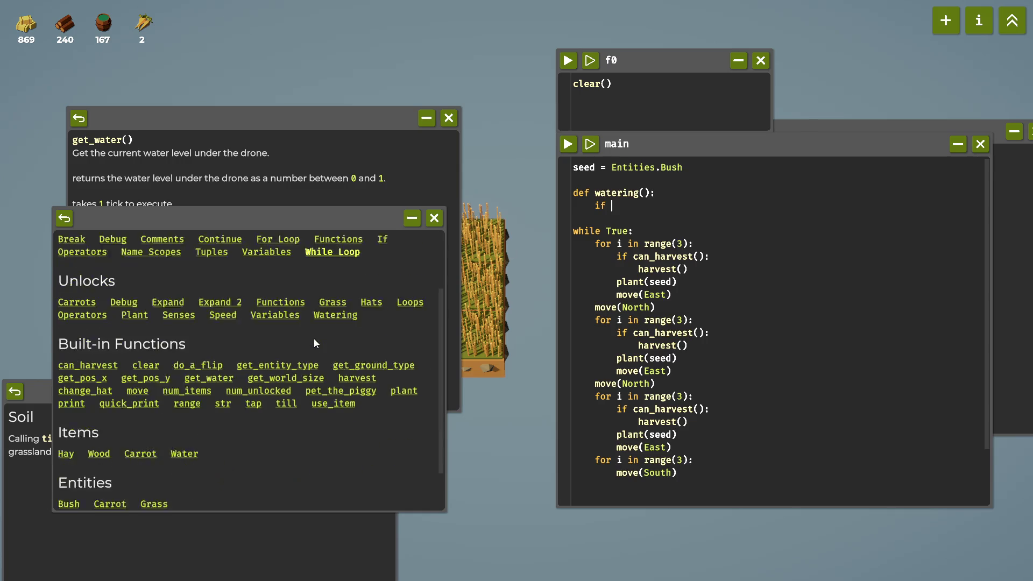
pyautogui.scroll(-1, 315, 342)
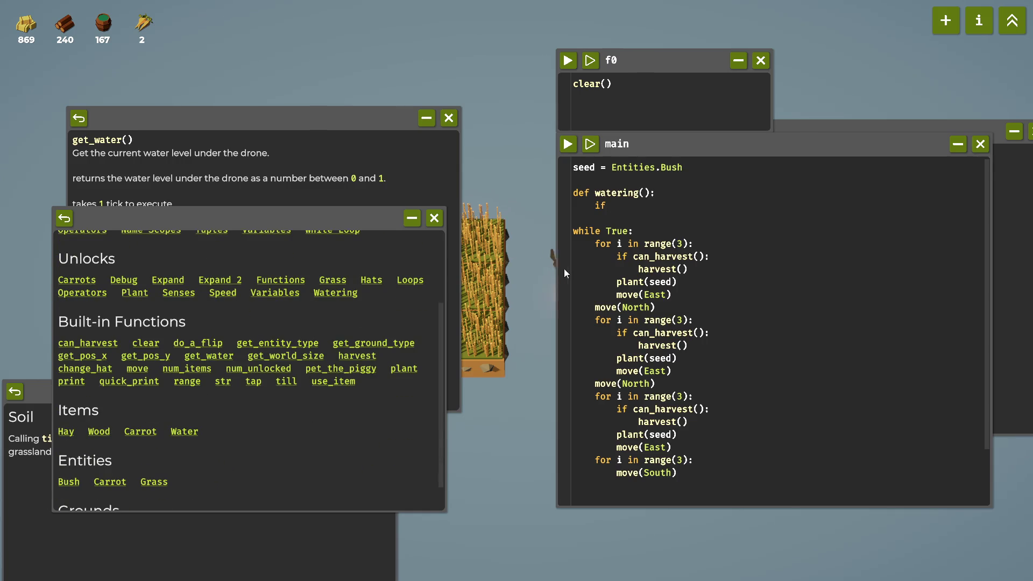
pyautogui.write(' get')
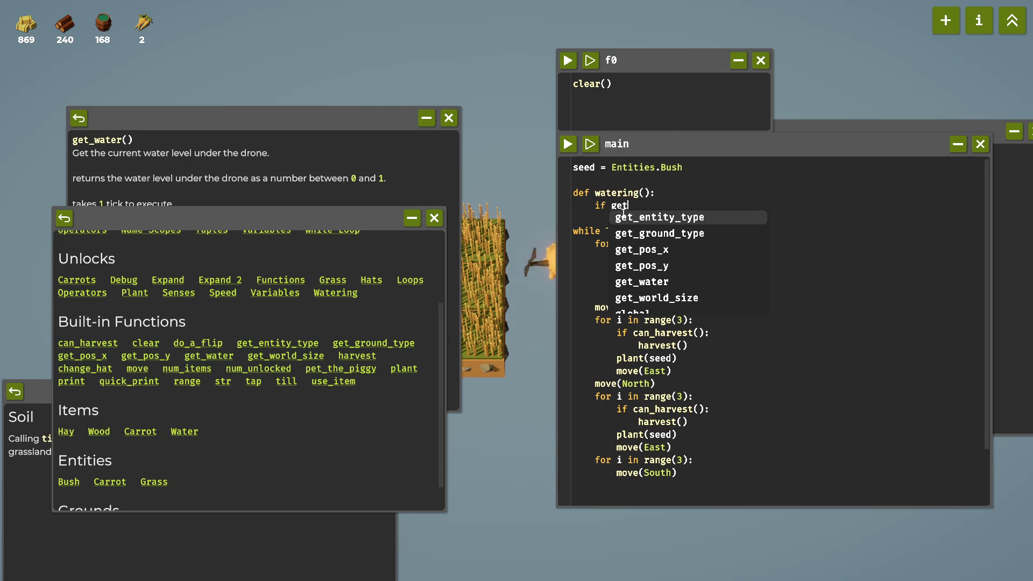
pyautogui.write(' wate')
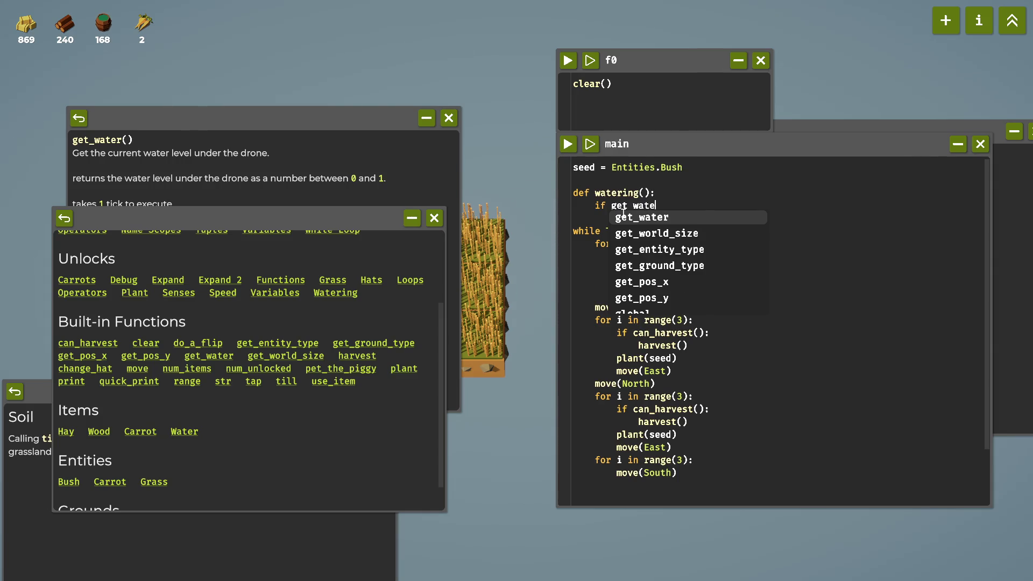
pyautogui.press('Tab')
pyautogui.write('()')
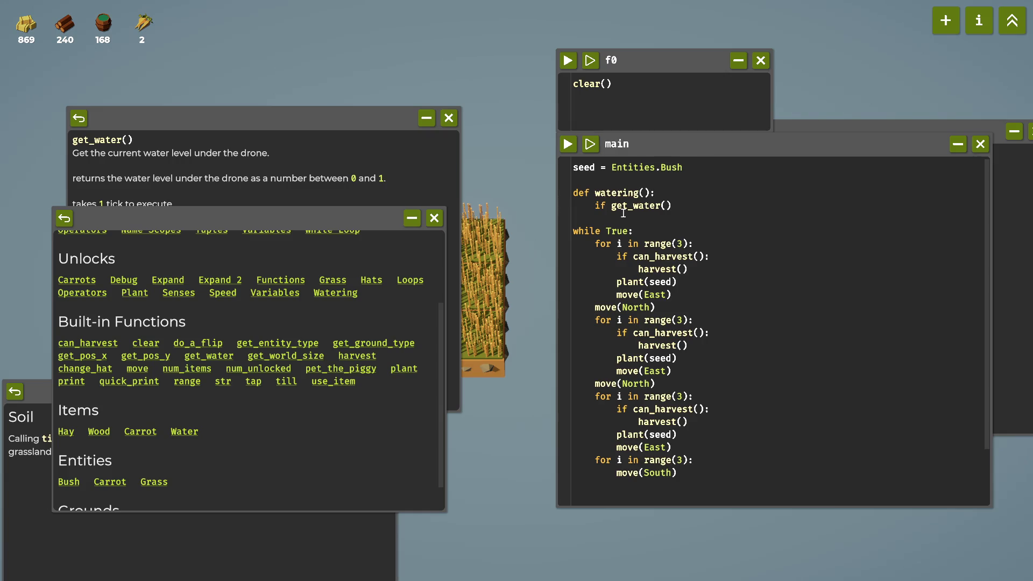
pyautogui.write(':')
pyautogui.press('Return')
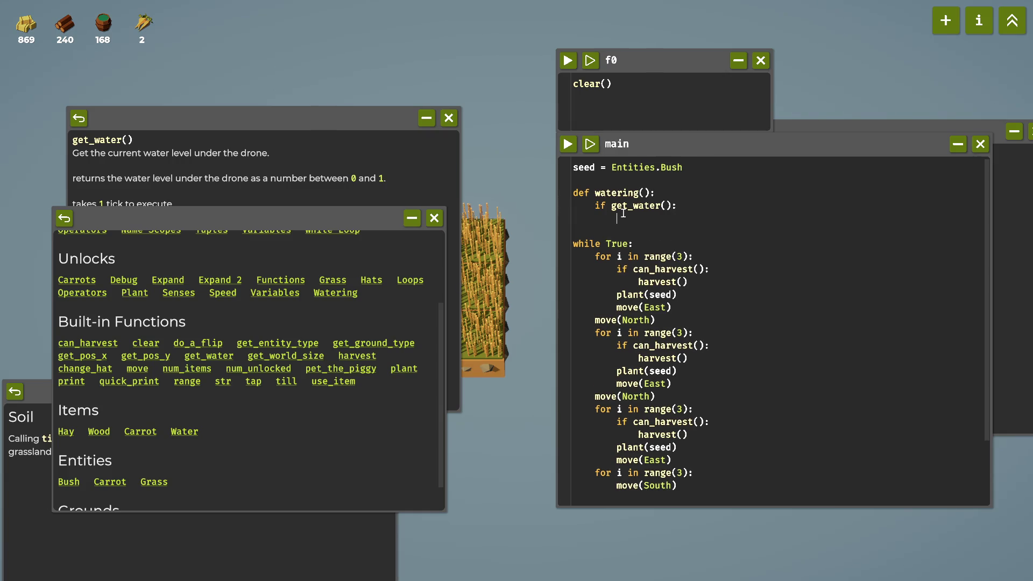
# Open the get_water() help page and extend the condition to get_water() < 0.5.
pyautogui.click(215, 356)
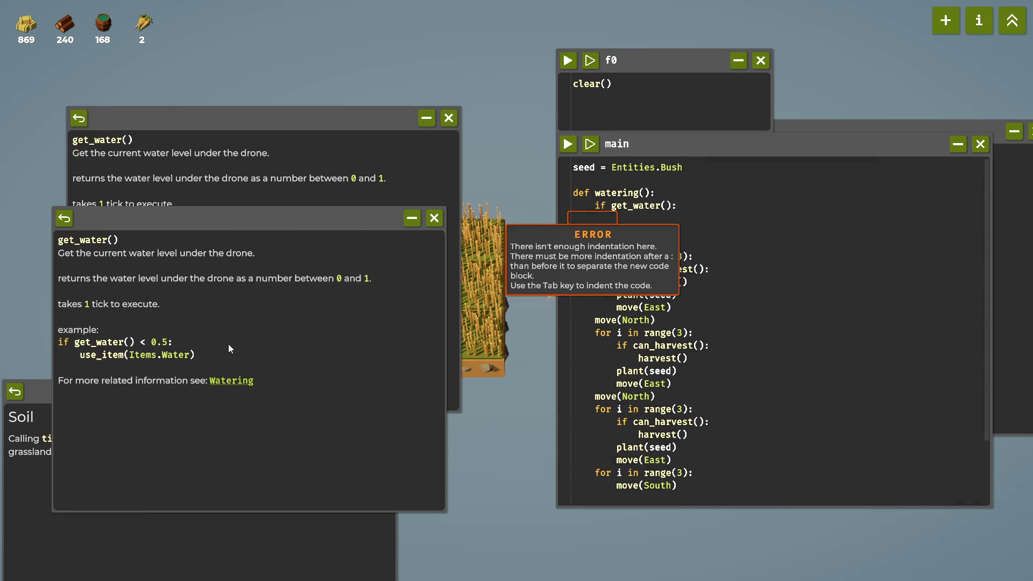
pyautogui.click(685, 205)
pyautogui.press('BackSpace')
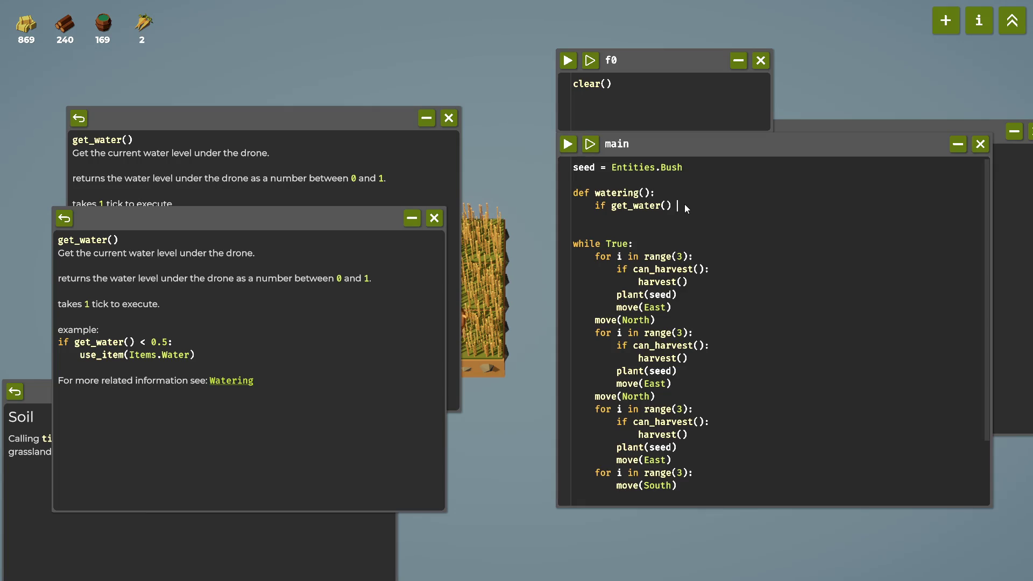
pyautogui.write('< 0')
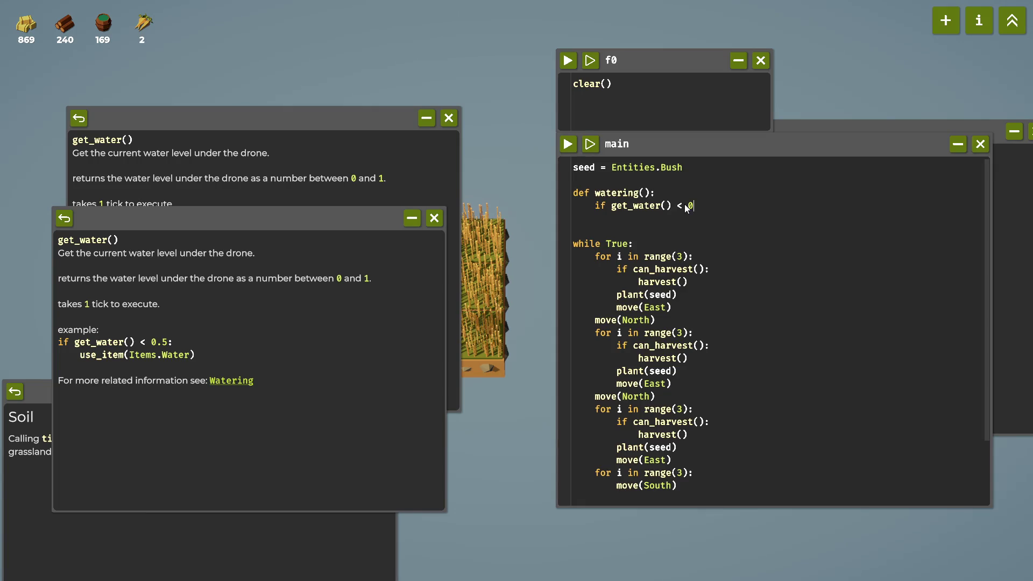
pyautogui.write('.5')
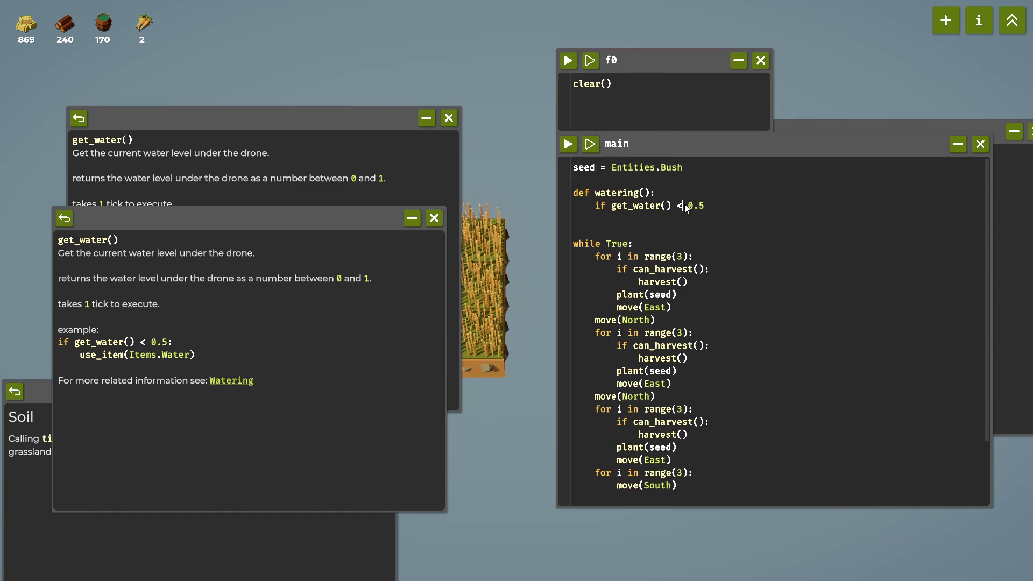
pyautogui.press('Right')
pyautogui.press('Right')
pyautogui.press('Right')
# Close the condition with a colon and add use_item(Items.Water) as its body.
pyautogui.write(':')
pyautogui.press('Return')
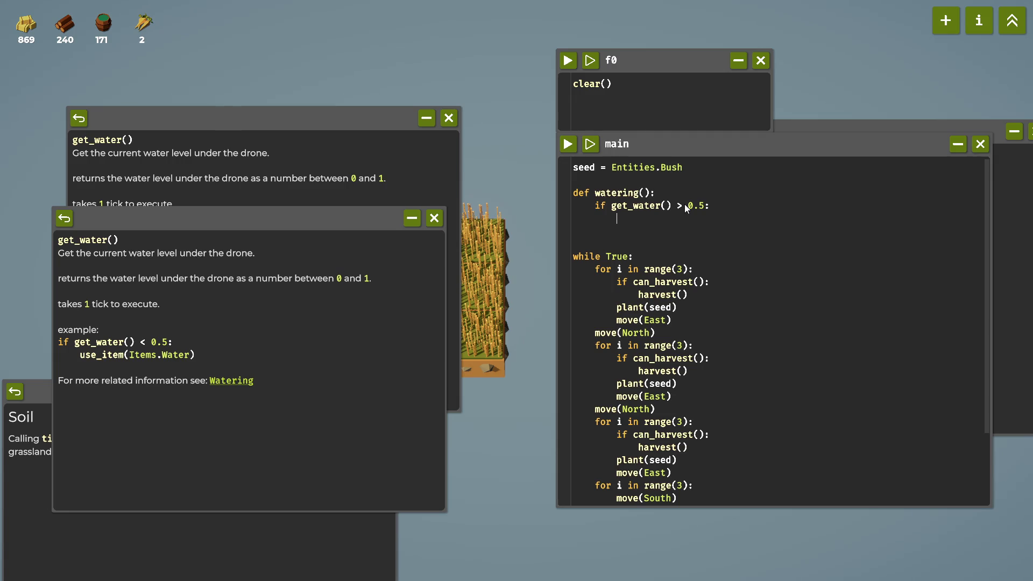
pyautogui.write('use_item(Items')
pyautogui.write('.Water')
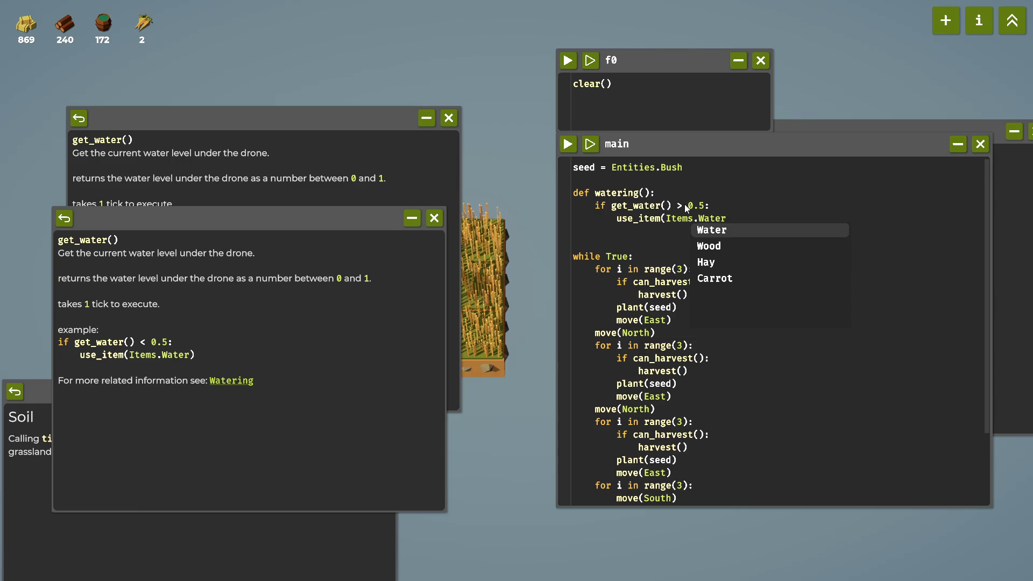
pyautogui.write(')')
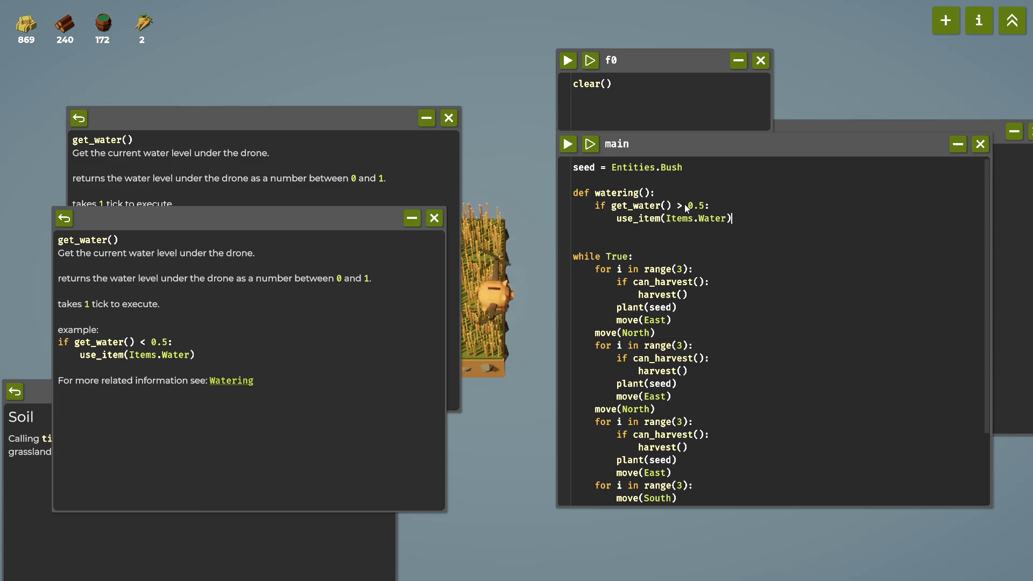
pyautogui.doubleClick(642, 192)
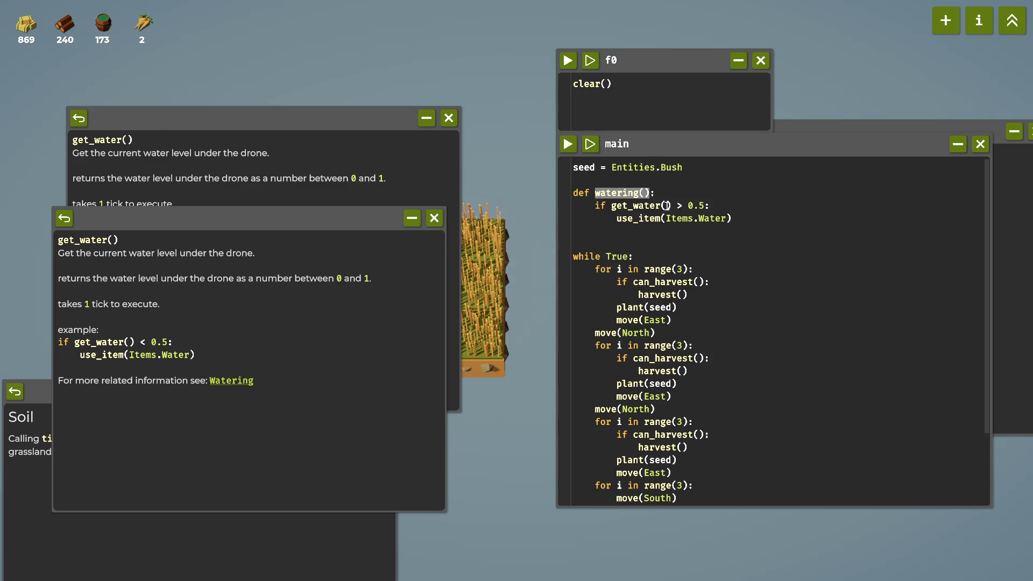
pyautogui.click(653, 193)
pyautogui.moveTo(628, 193)
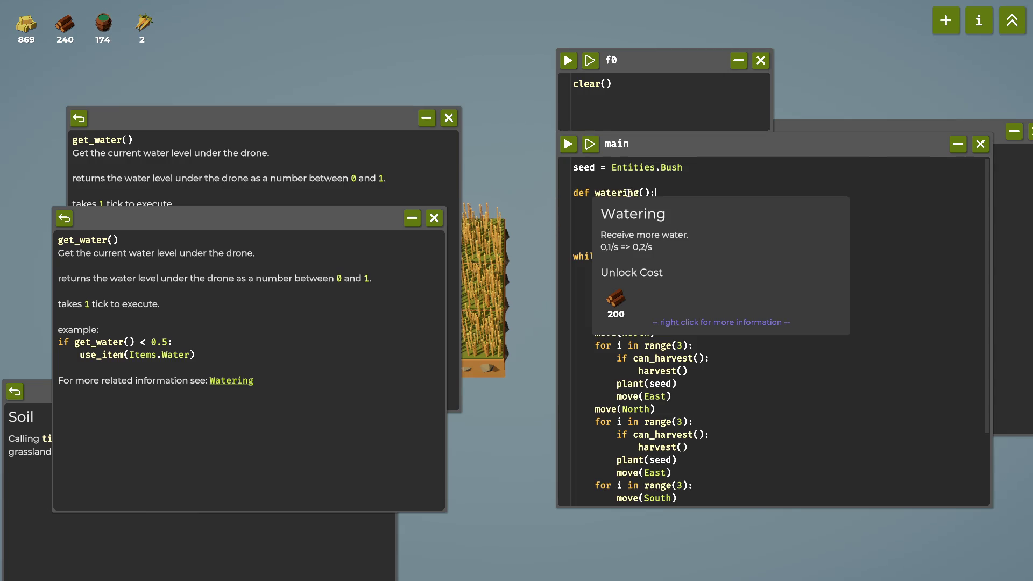
pyautogui.click(1012, 21)
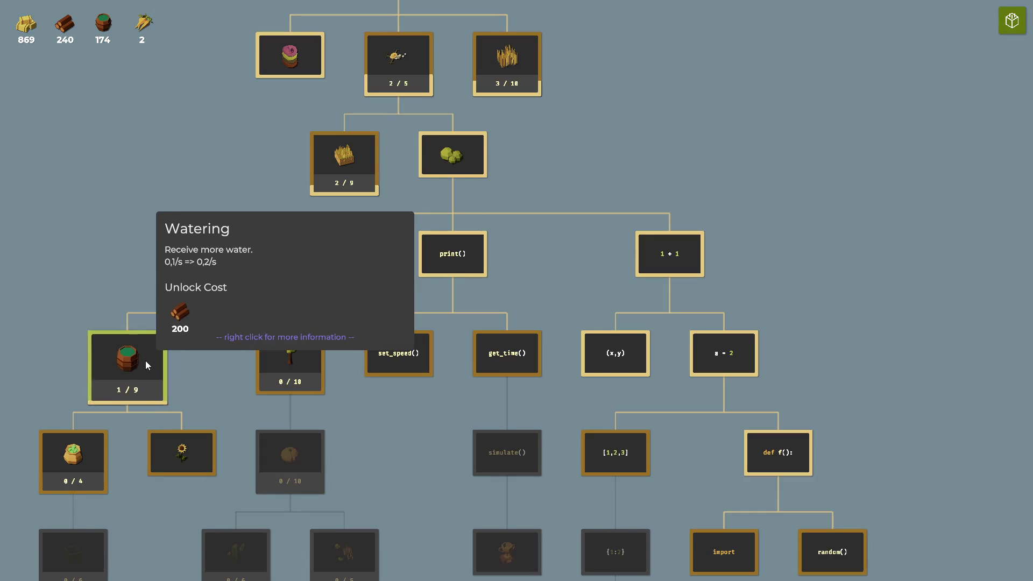
# Close the unlock tree and both get_water() help windows, leaving farm and script visible.
pyautogui.click(1012, 28)
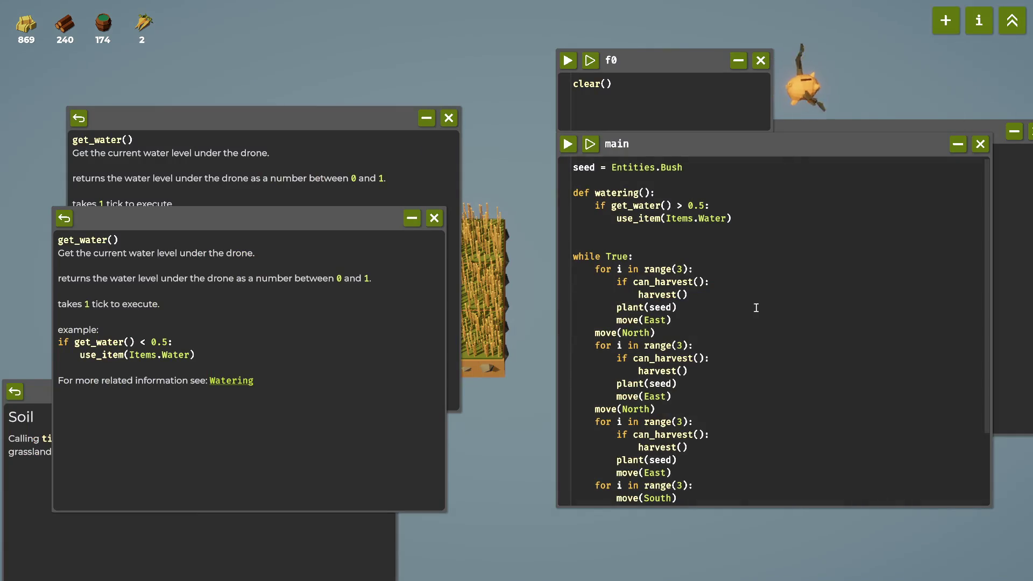
pyautogui.click(737, 272)
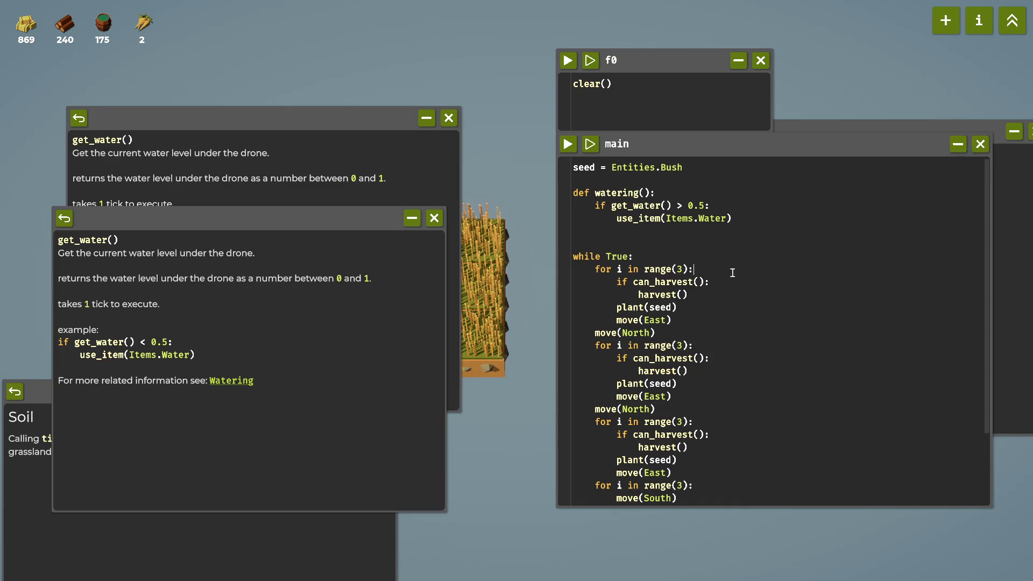
pyautogui.scroll(-2, 687, 277)
pyautogui.scroll(2, 716, 290)
pyautogui.click(434, 219)
pyautogui.click(449, 116)
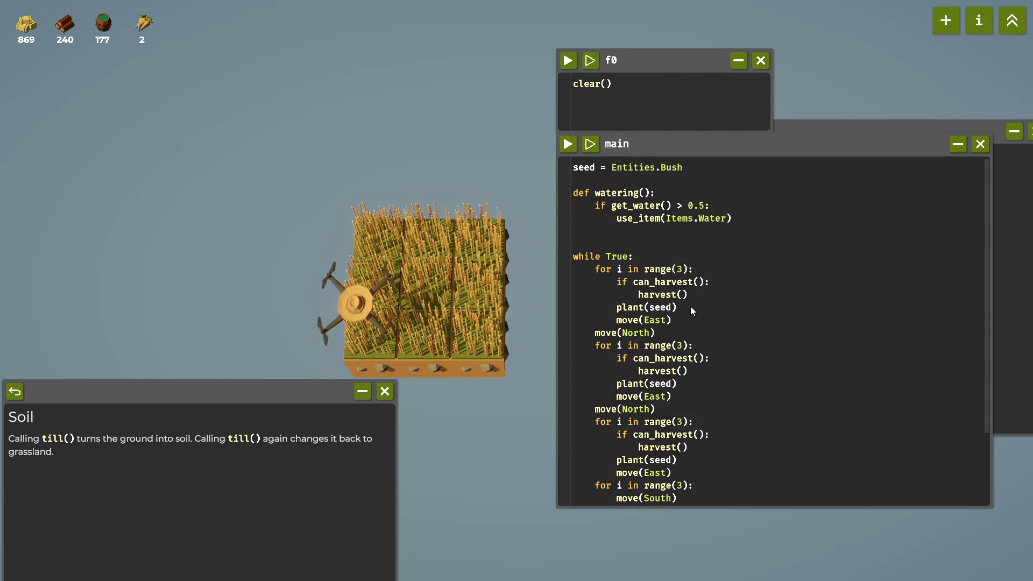
# Insert a watering() call after plant(seed) in each of the three row loops.
pyautogui.press('Return')
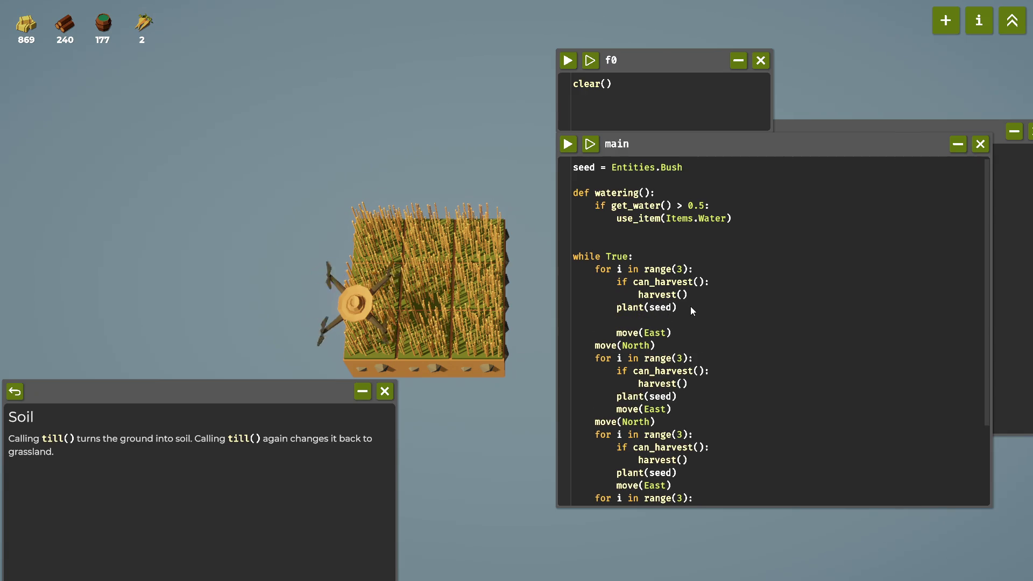
pyautogui.write('wat')
pyautogui.press('Tab')
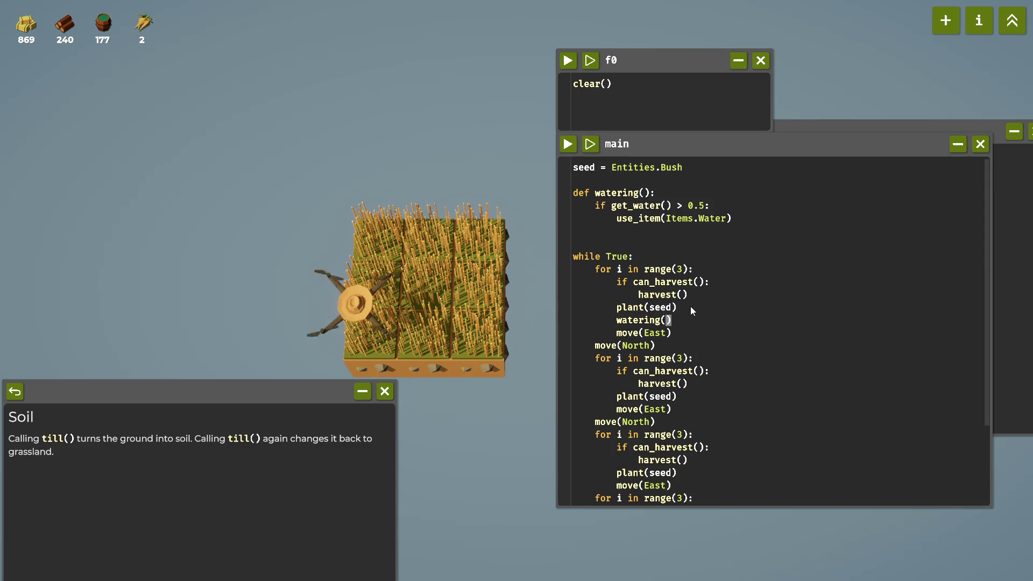
pyautogui.hotkey('shift', 'Home')
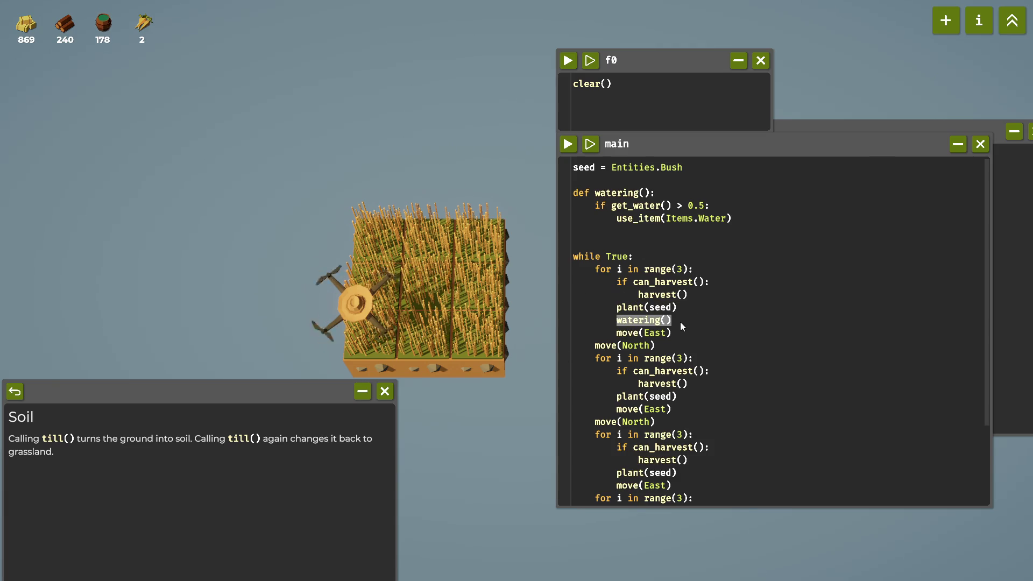
pyautogui.scroll(-3, 684, 318)
pyautogui.click(679, 308)
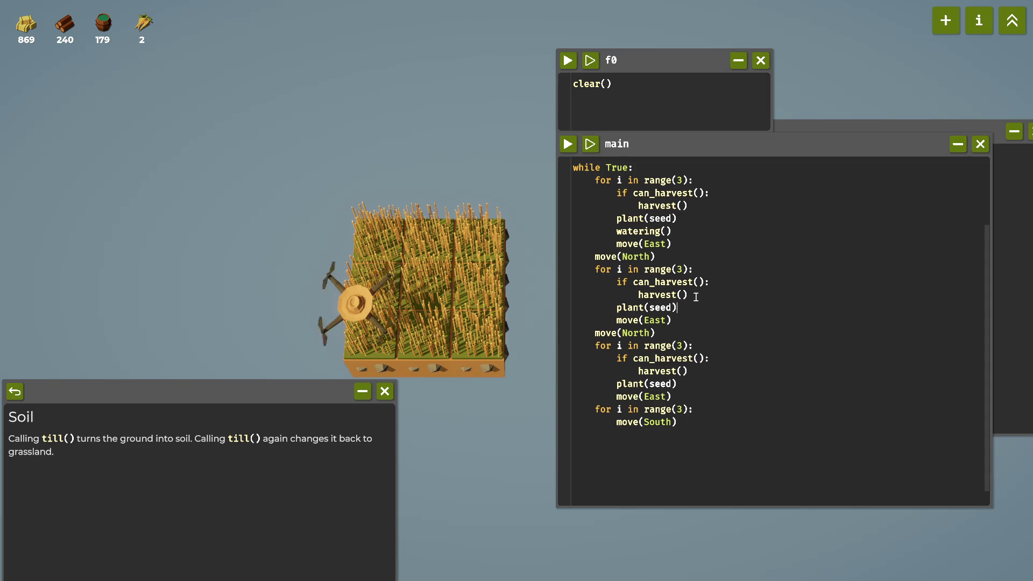
pyautogui.press('Return')
pyautogui.write('watering()')
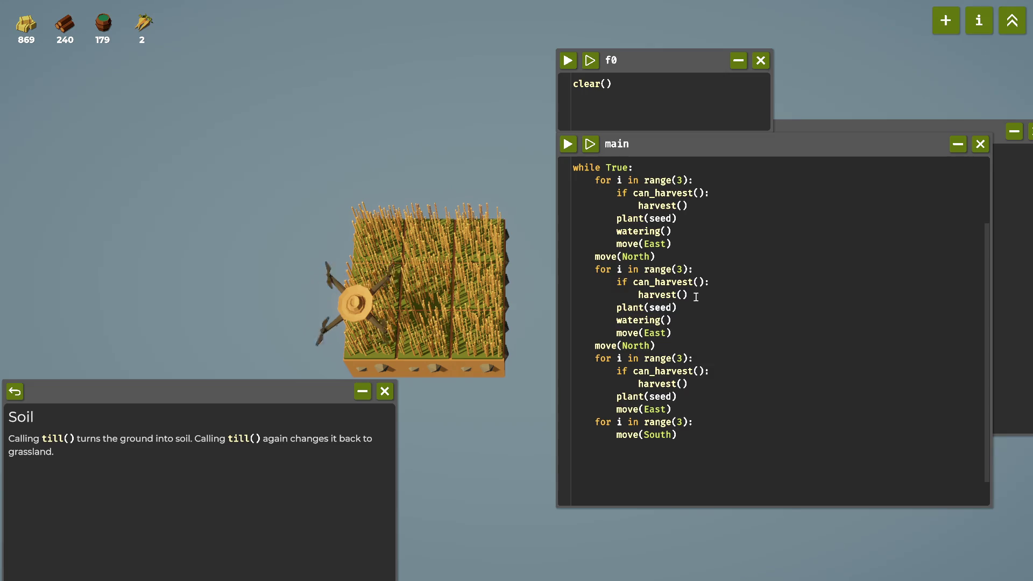
pyautogui.press('Return')
pyautogui.write('watering()')
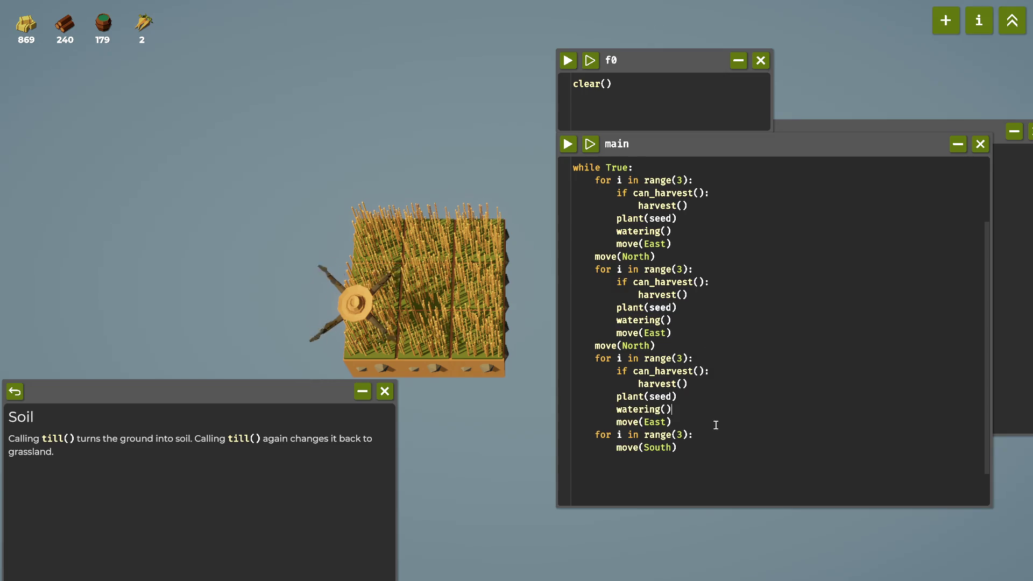
pyautogui.scroll(3, 713, 434)
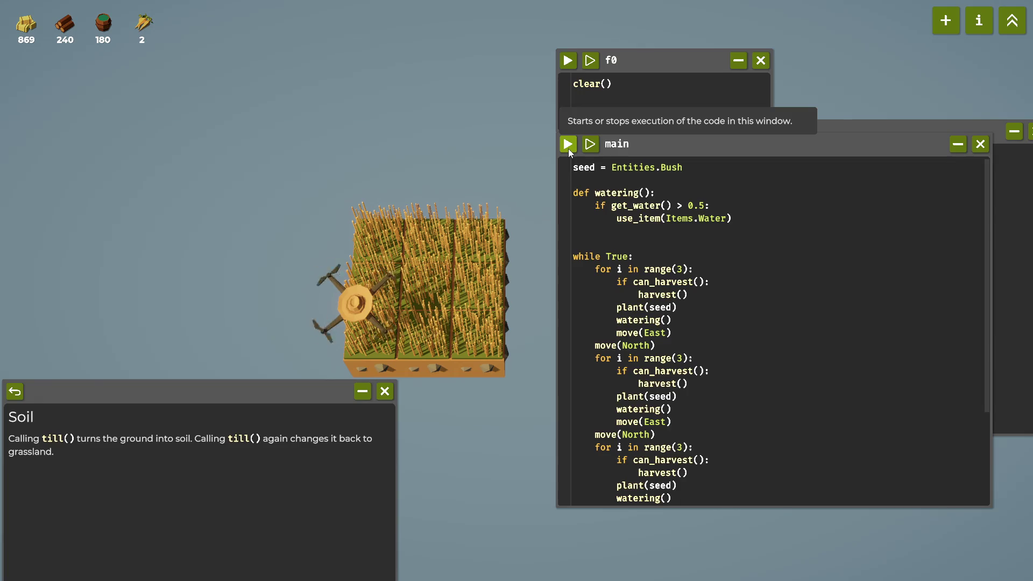
# Run and stop the main script, then replace f0's clear() with print(get_water()) and run it.
pyautogui.click(568, 145)
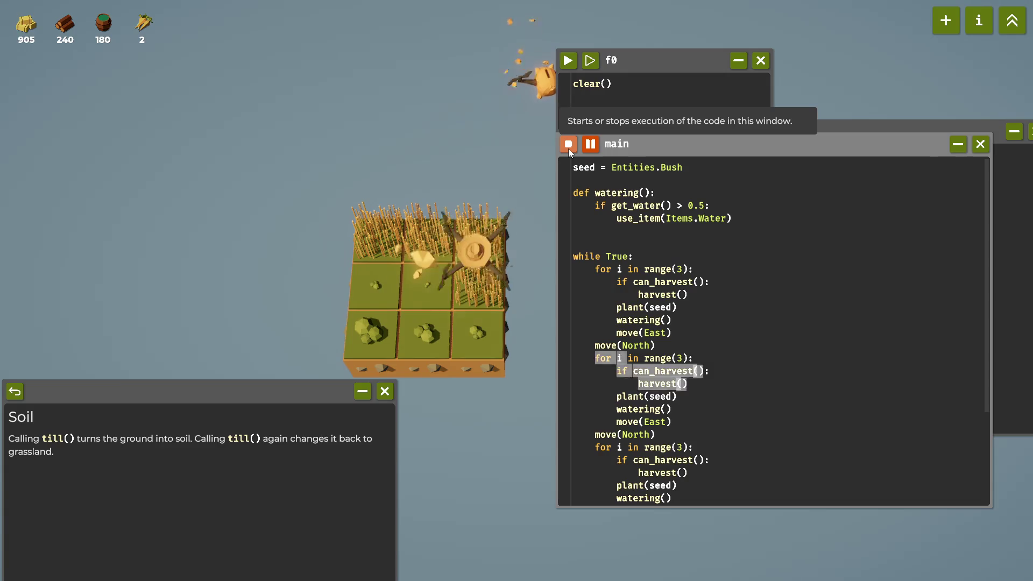
pyautogui.click(568, 148)
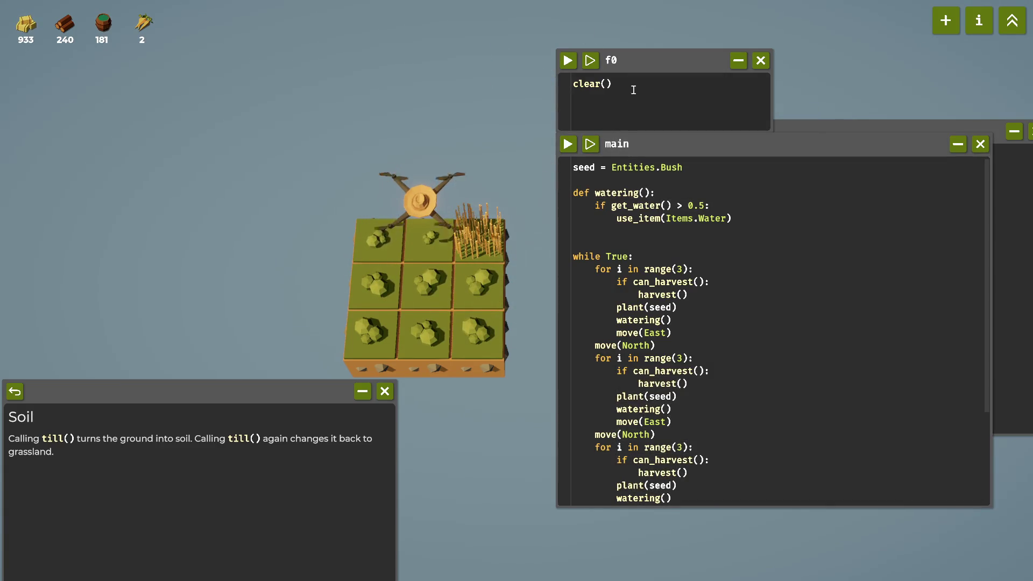
pyautogui.moveTo(632, 86); pyautogui.dragTo(572, 86)
pyautogui.moveTo(677, 207); pyautogui.dragTo(614, 206)
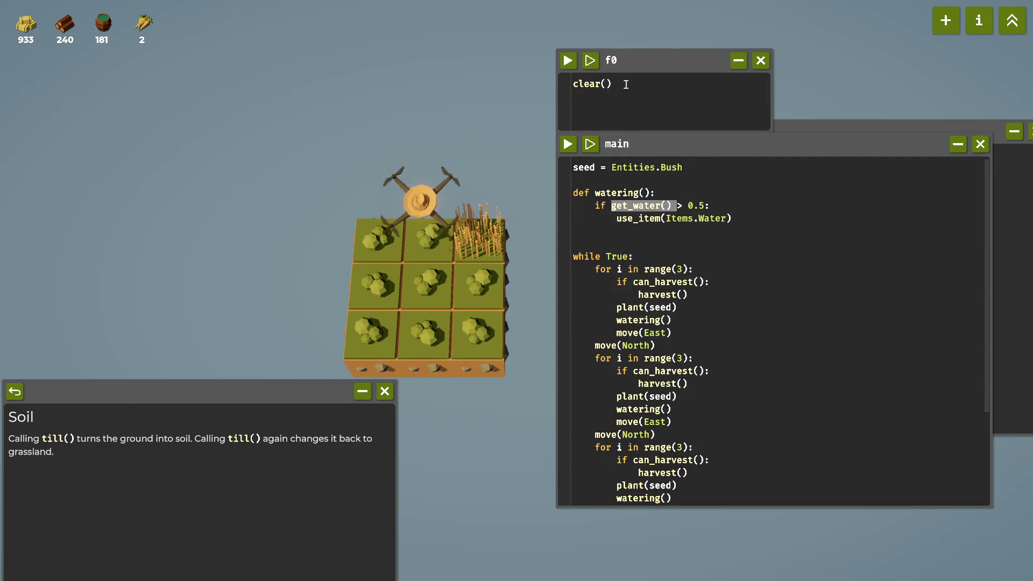
pyautogui.moveTo(626, 84); pyautogui.dragTo(560, 90)
pyautogui.write('print(get_water())')
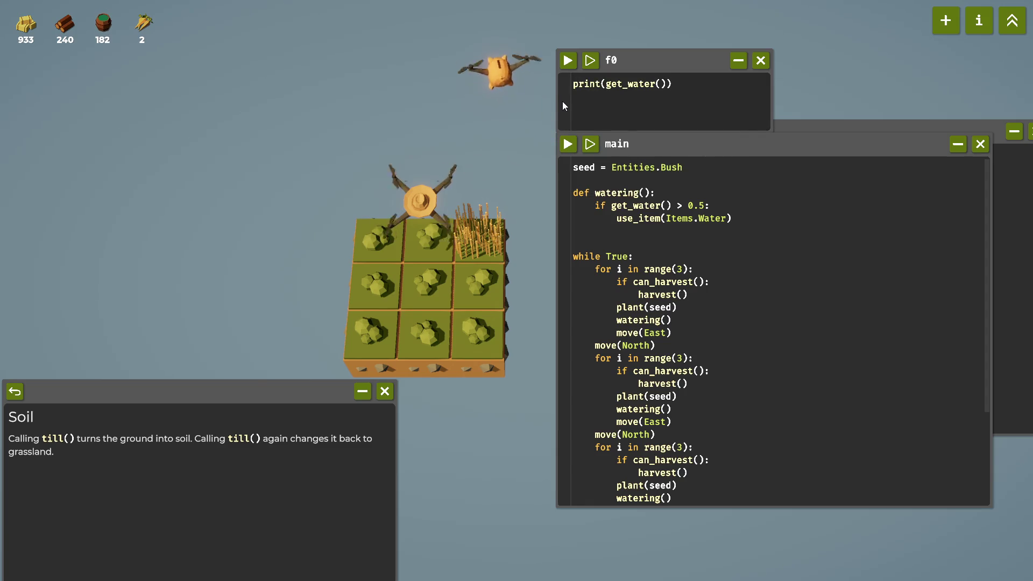
pyautogui.click(568, 61)
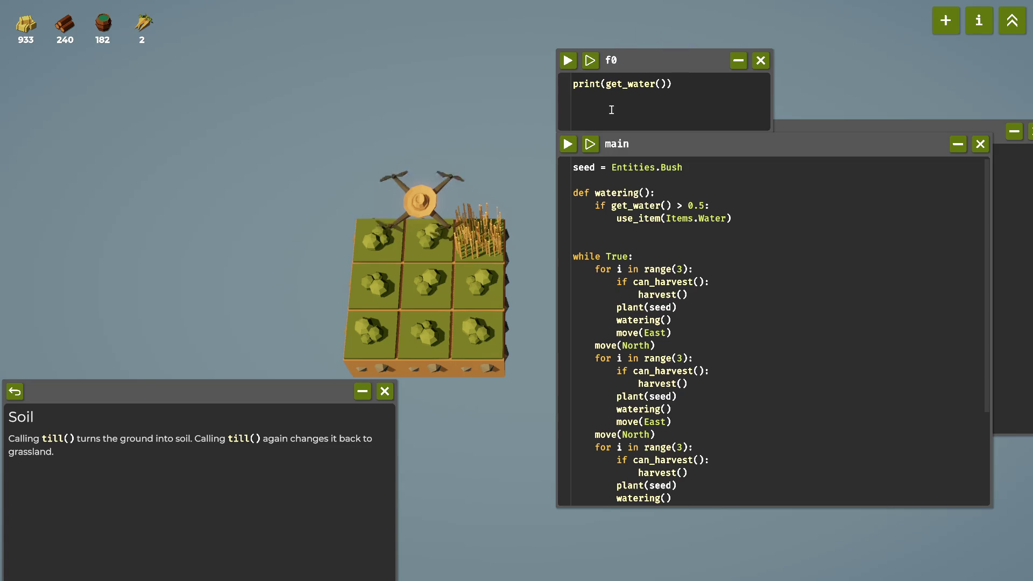
pyautogui.moveTo(102, 31)
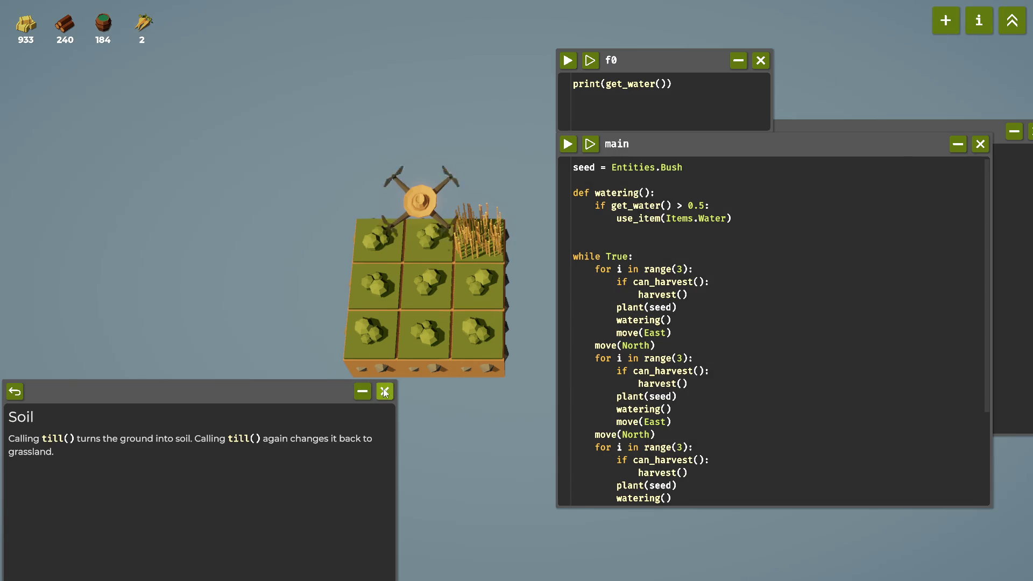
# Close the Soil help entry, open the help reference, and scroll to Items.
pyautogui.click(985, 25)
pyautogui.click(985, 24)
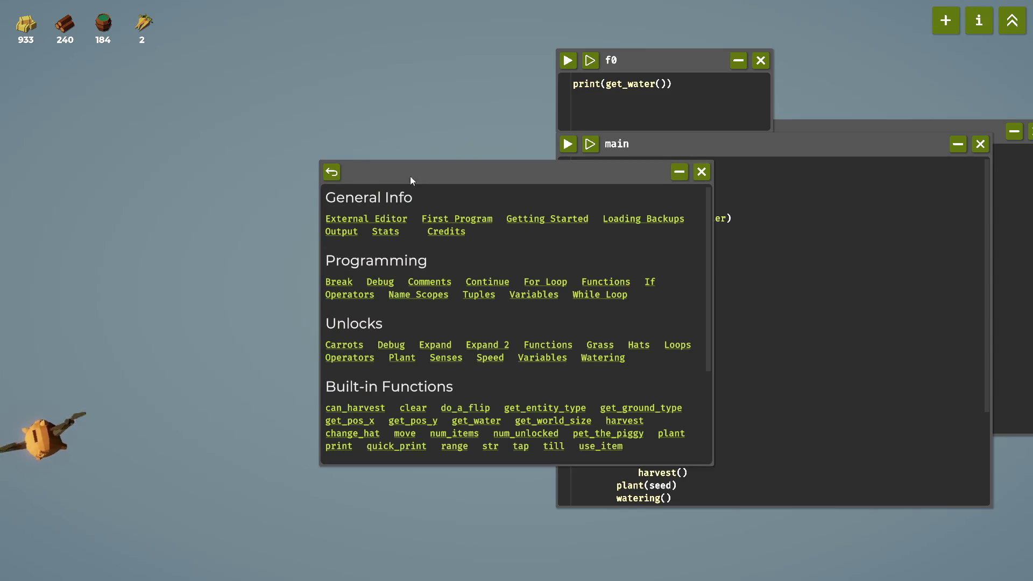
pyautogui.moveTo(410, 176); pyautogui.dragTo(170, 218)
pyautogui.scroll(-1, 289, 376)
pyautogui.scroll(-1, 289, 376)
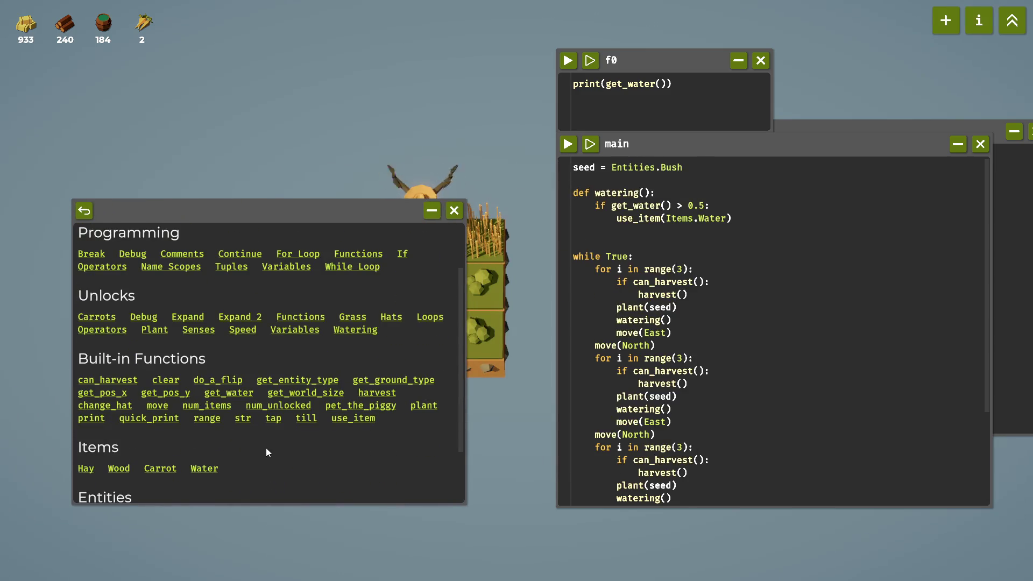
# Read the Water and Watering help pages, then step f0's print(get_water()) once.
pyautogui.click(210, 469)
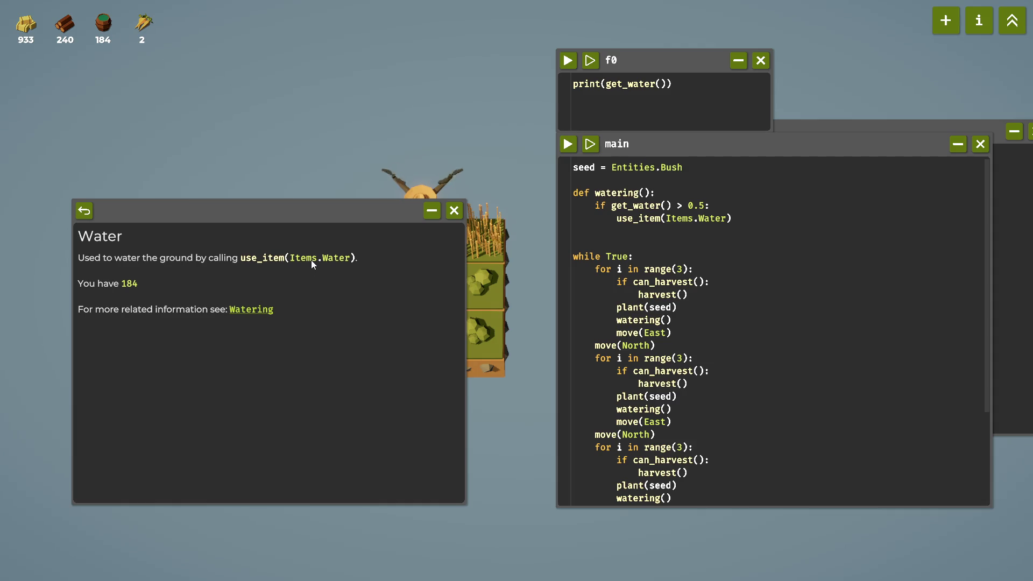
pyautogui.click(264, 312)
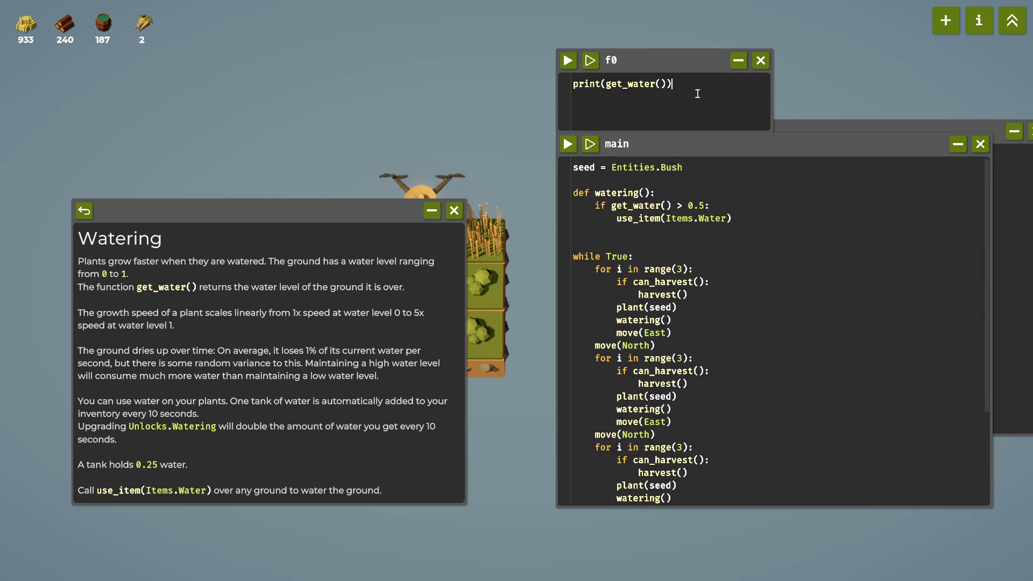
pyautogui.click(586, 67)
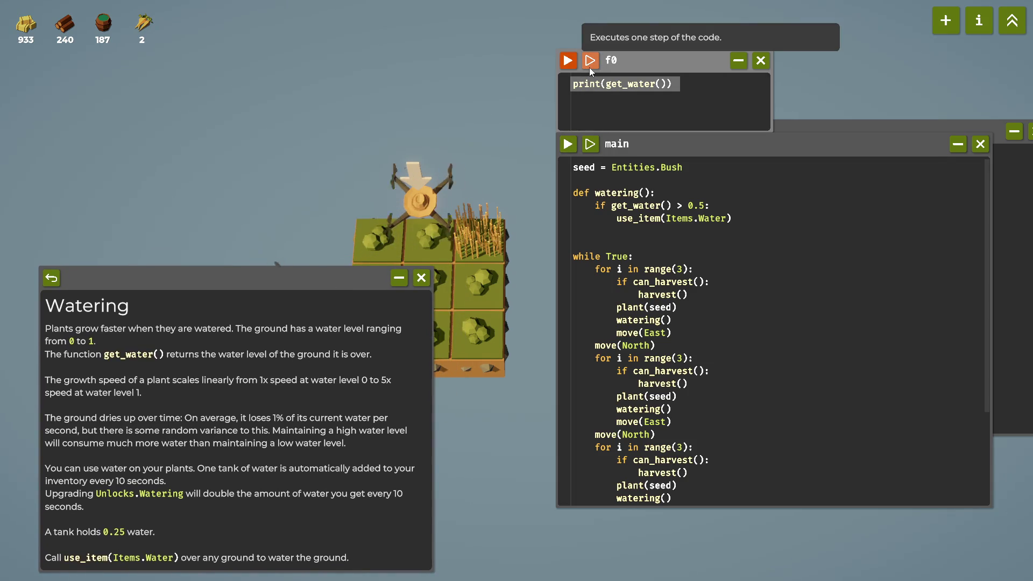
# Rerun f0's print(get_water()) test, select its line, and return help to contents.
pyautogui.click(570, 66)
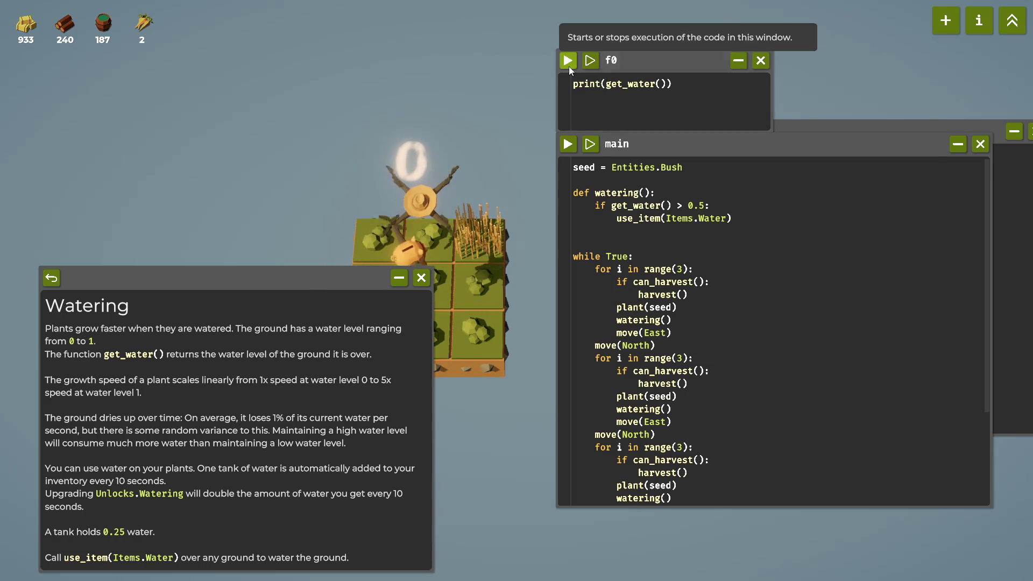
pyautogui.moveTo(688, 83); pyautogui.dragTo(567, 89)
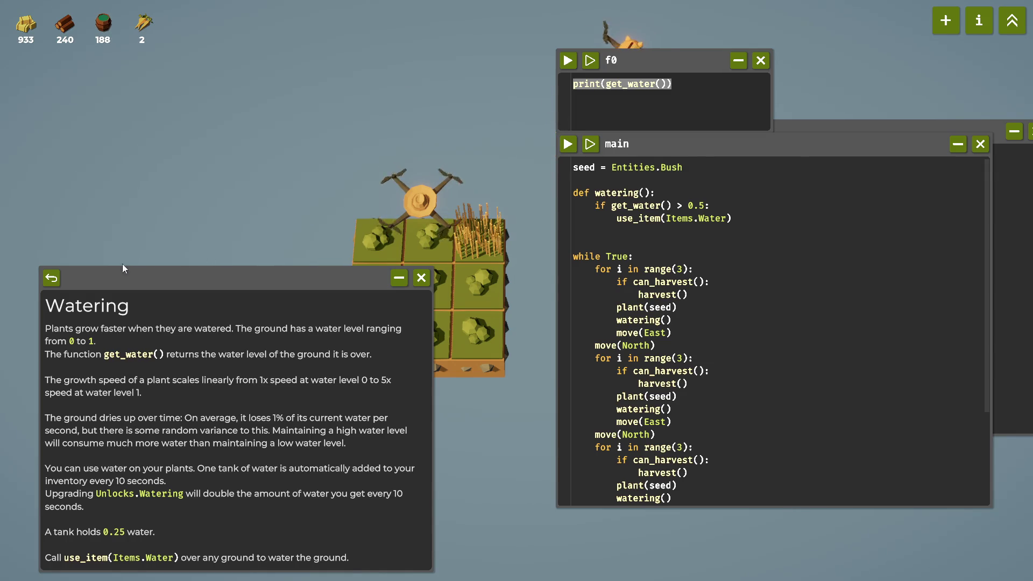
pyautogui.click(52, 277)
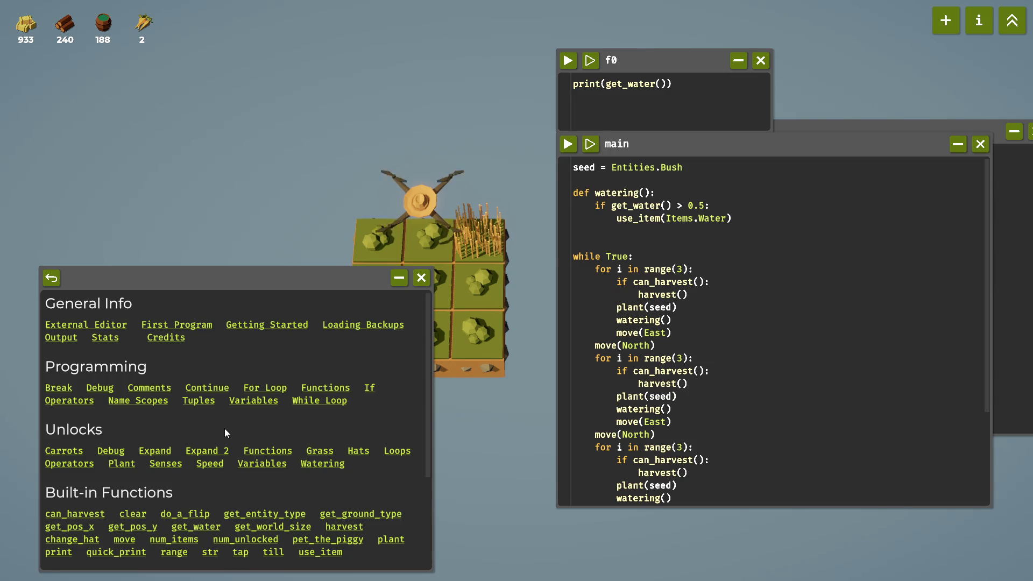
# Read the print() examples on the Debug help page, then go back to contents.
pyautogui.click(101, 388)
pyautogui.scroll(-5, 192, 446)
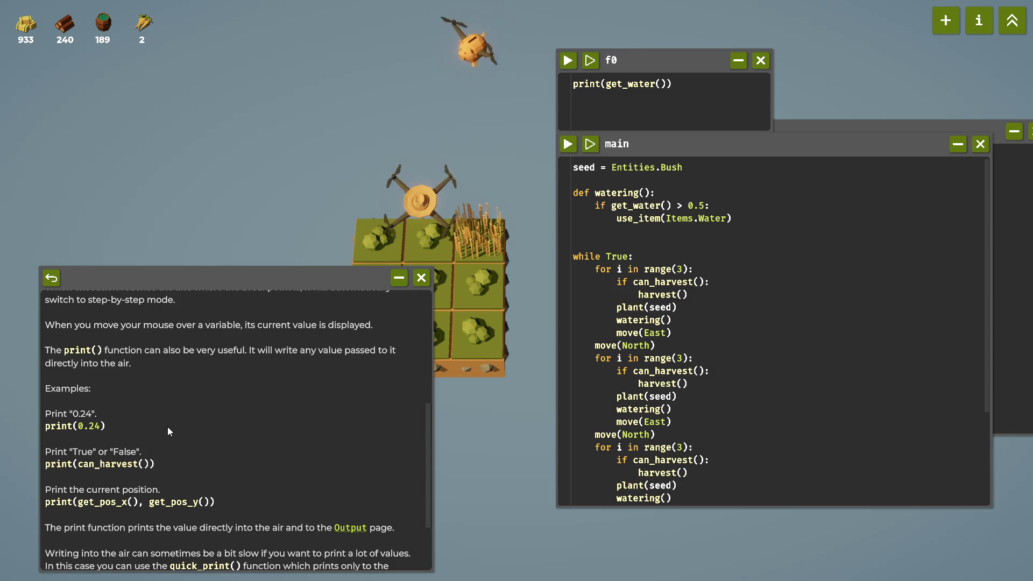
pyautogui.scroll(-2, 167, 428)
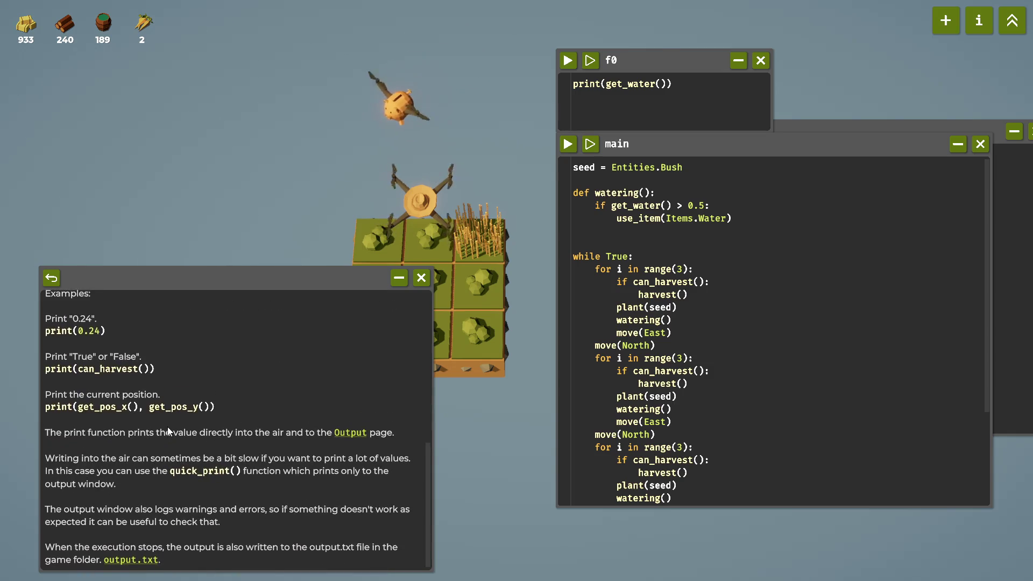
pyautogui.click(50, 280)
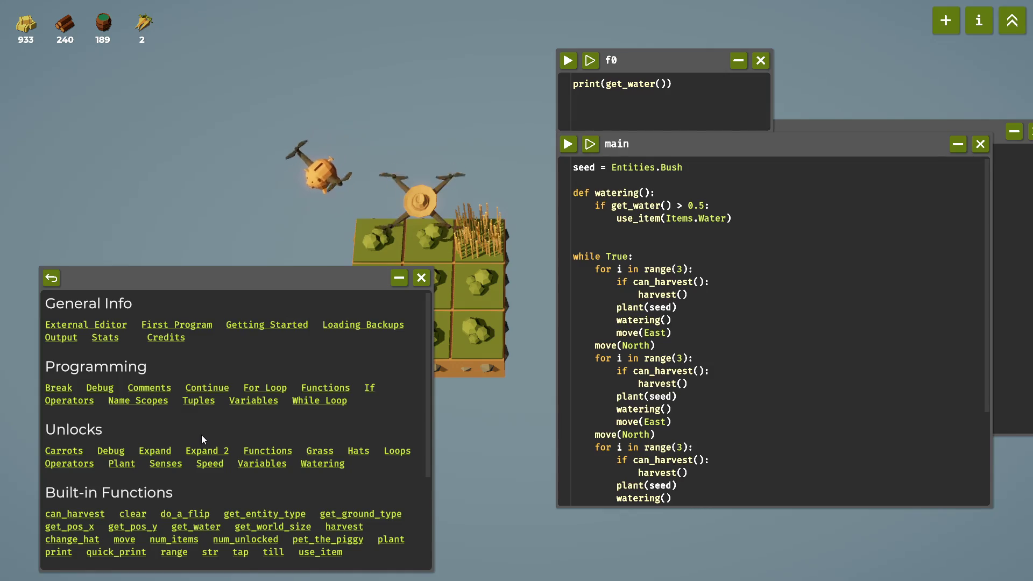
# Open the get_water() help page from the Built-in Functions list.
pyautogui.scroll(-1, 201, 434)
pyautogui.scroll(-1, 183, 502)
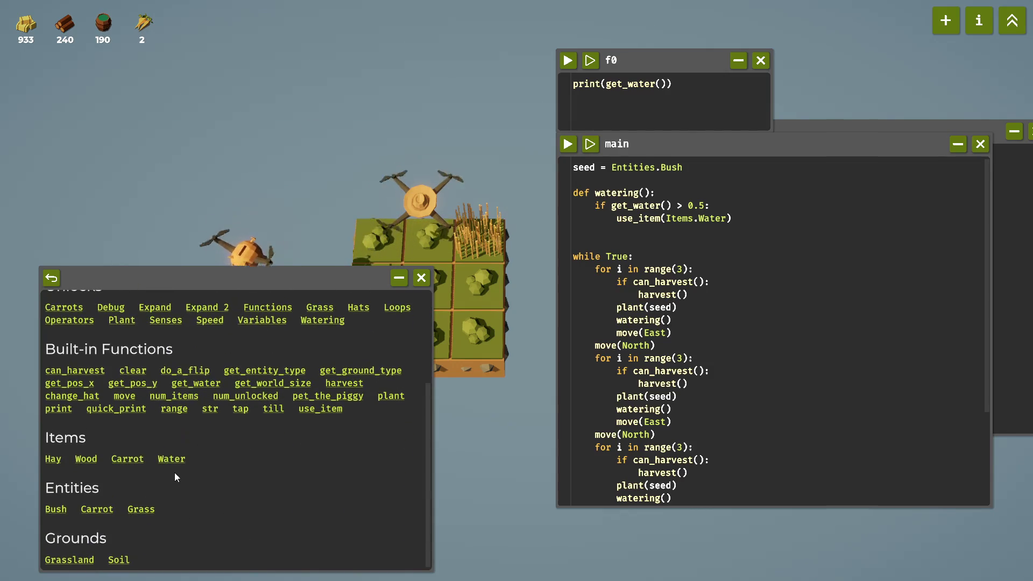
pyautogui.scroll(4, 207, 485)
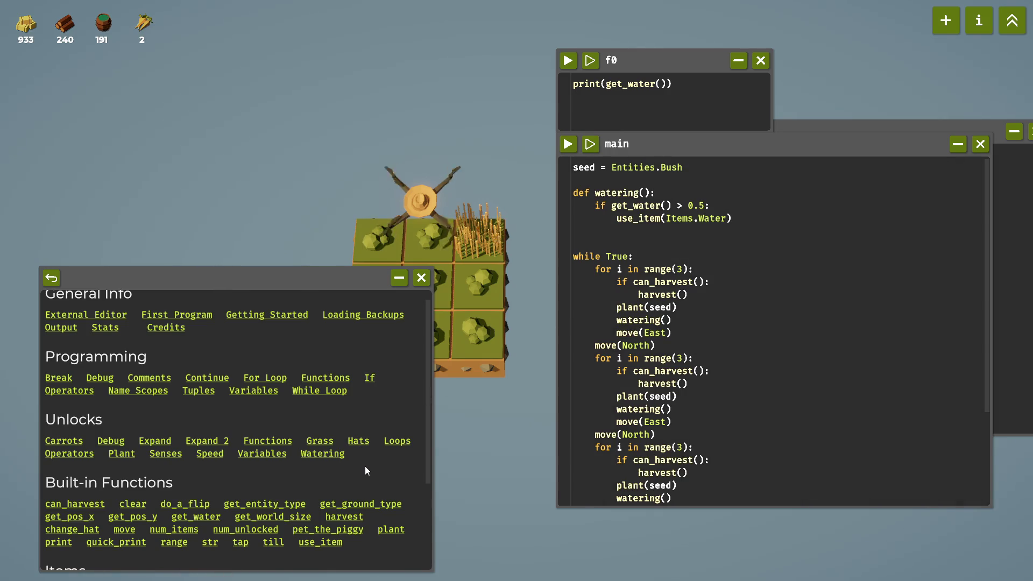
pyautogui.scroll(-2, 260, 431)
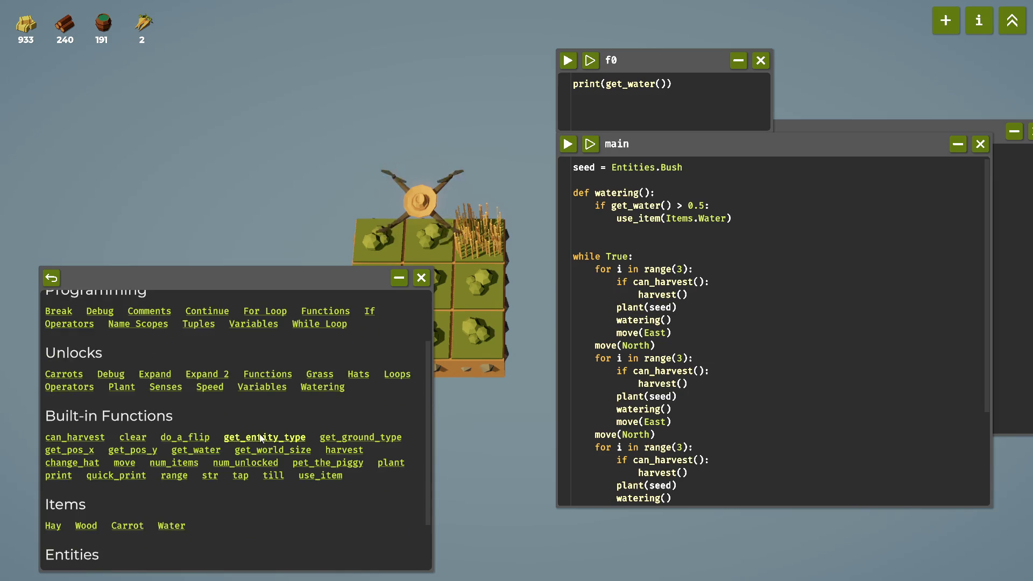
pyautogui.click(213, 449)
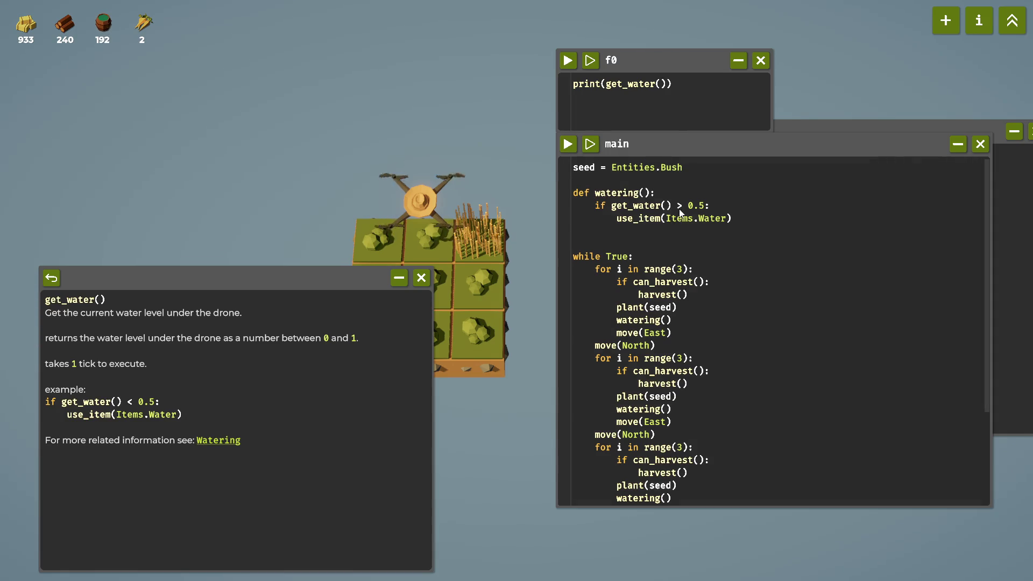
# Change the watering() condition from get_water() > 0.5 to get_water() < 0.5.
pyautogui.press('BackSpace')
pyautogui.write('<')
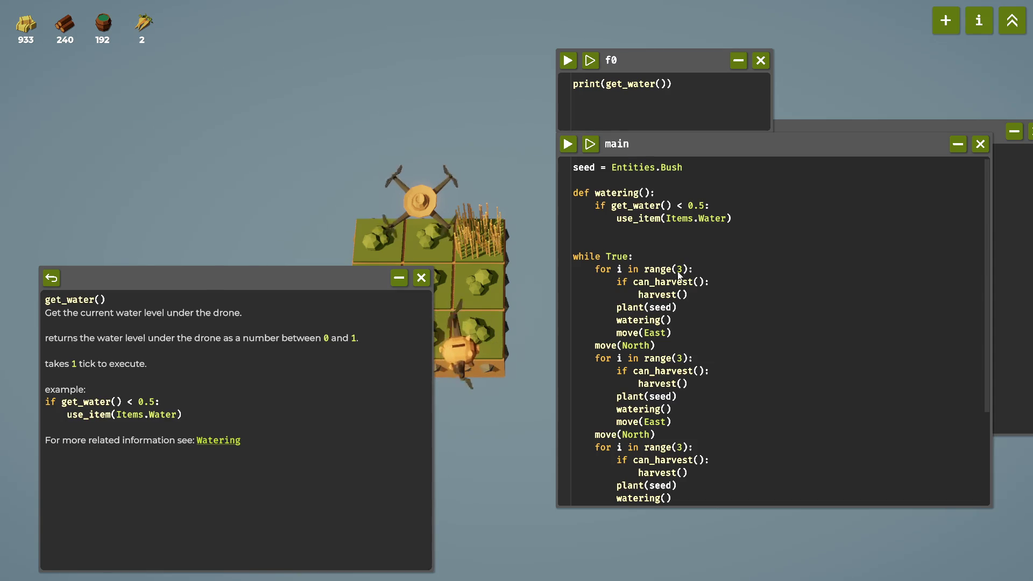
pyautogui.scroll(-1, 256, 334)
pyautogui.scroll(1, 256, 334)
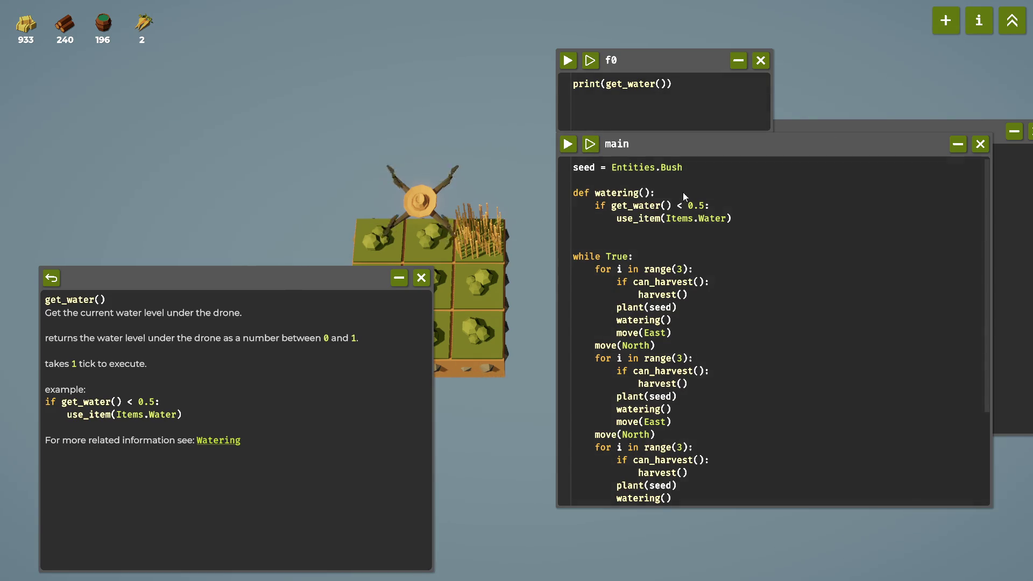
# Return the help to its contents and select the watering condition with its use_item line.
pyautogui.click(52, 278)
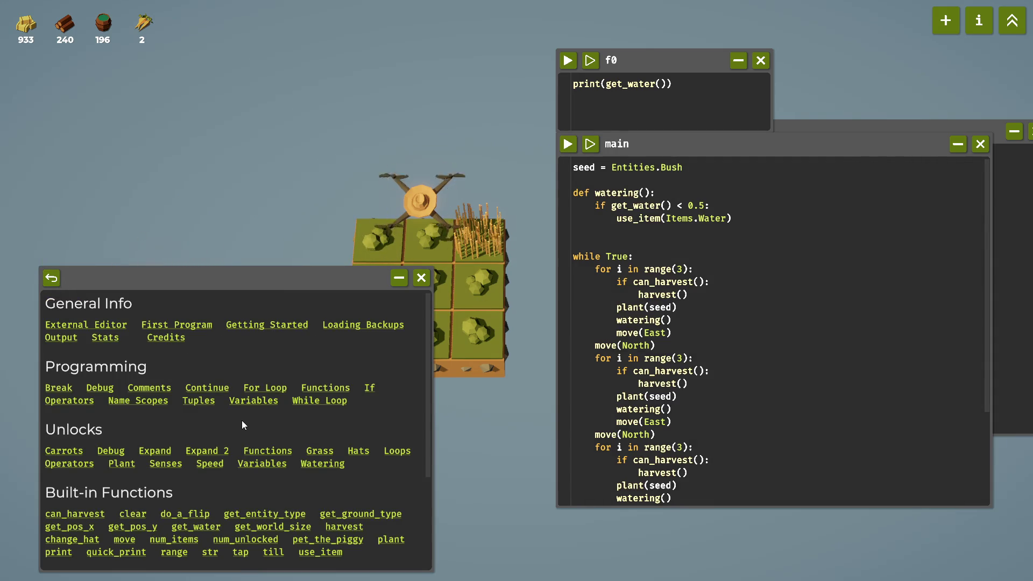
pyautogui.moveTo(93, 32)
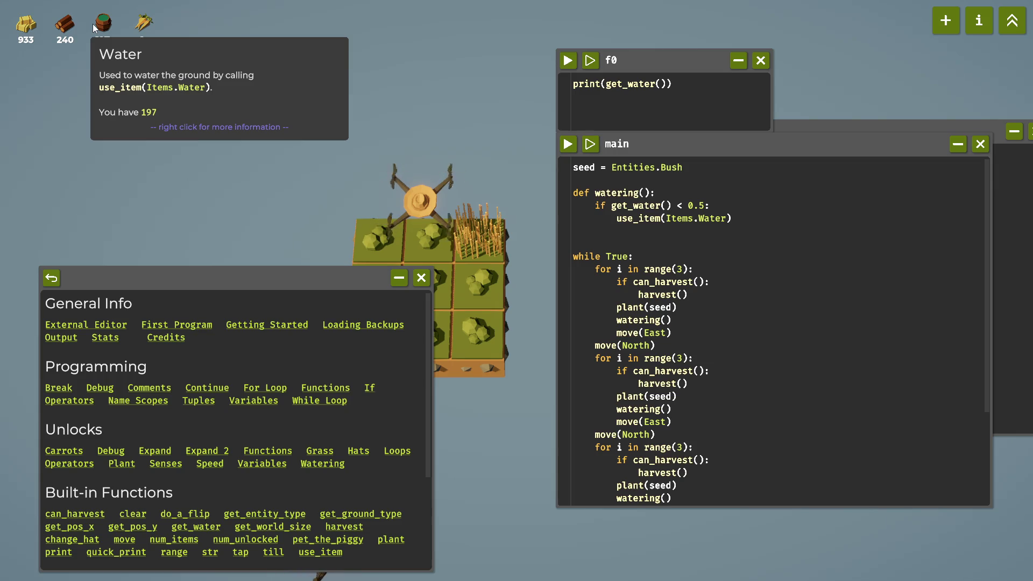
pyautogui.moveTo(730, 218); pyautogui.dragTo(594, 205)
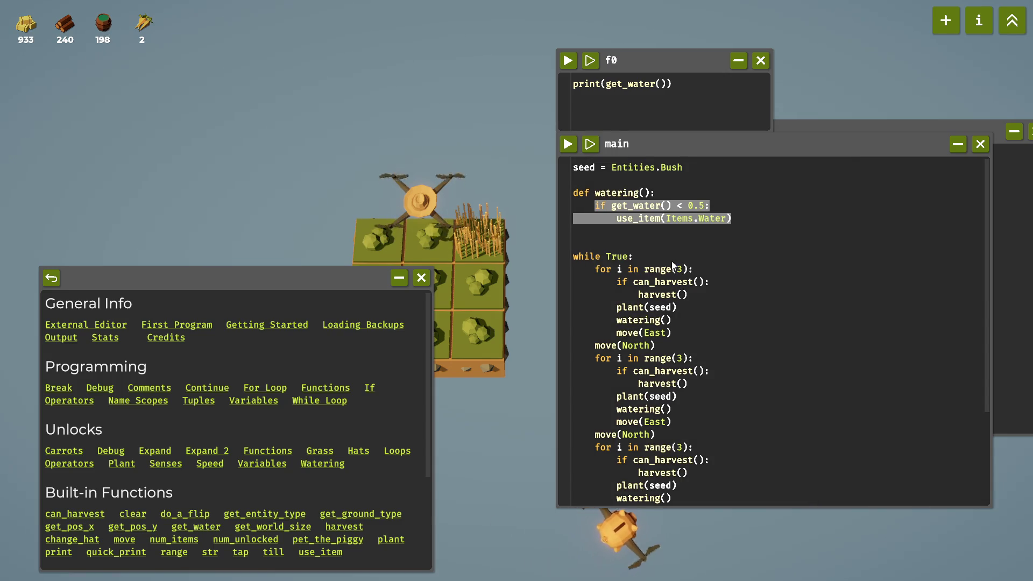
# Replace the f0 line with print(Items.Water) using autocomplete, and run it.
pyautogui.moveTo(674, 84); pyautogui.dragTo(521, 99)
pyautogui.write('print')
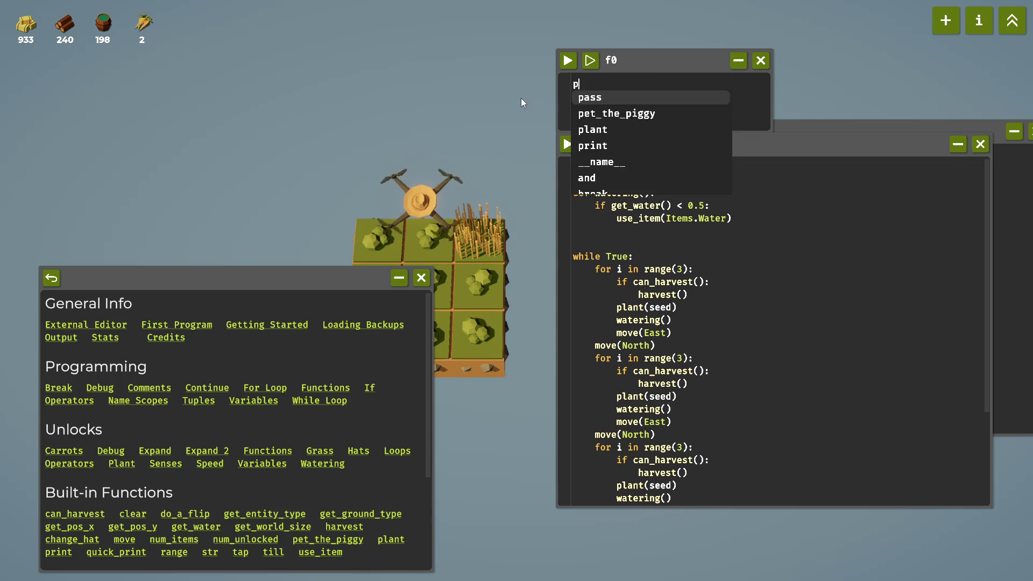
pyautogui.press('Escape')
pyautogui.write('(')
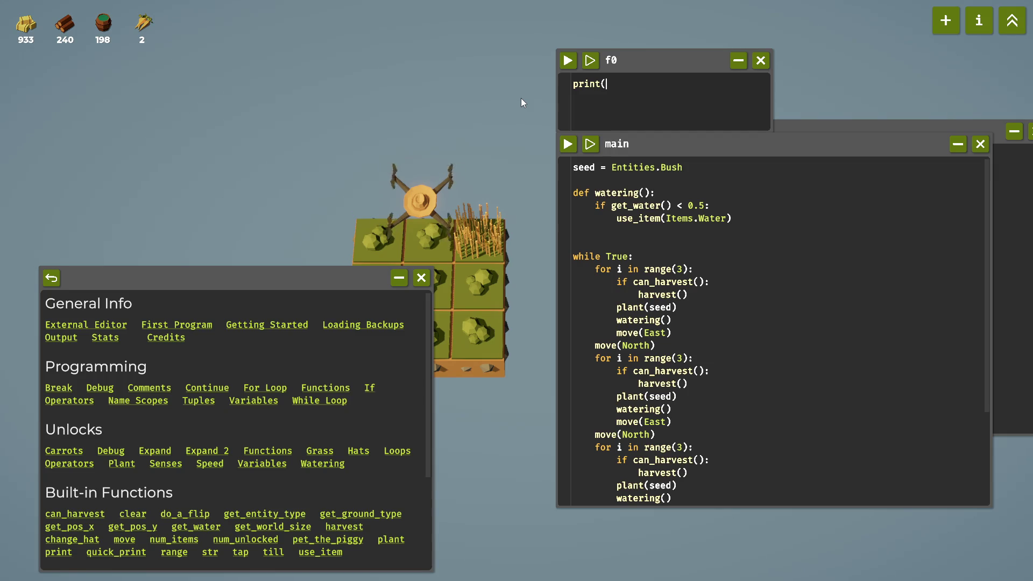
pyautogui.write('ite')
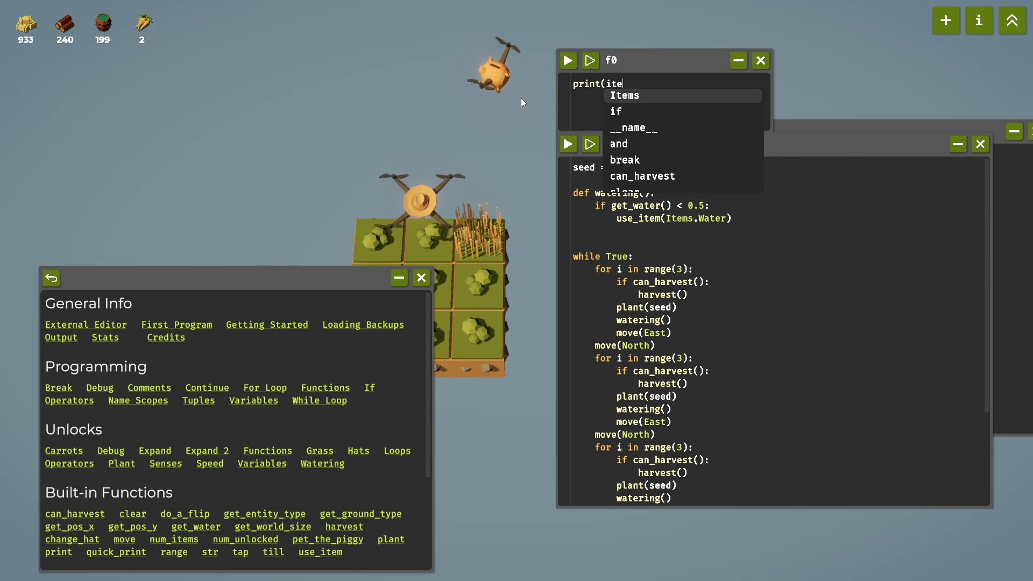
pyautogui.write('m')
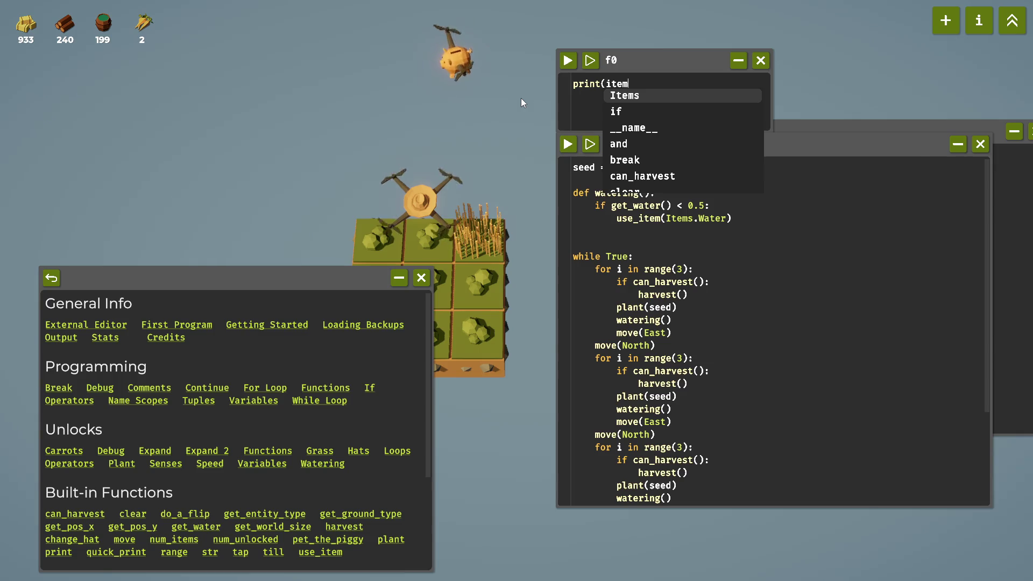
pyautogui.press('Tab')
pyautogui.write('.wa')
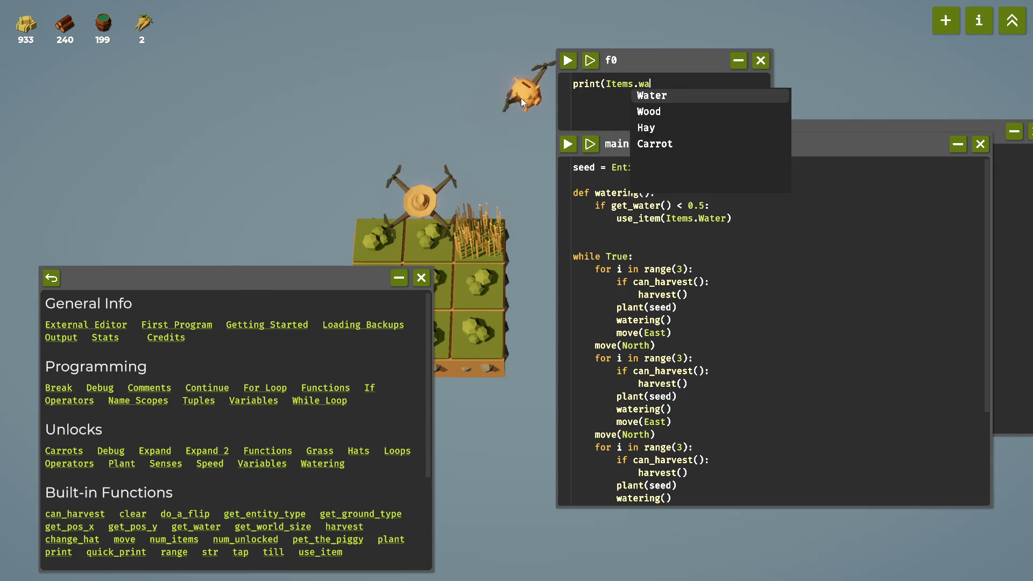
pyautogui.press('Tab')
pyautogui.write(')')
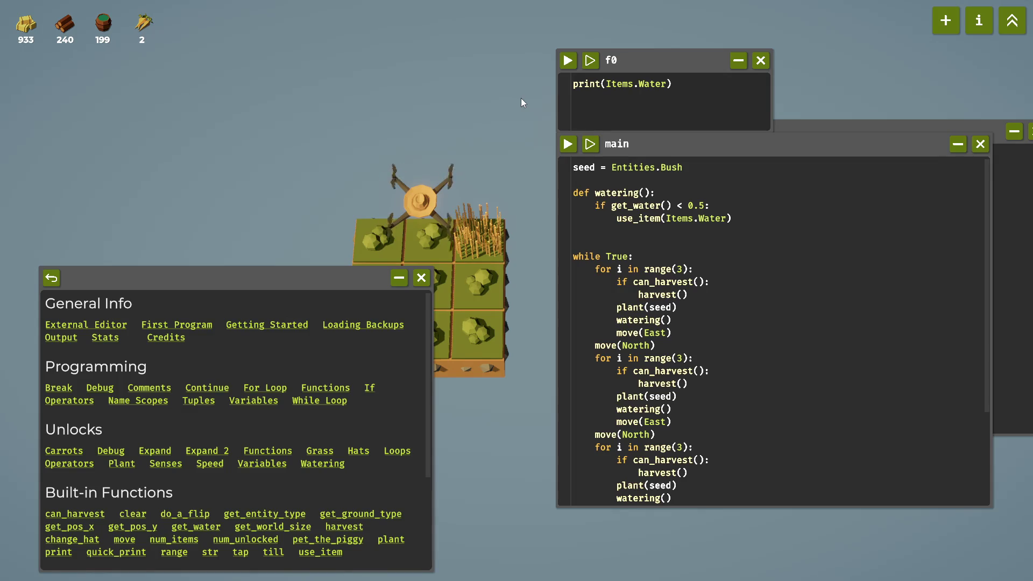
pyautogui.click(570, 60)
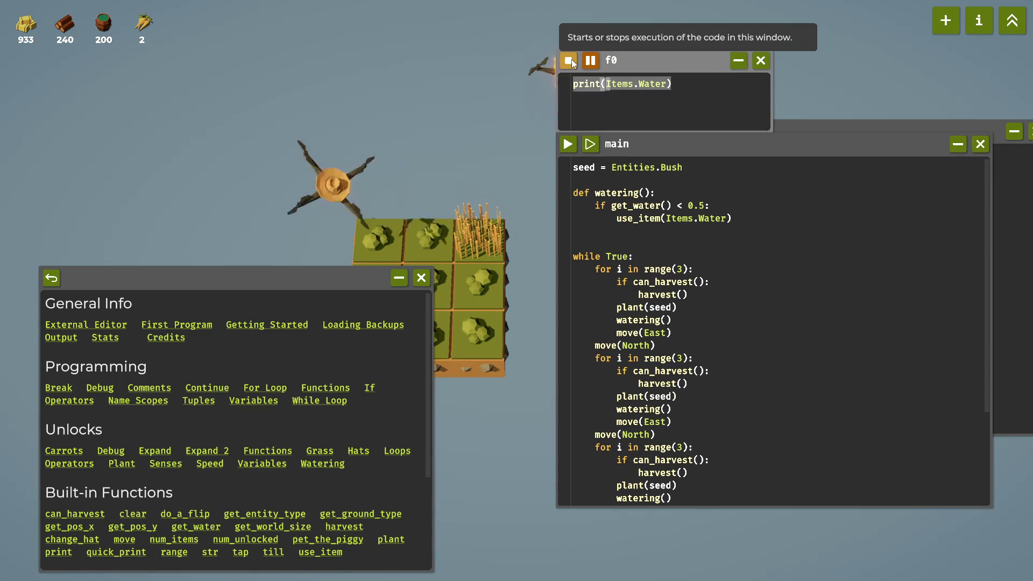
# Try print(Items.Water.count()) in f0 and run it, then start removing the count call.
pyautogui.moveTo(645, 79)
pyautogui.mouseDown()
pyautogui.moveTo(678, 183)
pyautogui.moveTo(664, 274)
pyautogui.moveTo(633, 105)
pyautogui.mouseUp()
pyautogui.click(654, 151)
pyautogui.write('.count(')
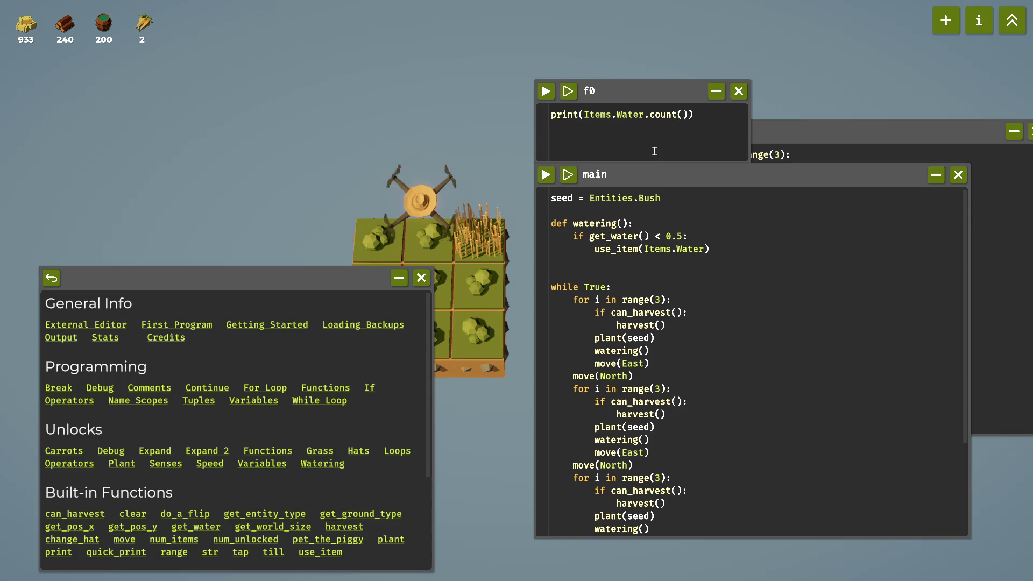
pyautogui.click(547, 91)
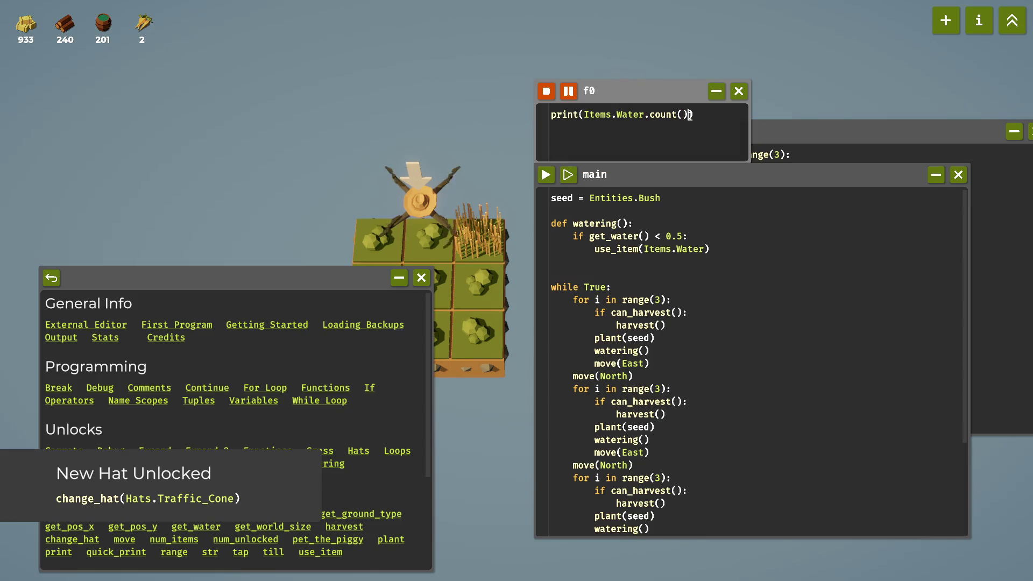
pyautogui.press('BackSpace')
pyautogui.press('BackSpace')
pyautogui.press('BackSpace')
pyautogui.press('BackSpace')
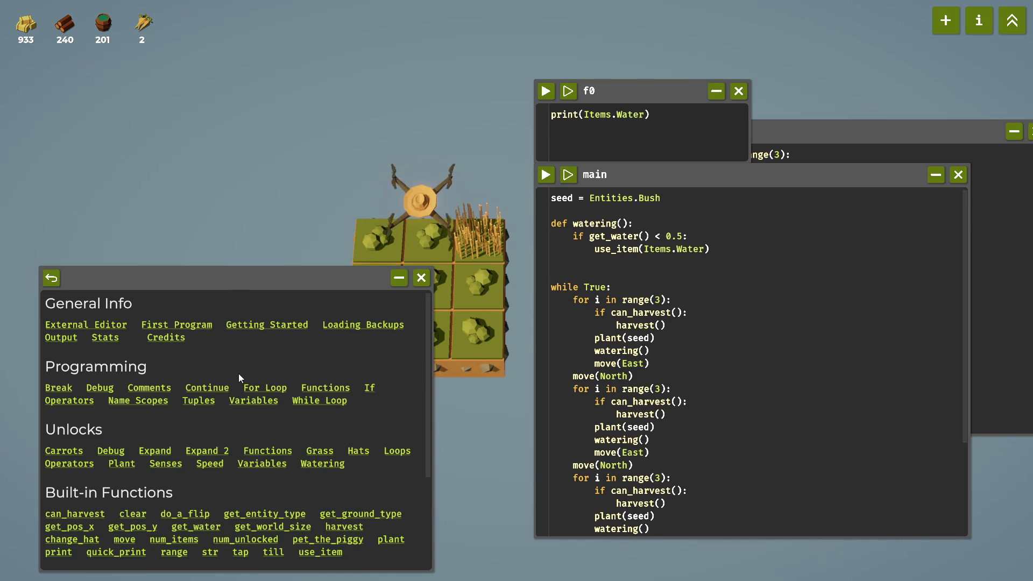
# Open the use_item() documentation from the help's Built-in Functions list.
pyautogui.scroll(-2, 238, 373)
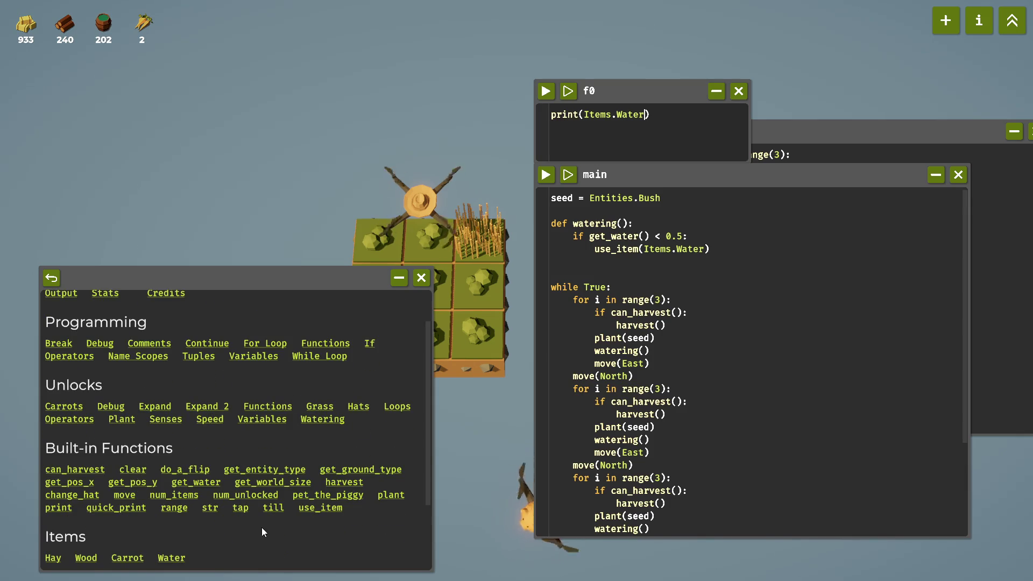
pyautogui.click(320, 508)
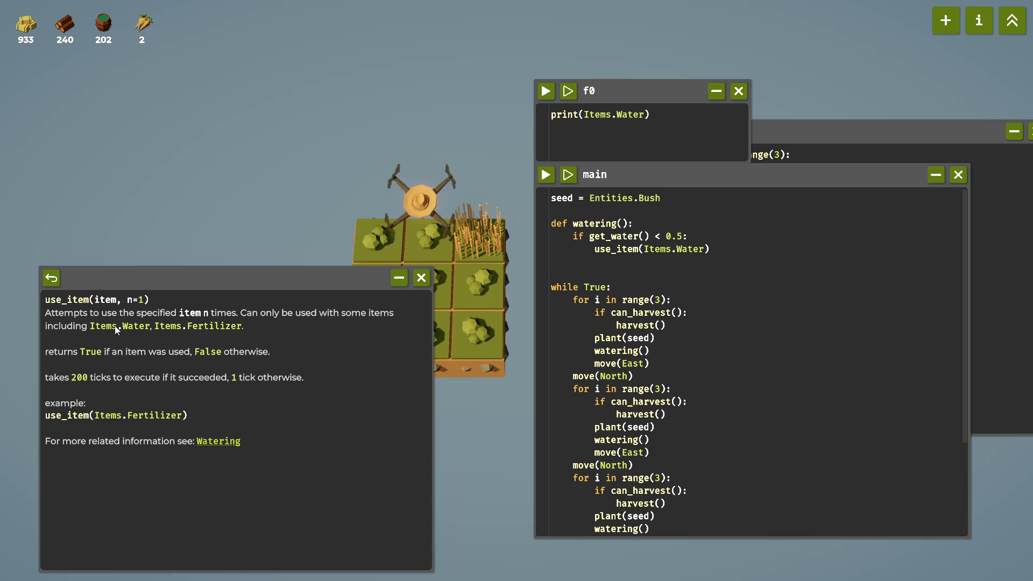
pyautogui.click(51, 277)
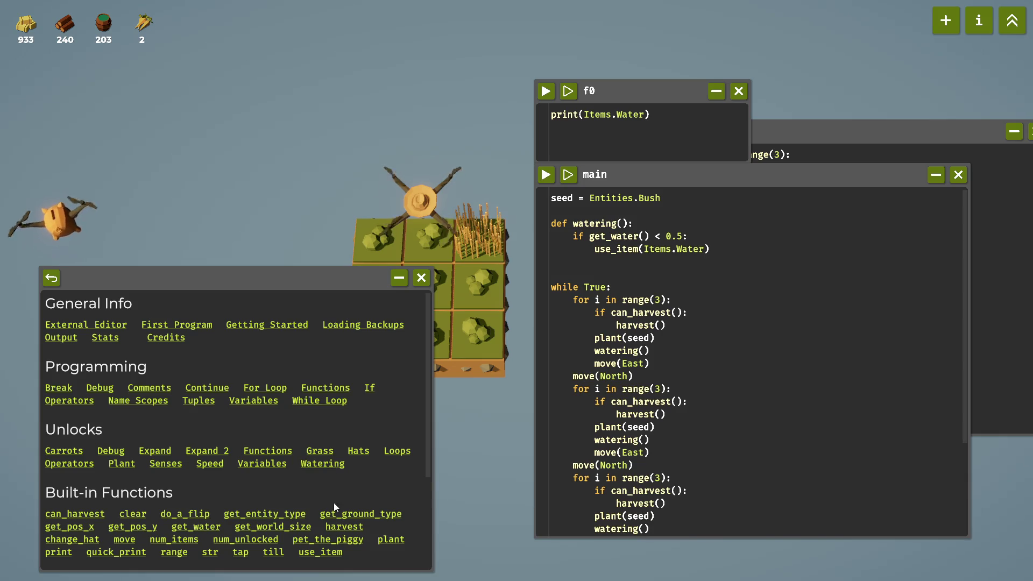
pyautogui.click(326, 551)
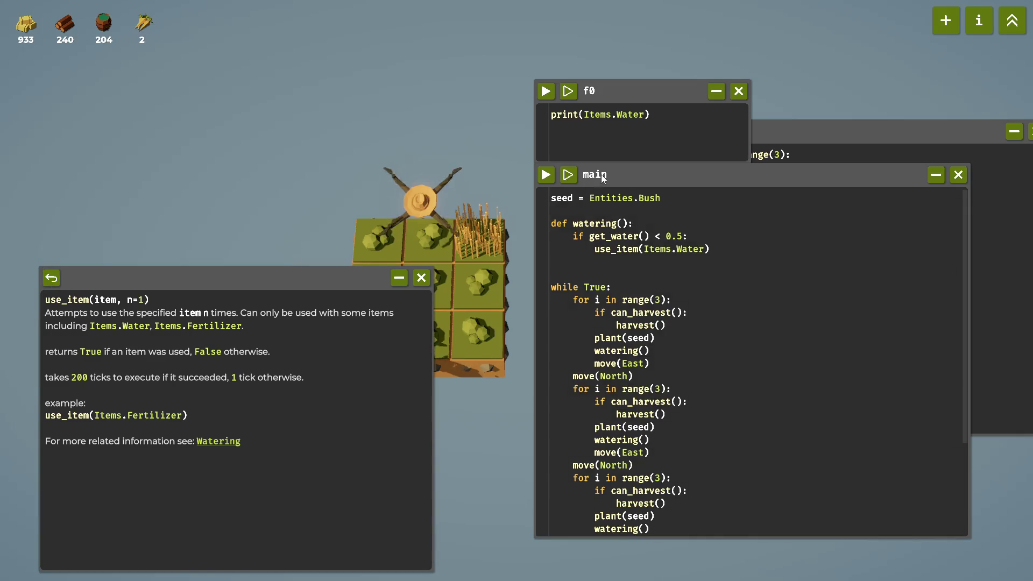
# Change f0 to print(Item.Water) and run it, producing the undefined error.
pyautogui.press('Left')
pyautogui.press('BackSpace')
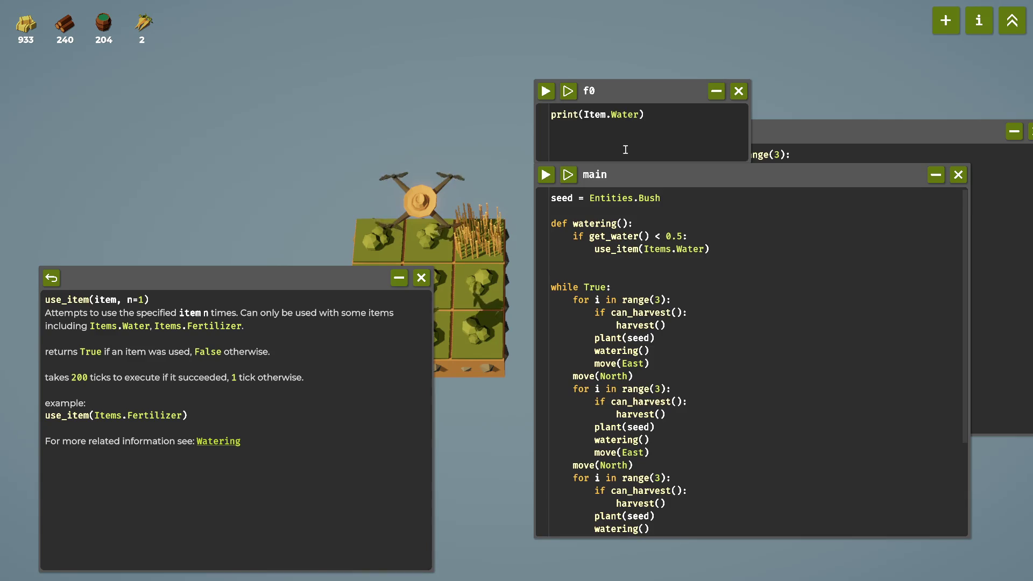
pyautogui.moveTo(90, 28)
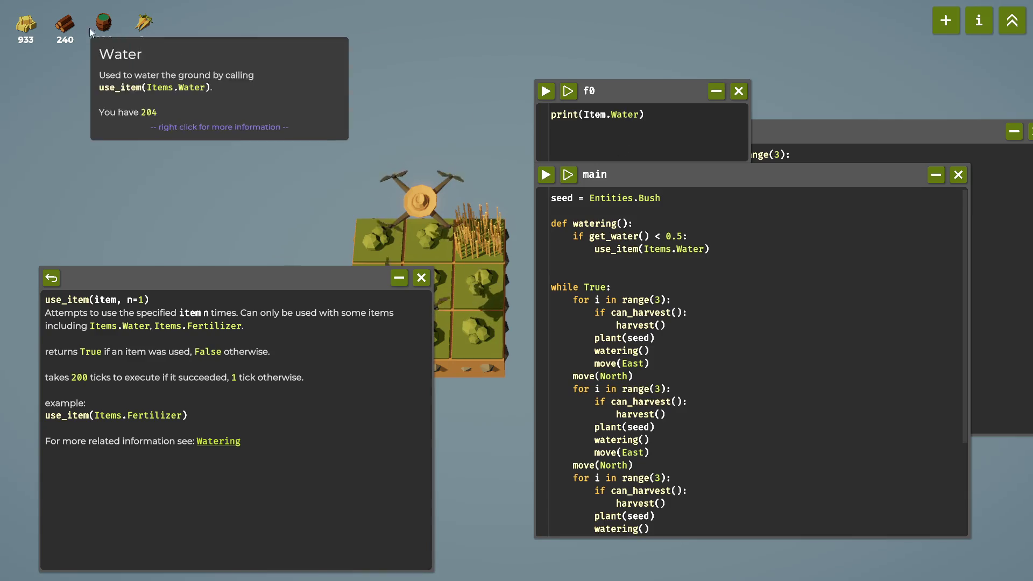
pyautogui.click(550, 97)
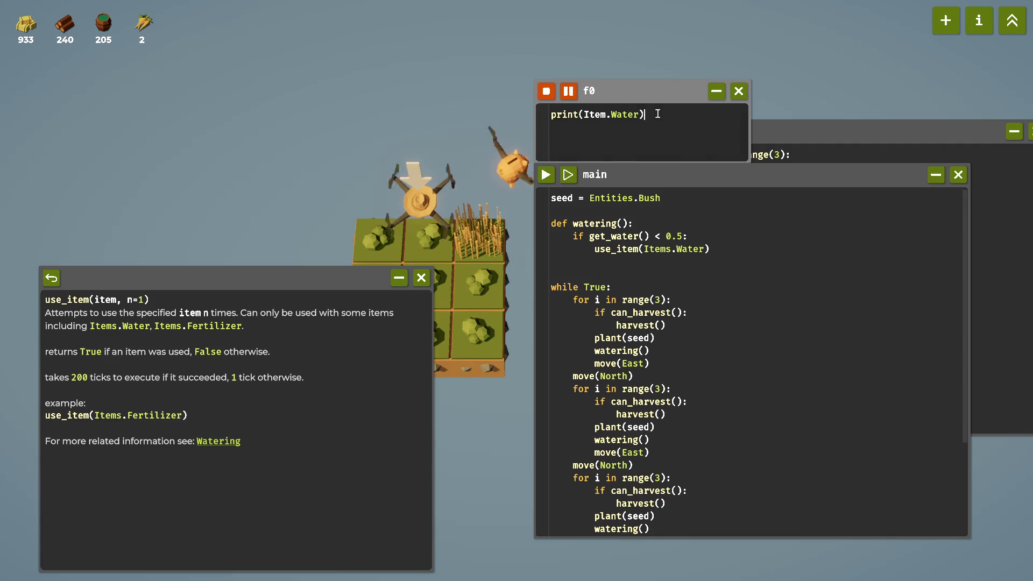
# Delete Item.Water in f0 and retype Items via autocomplete.
pyautogui.moveTo(645, 114); pyautogui.dragTo(596, 114)
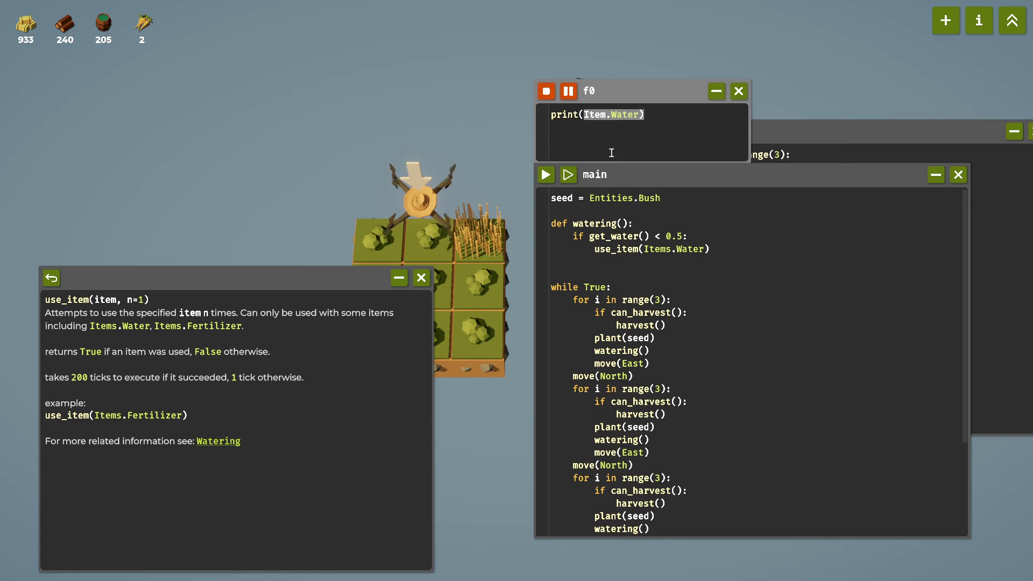
pyautogui.press('BackSpace')
pyautogui.write('Wa')
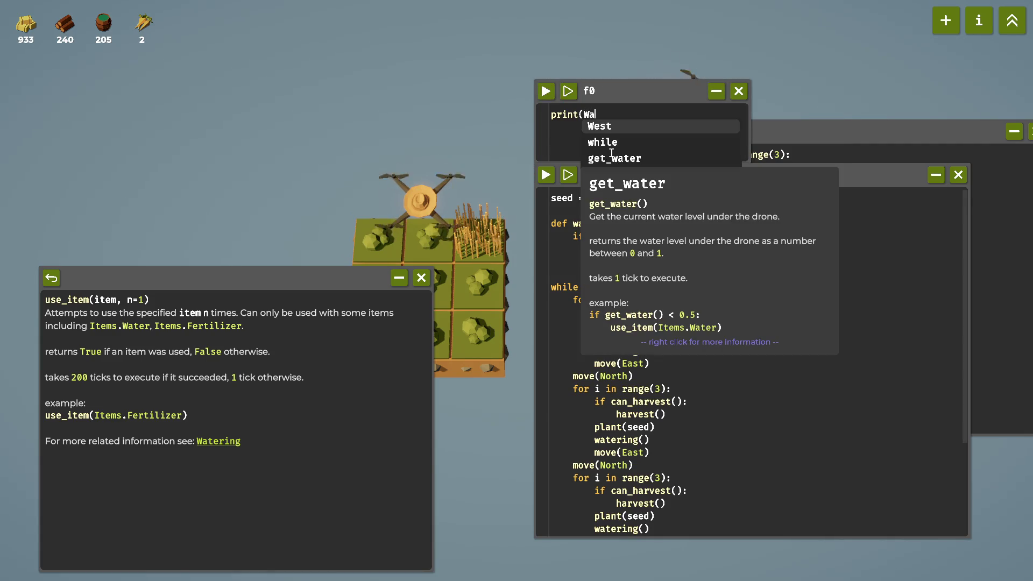
pyautogui.write('ter')
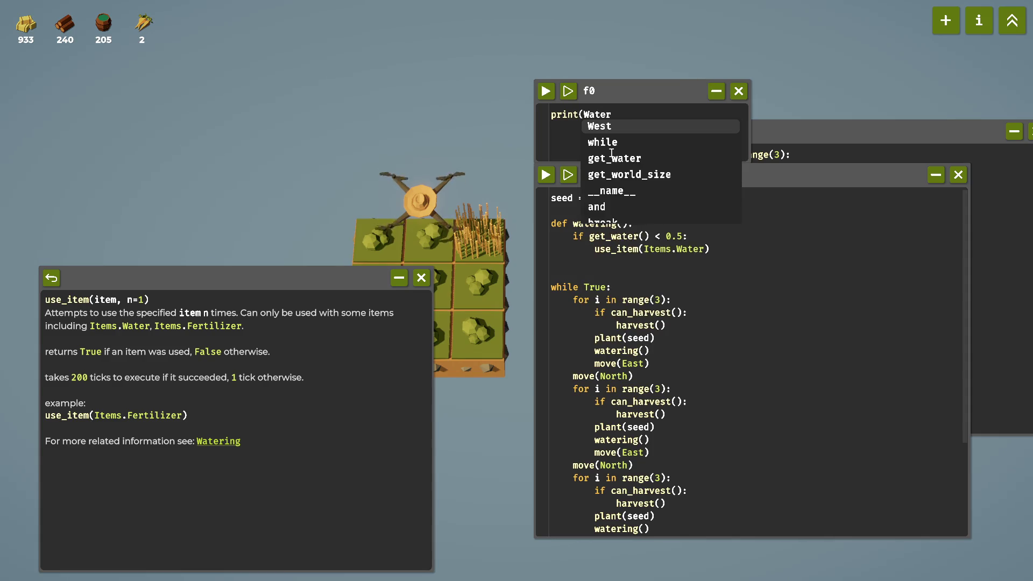
pyautogui.press('BackSpace')
pyautogui.press('BackSpace')
pyautogui.press('BackSpace')
pyautogui.write('i')
pyautogui.press('BackSpace')
pyautogui.write('it')
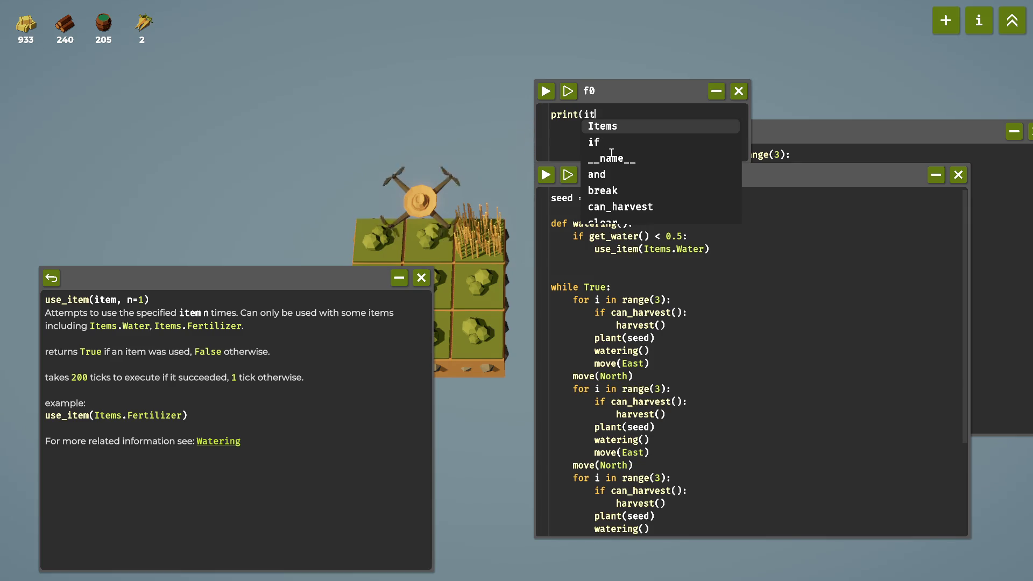
pyautogui.press('Tab')
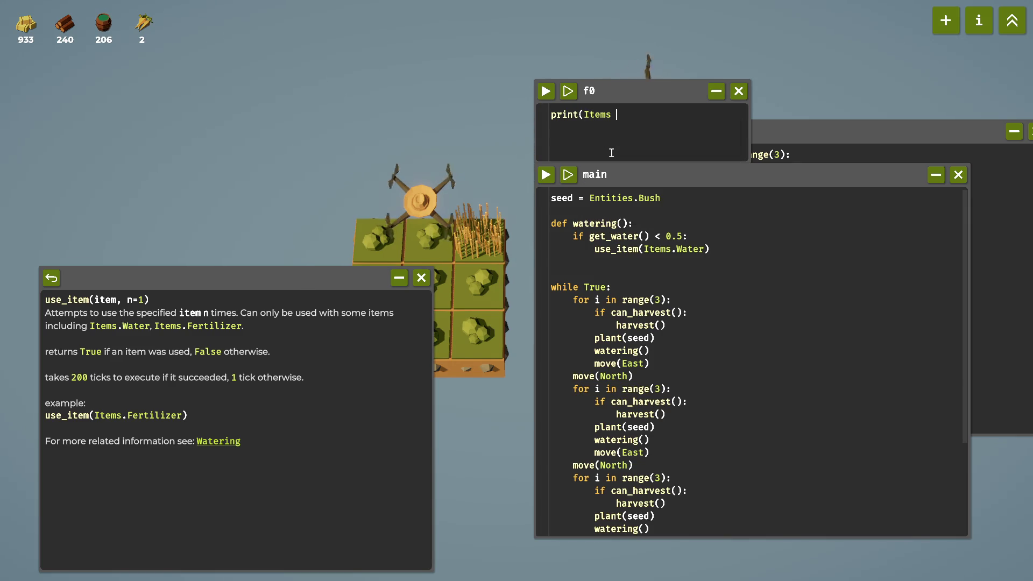
# Complete print(Items.Water) with the Water suggestion and closing bracket, and run it.
pyautogui.write('.')
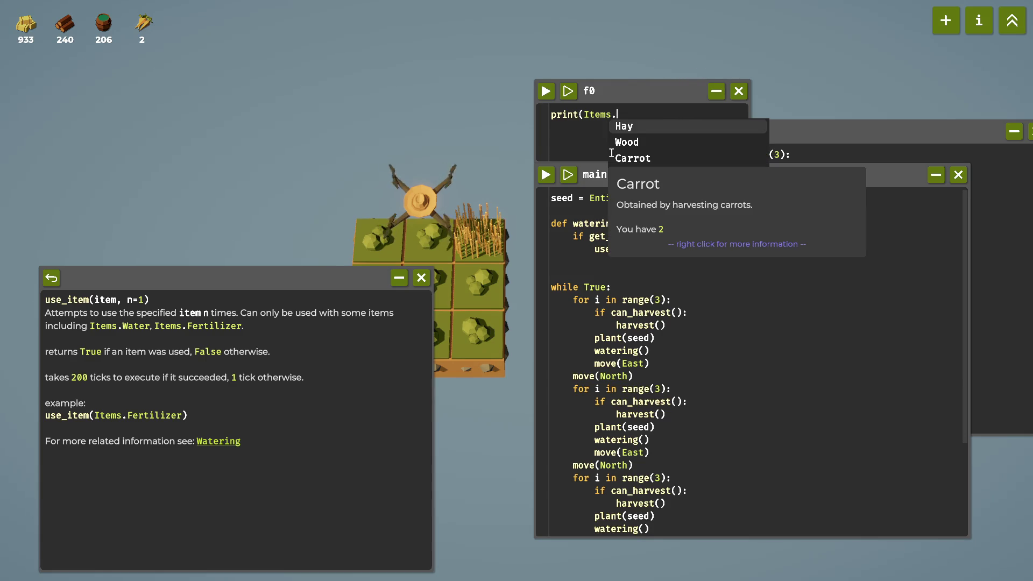
pyautogui.press('Down')
pyautogui.press('Down')
pyautogui.press('Down')
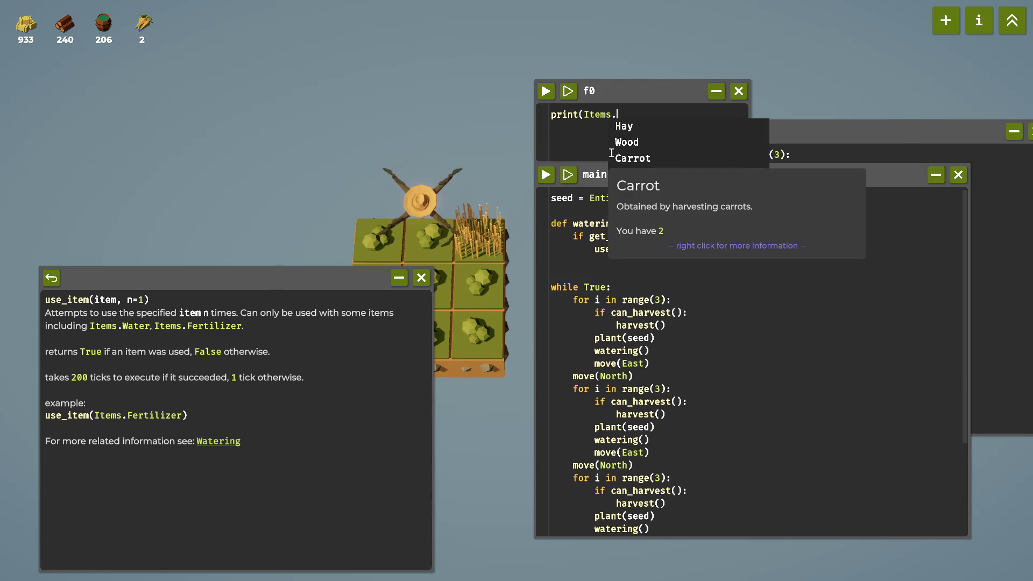
pyautogui.press('Tab')
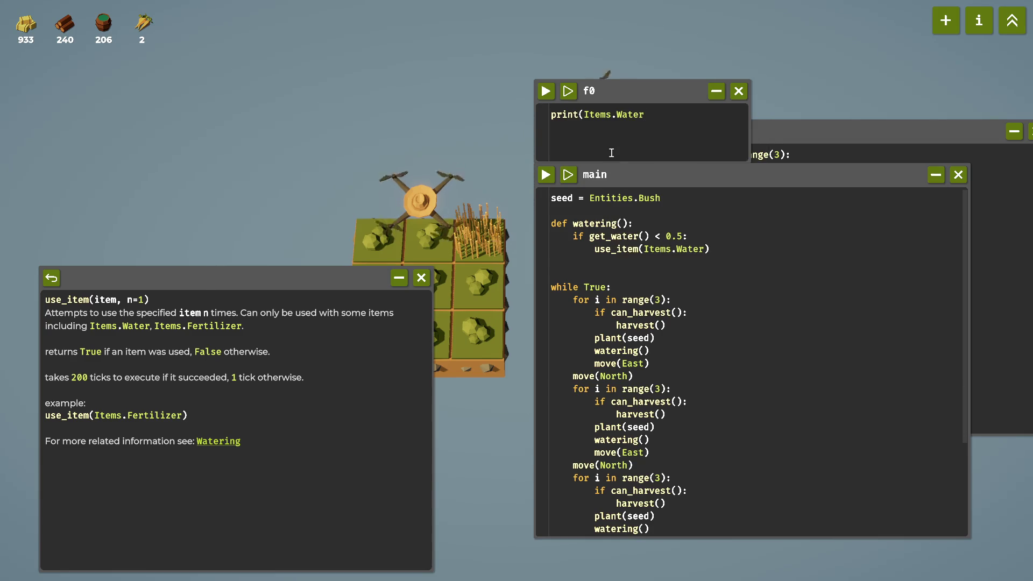
pyautogui.write(')')
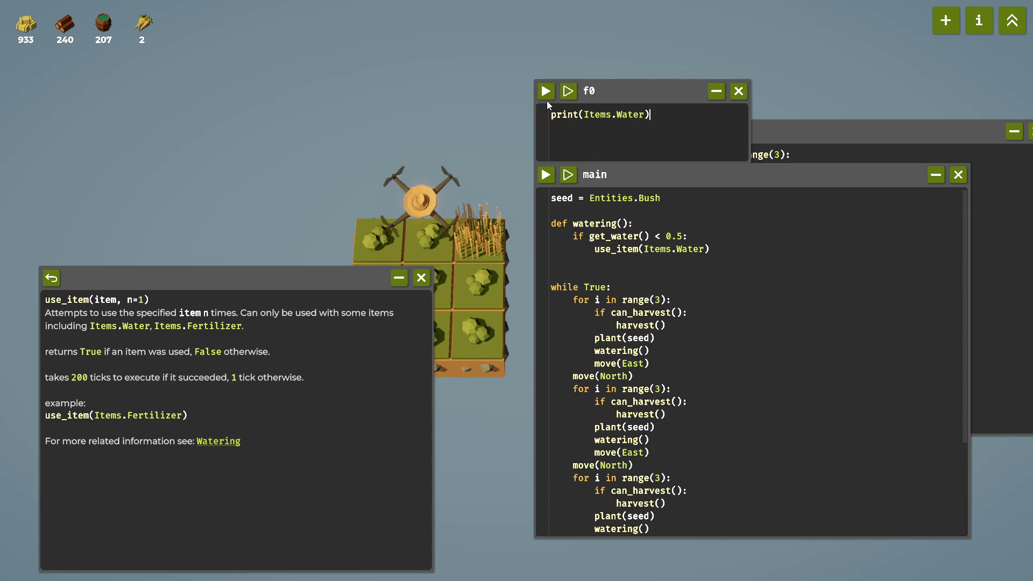
pyautogui.click(546, 92)
pyautogui.moveTo(639, 100)
pyautogui.mouseDown()
pyautogui.moveTo(657, 209)
pyautogui.moveTo(664, 142)
pyautogui.mouseUp()
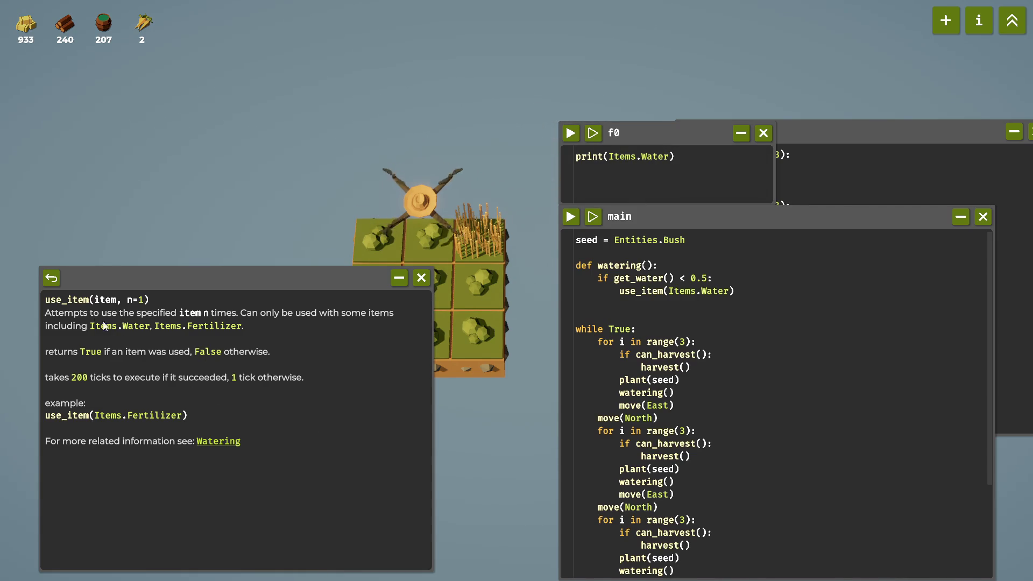
# Open the num_items() page from the help index's Built-in Functions.
pyautogui.click(57, 278)
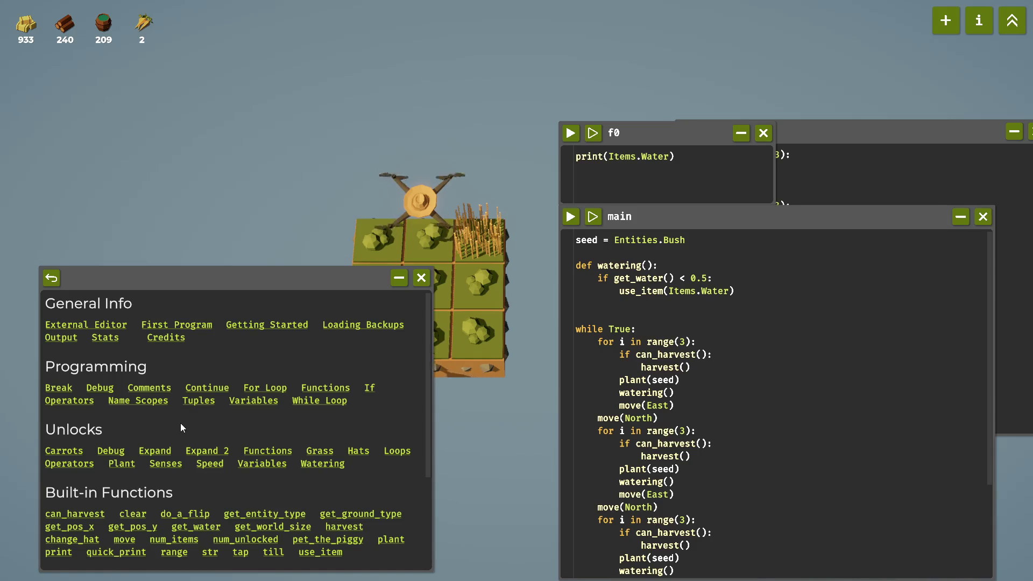
pyautogui.scroll(-1, 180, 423)
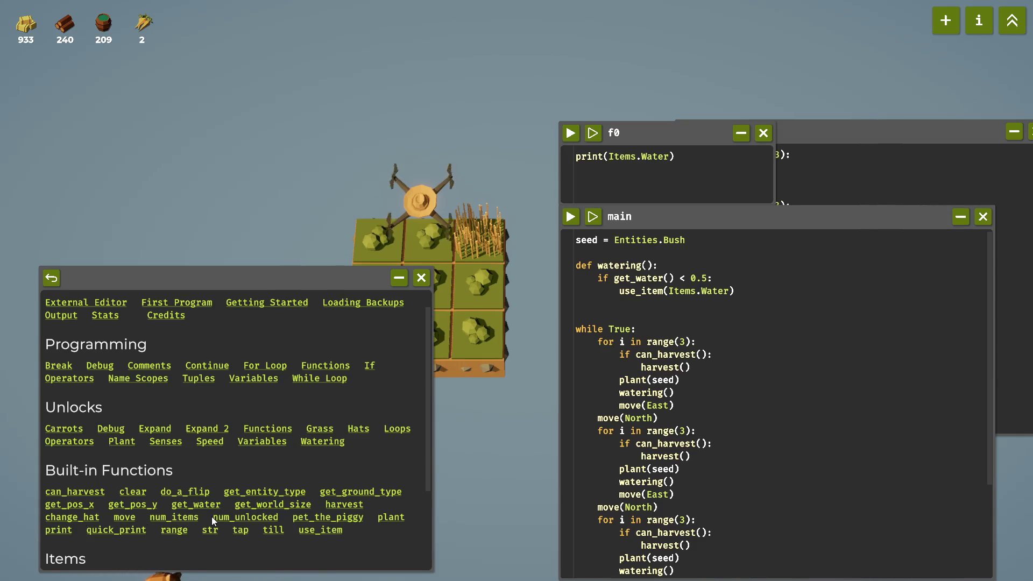
pyautogui.click(182, 519)
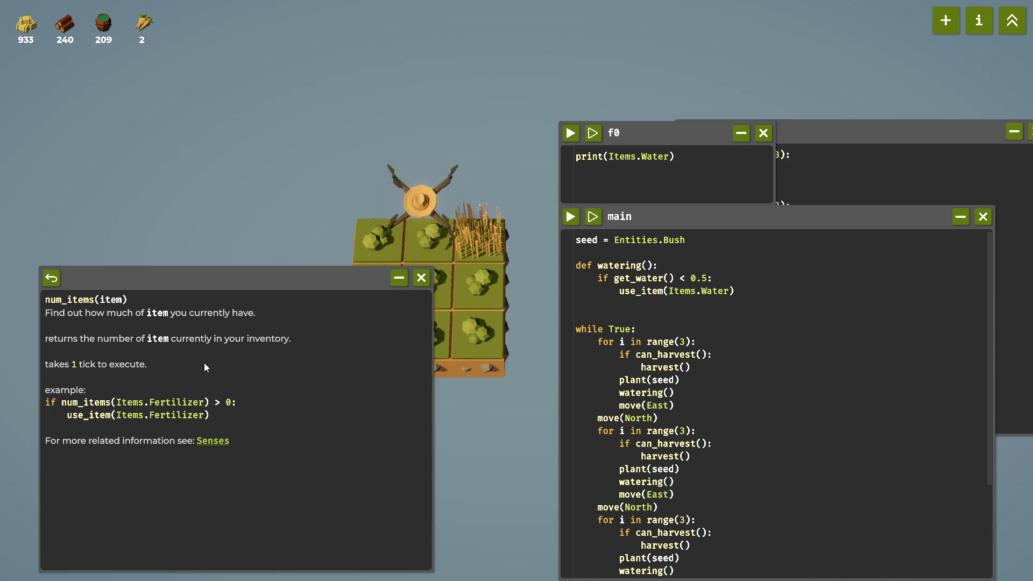